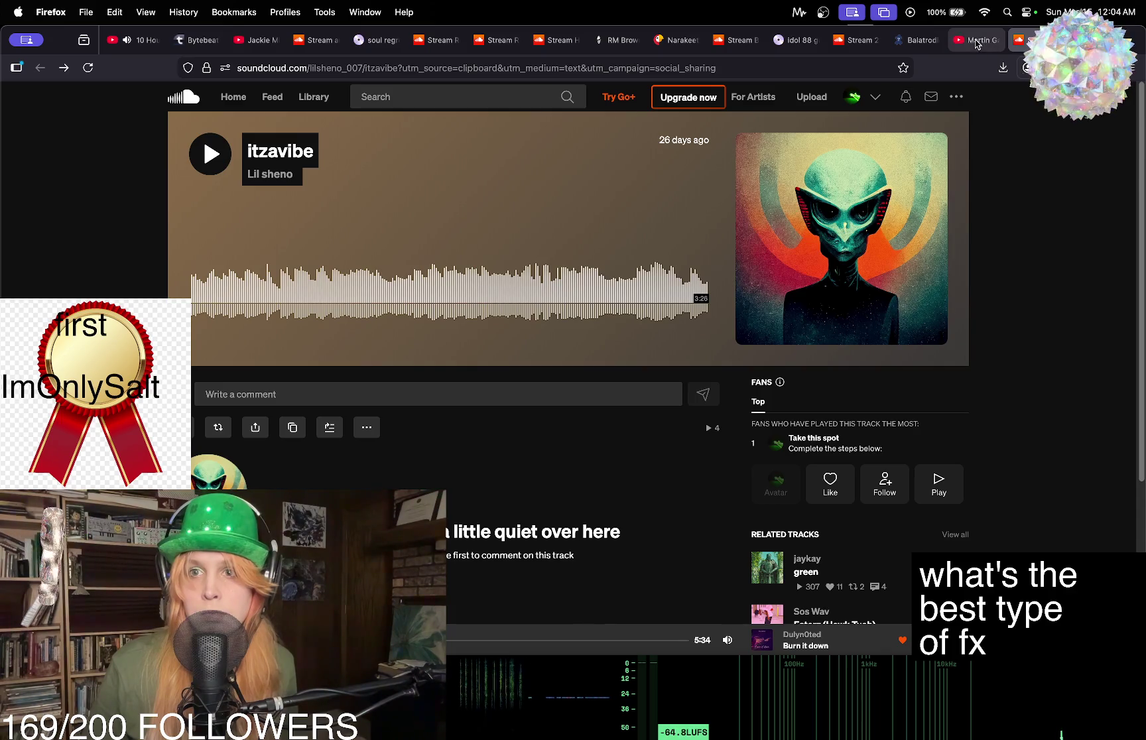
Play itzavibe on SoundCloud, then go to its artist's profile page.
mouse_move(811, 738)
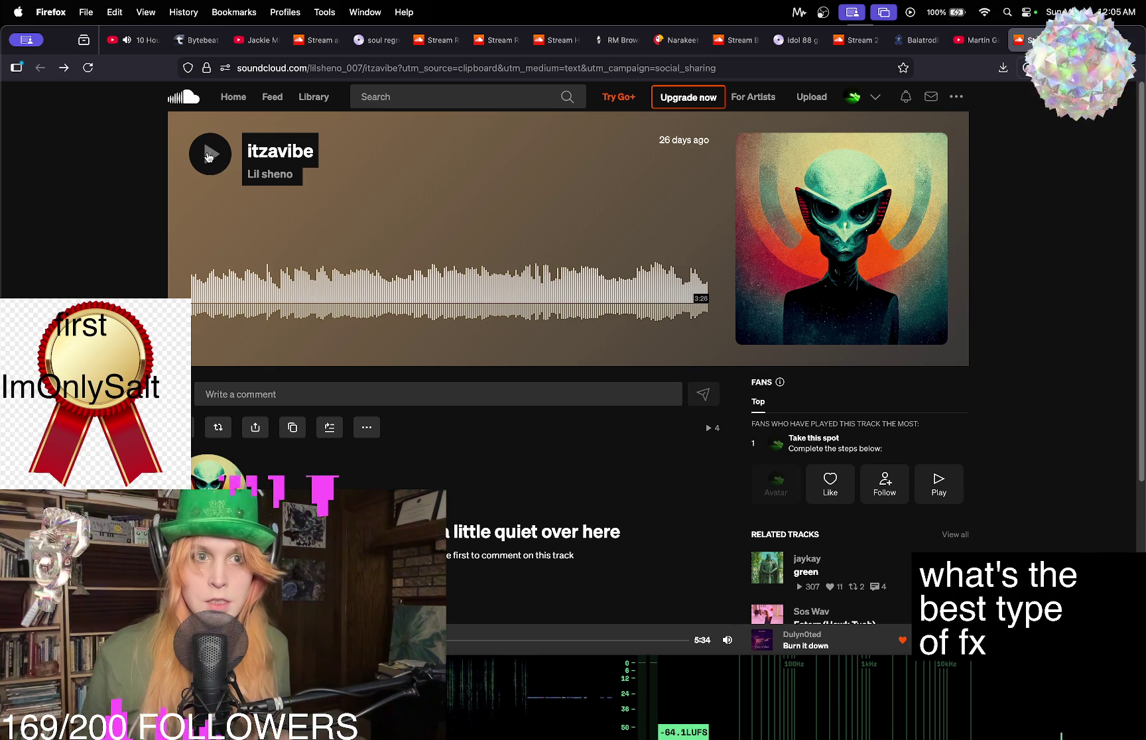
left_click(211, 154)
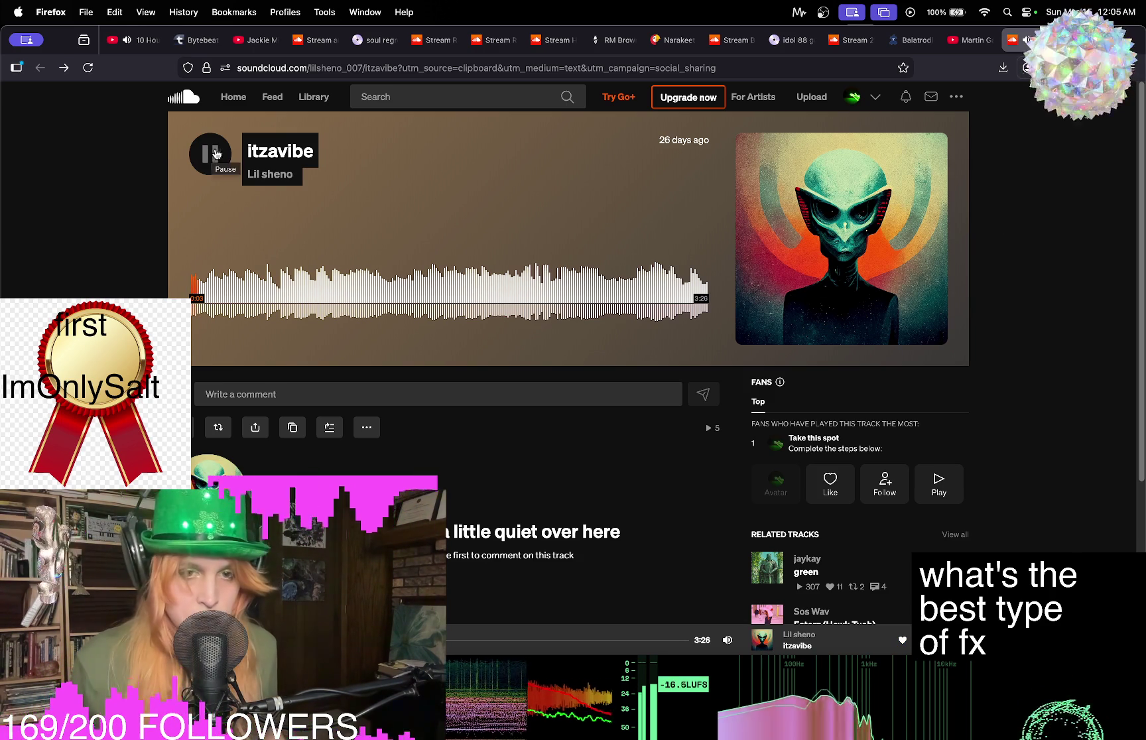
mouse_move(546, 671)
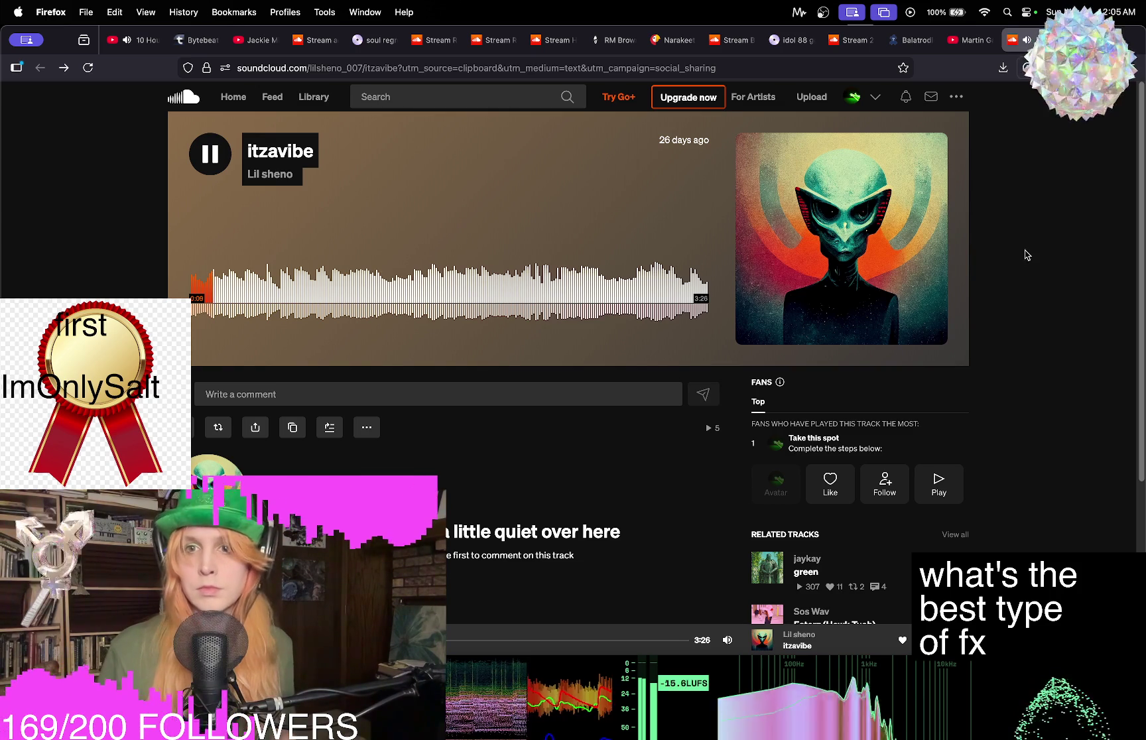
left_click(279, 175)
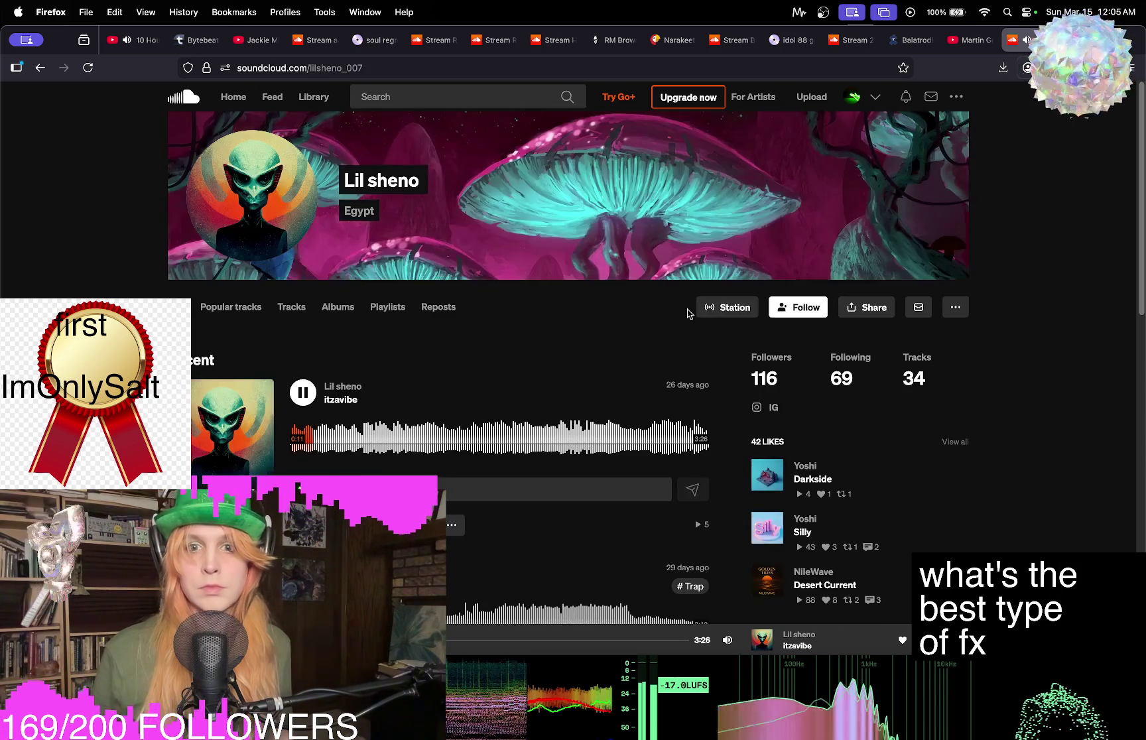
Scroll through the artist's track list and back to the top, then bring up the YouTube video.
scroll(703, 307, "down", 10)
scroll(730, 305, "down", 5)
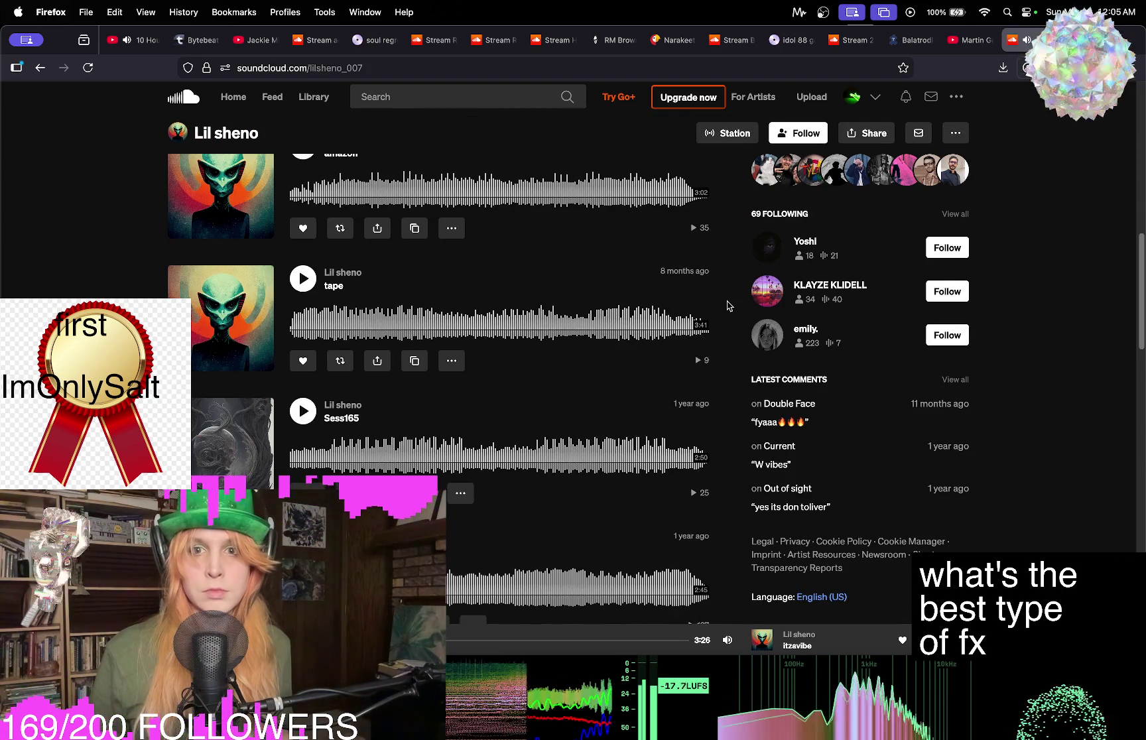
scroll(729, 306, "up", 5)
scroll(729, 305, "down", 4)
scroll(729, 305, "down", 15)
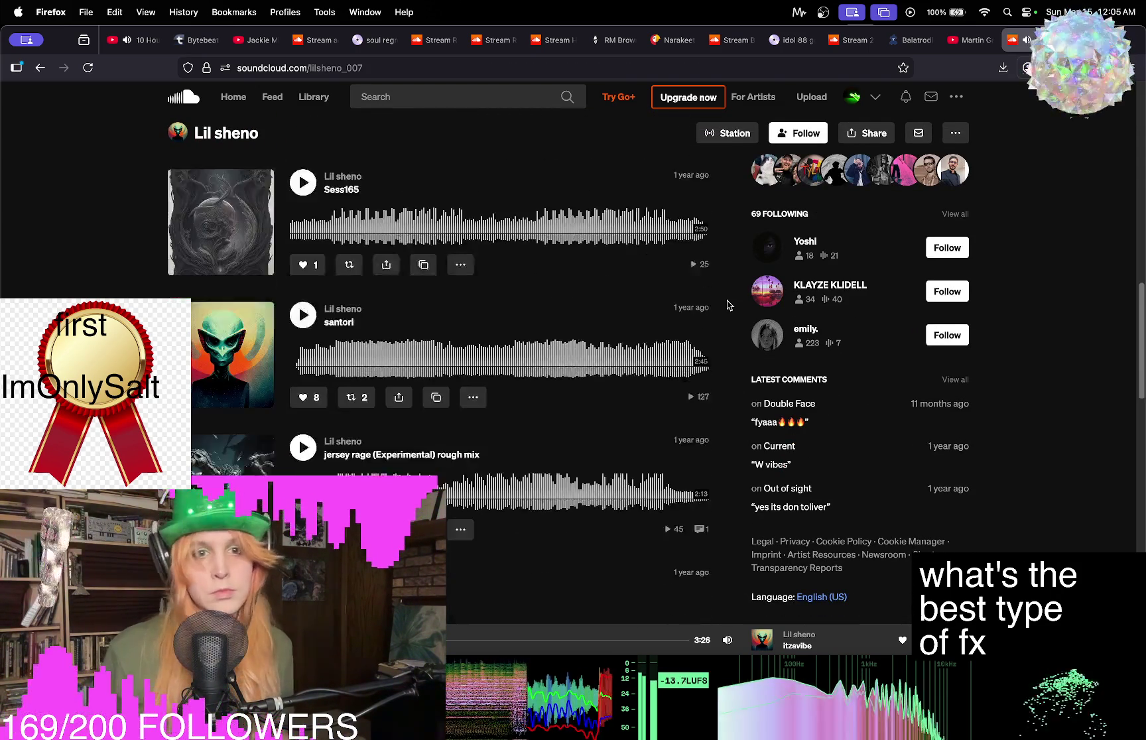
scroll(729, 306, "down", 15)
scroll(729, 306, "down", 15)
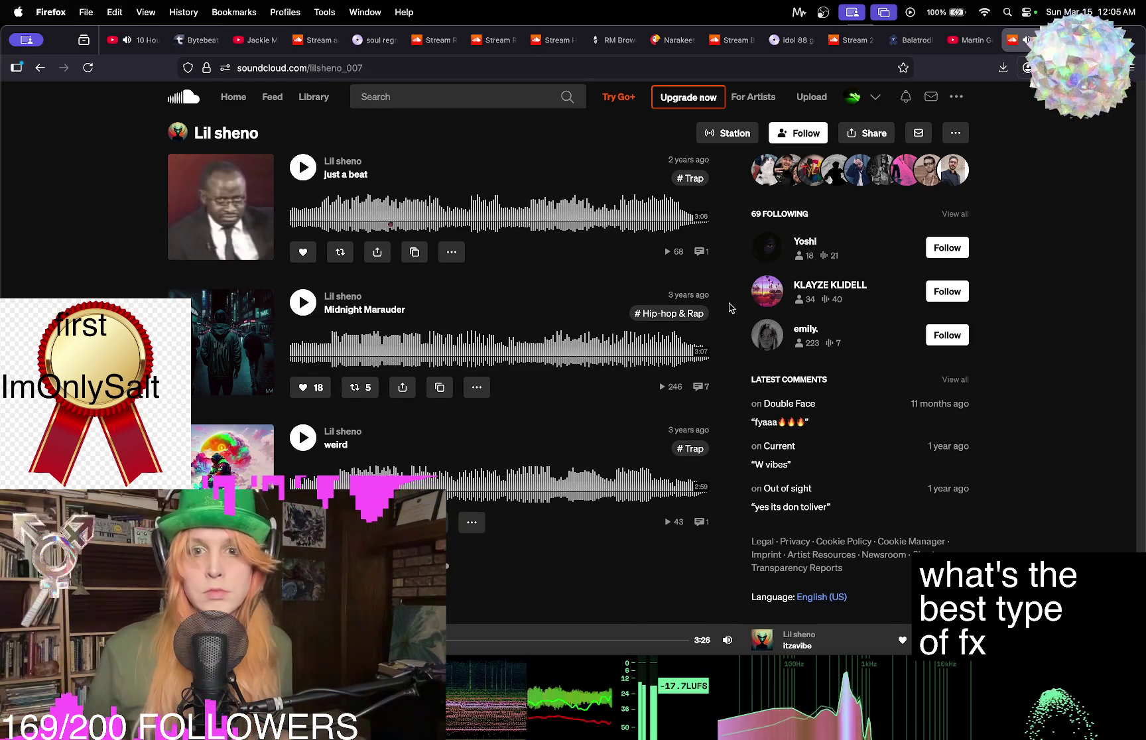
scroll(731, 307, "up", 12)
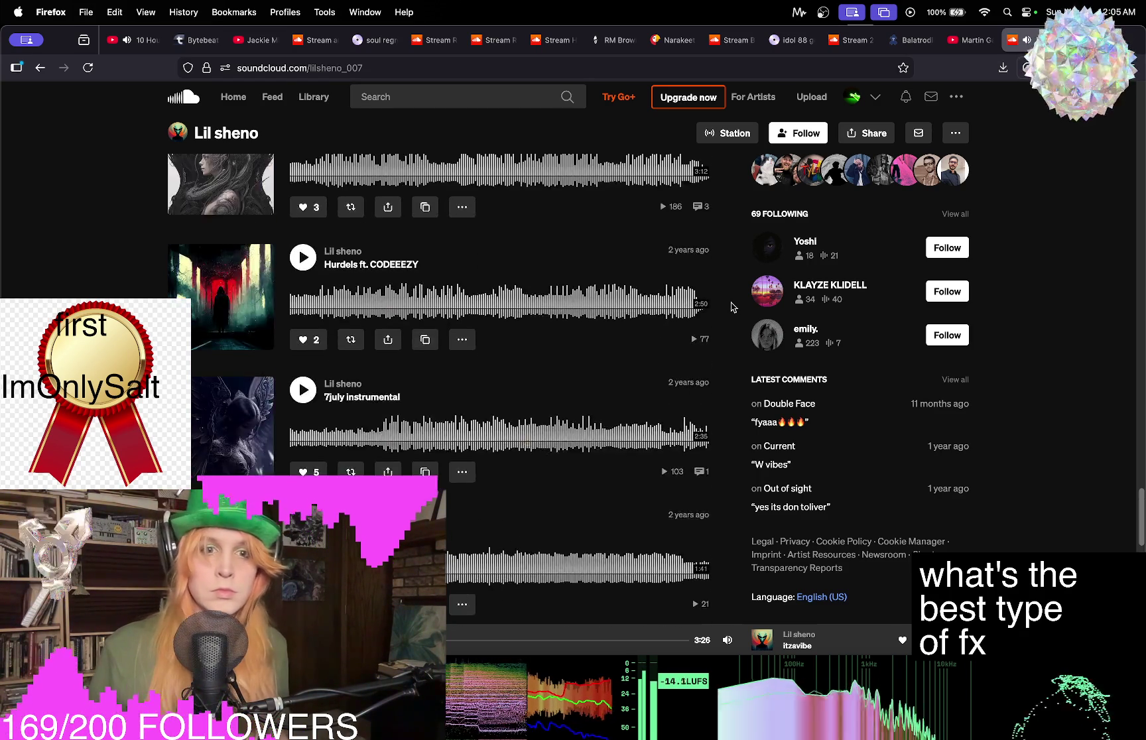
scroll(730, 304, "up", 15)
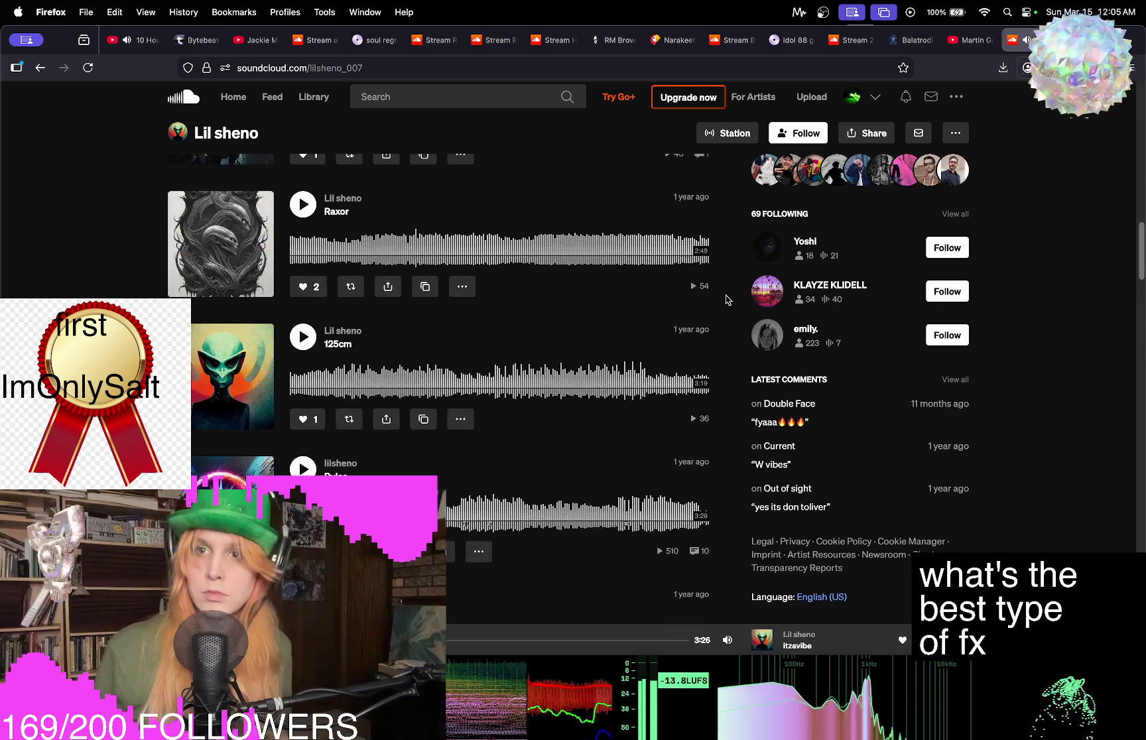
scroll(728, 299, "up", 10)
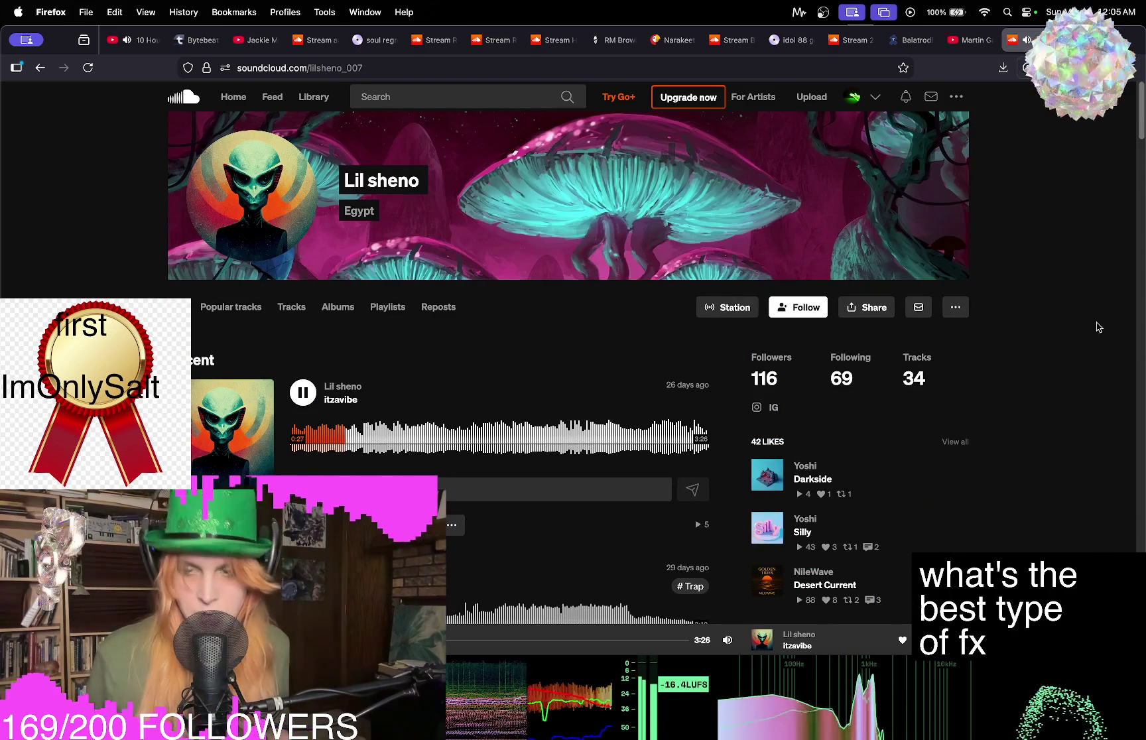
left_click(969, 41)
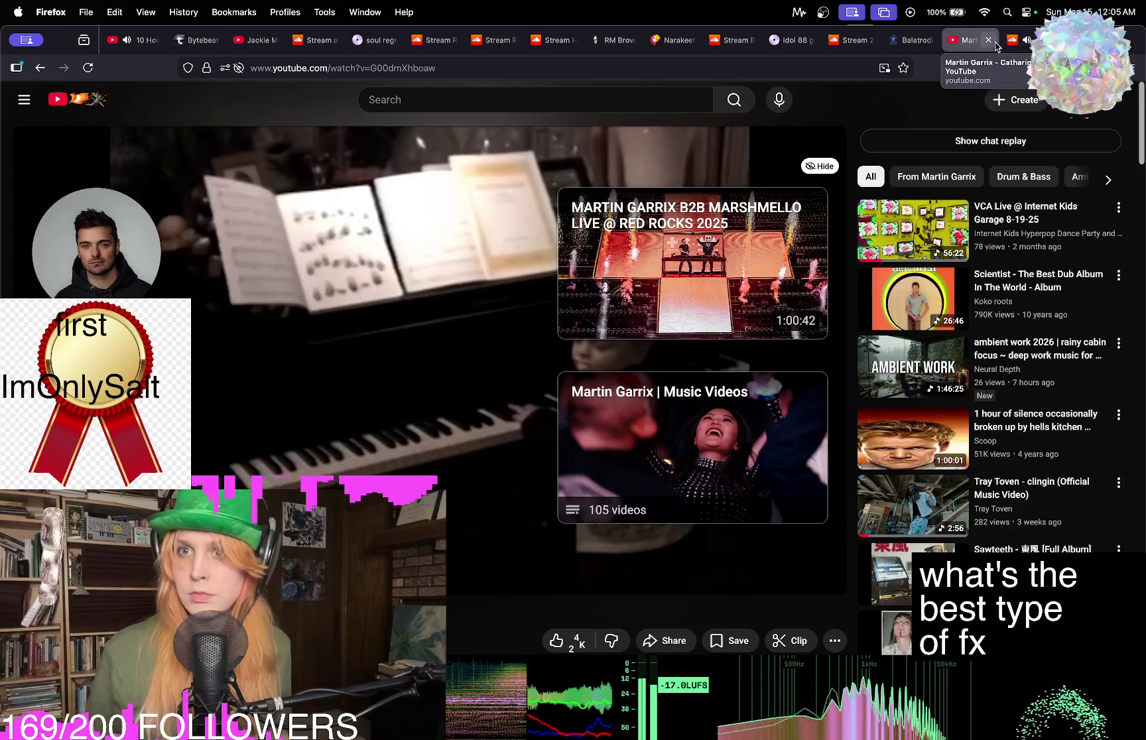
Close the YouTube video, raise the system volume, and move from SoundCloud to the RM Brown soundboard.
left_click(988, 41)
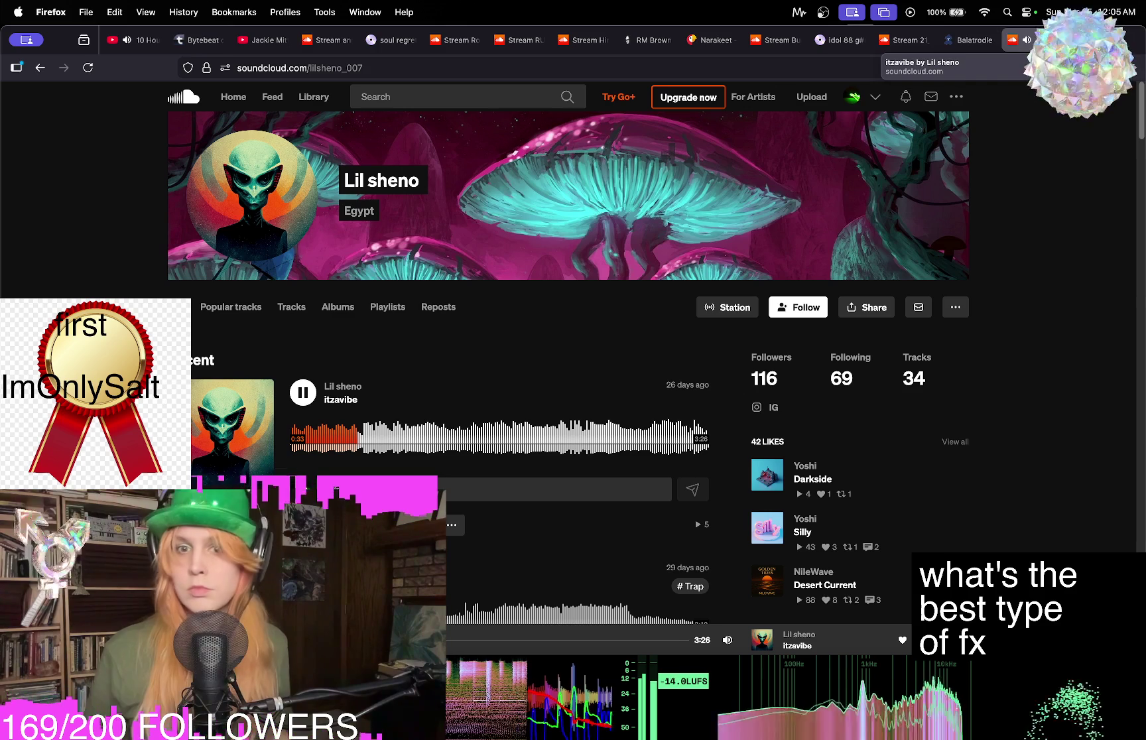
key("XF86AudioRaiseVolume")
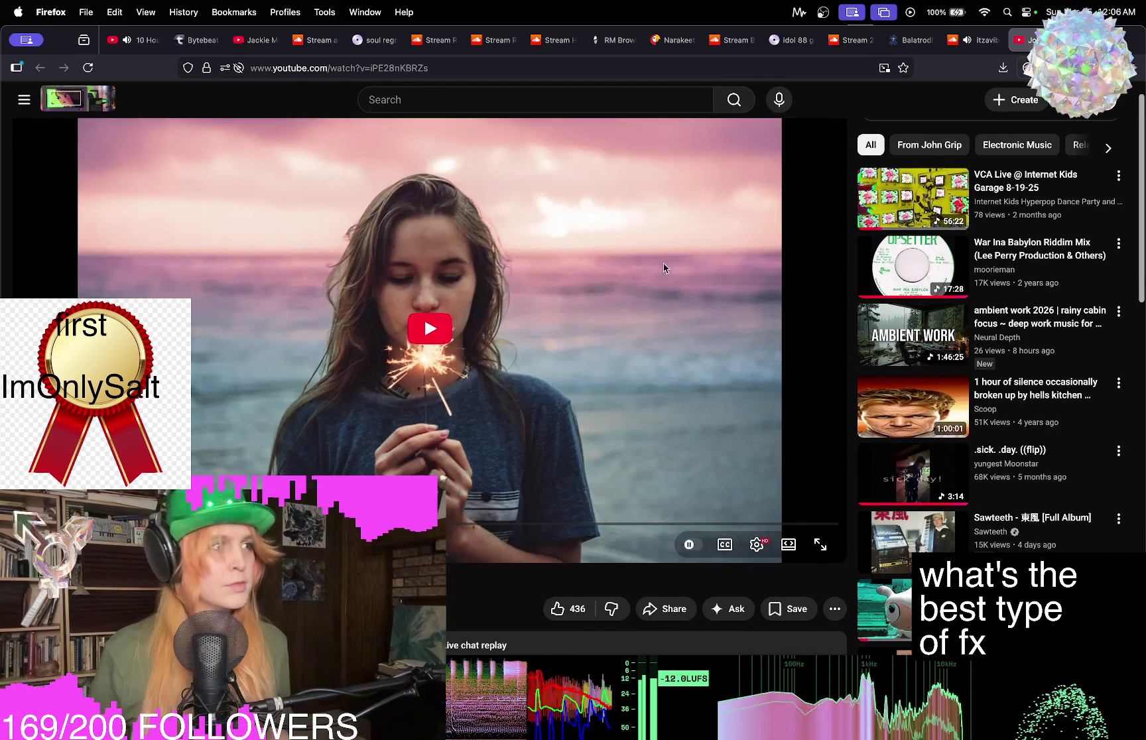
left_click(982, 42)
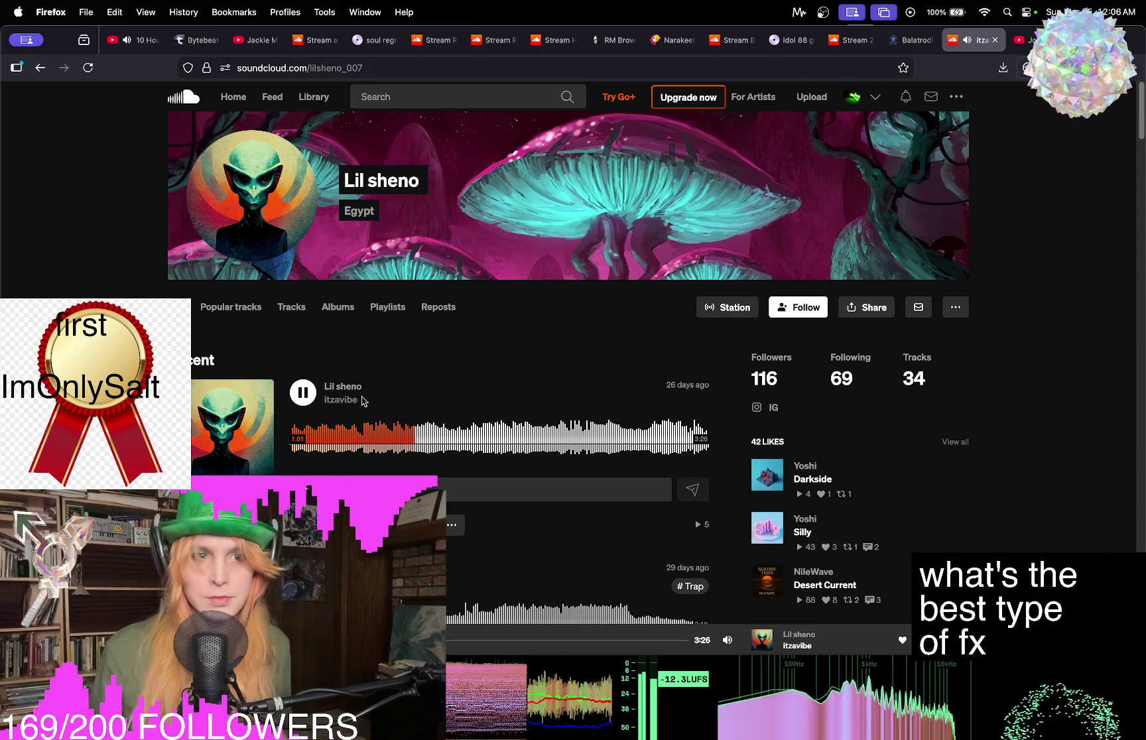
scroll(110, 279, "down", 2)
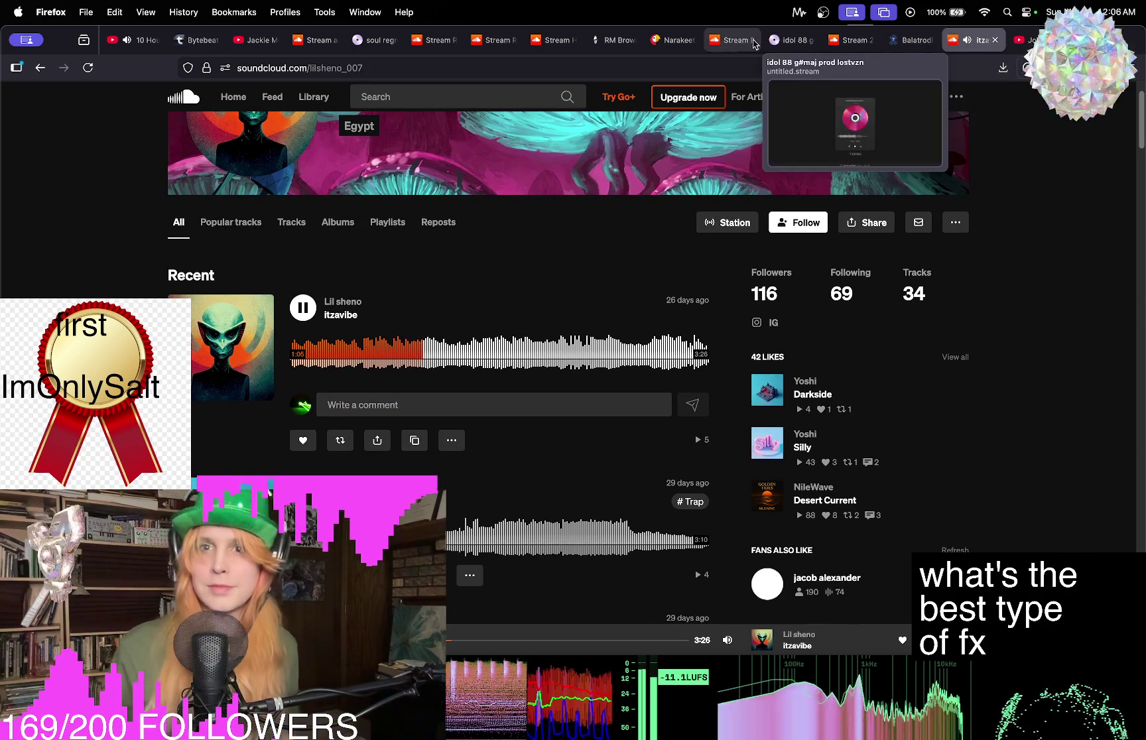
left_click(611, 41)
Play the Wow, I love you and Oh my god dude drops, then return to itzavibe's track page.
left_click(478, 505)
scroll(478, 464, "up", 10)
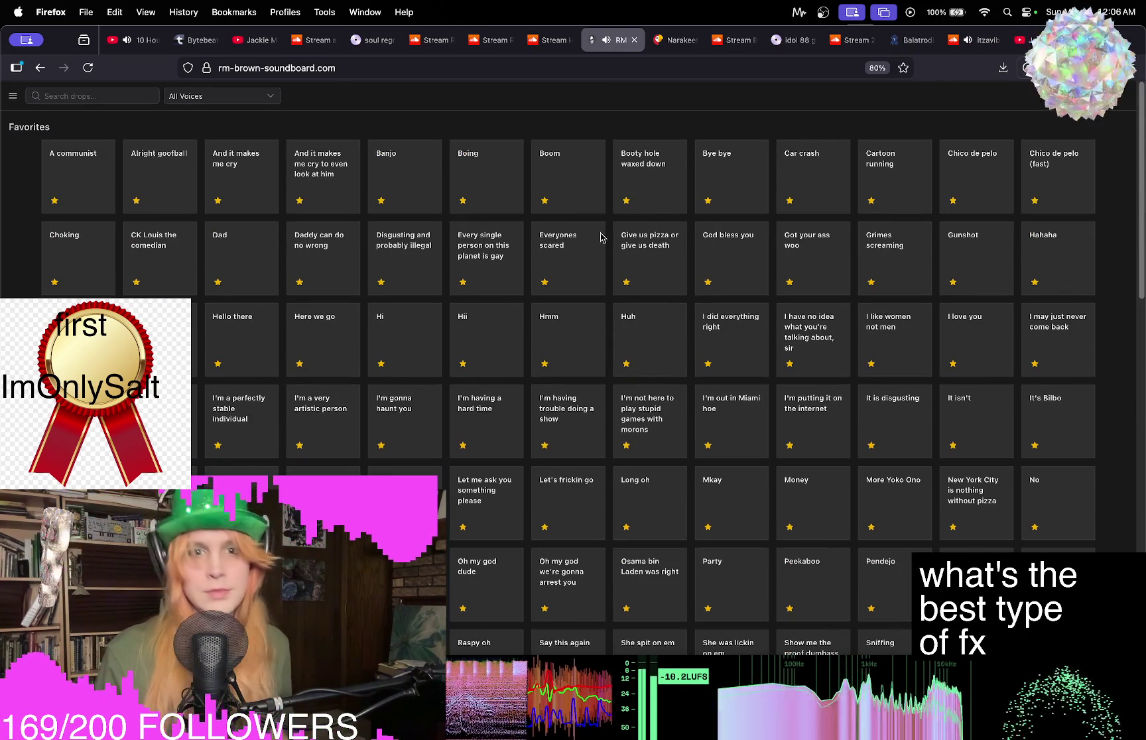
left_click(988, 334)
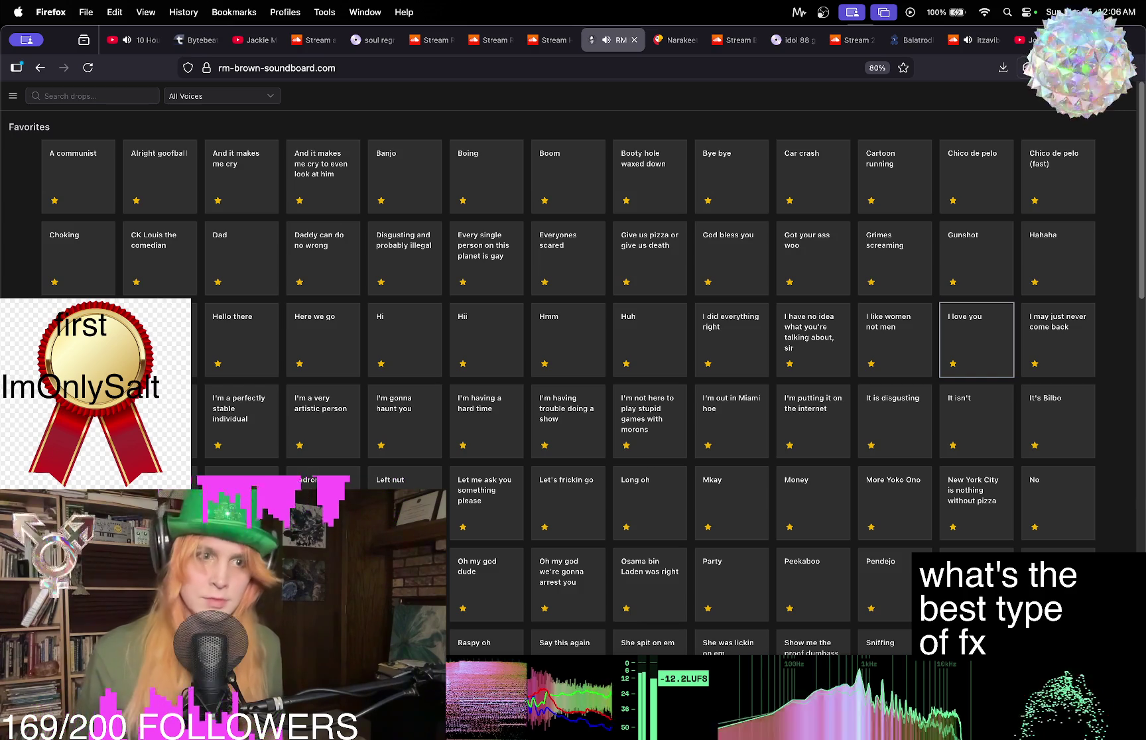
scroll(245, 434, "down", 3)
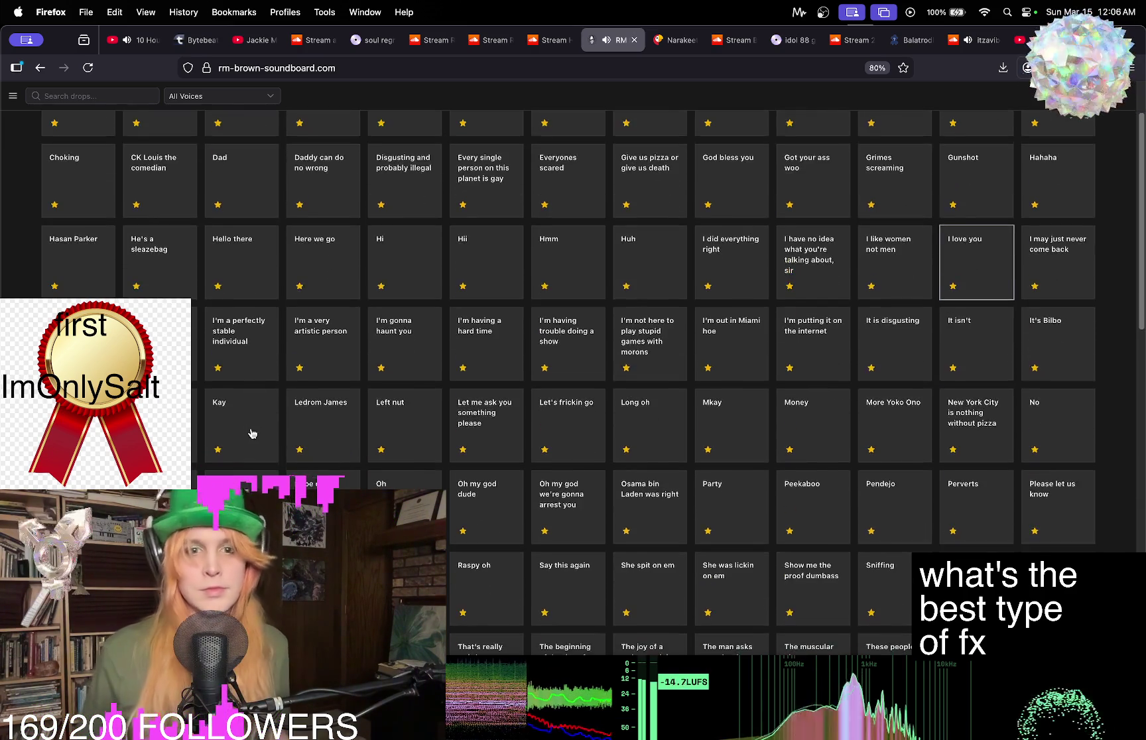
left_click(459, 407)
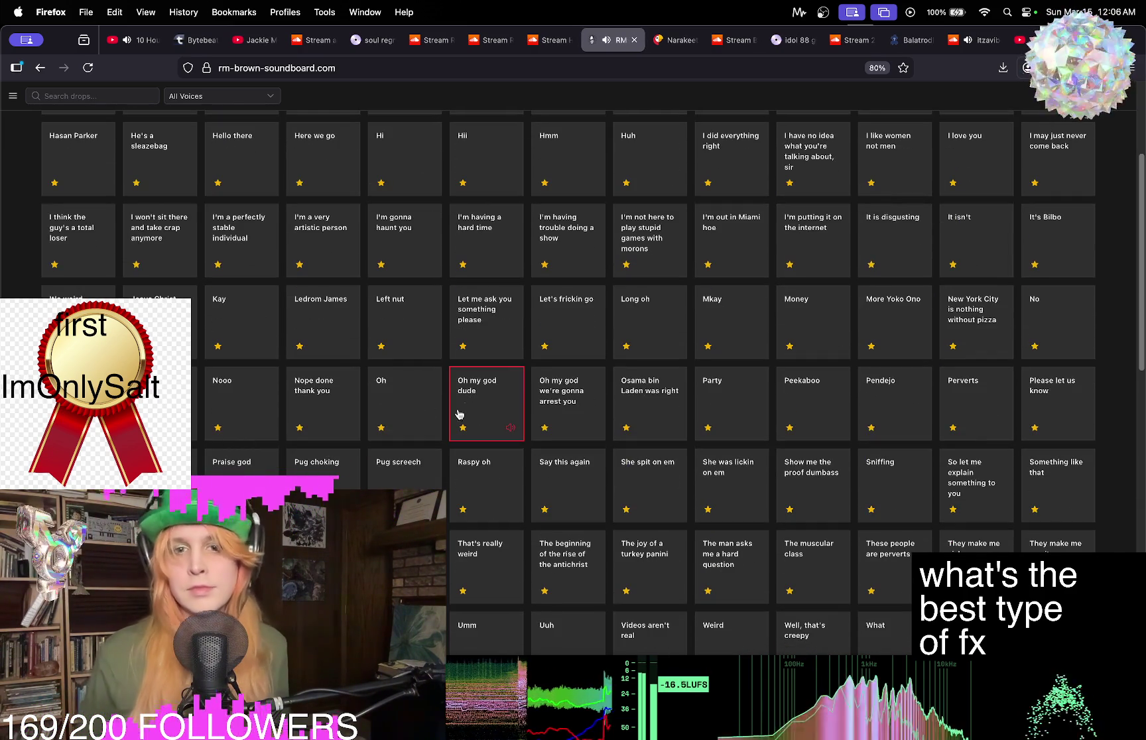
left_click(982, 40)
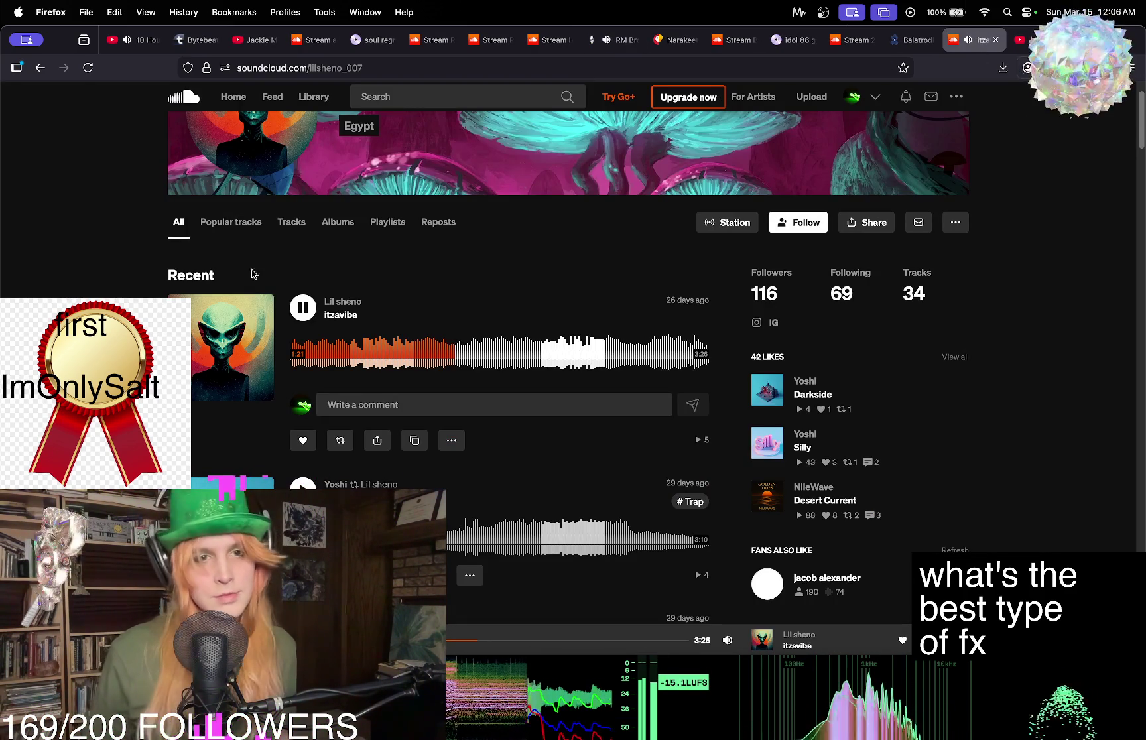
left_click(351, 315)
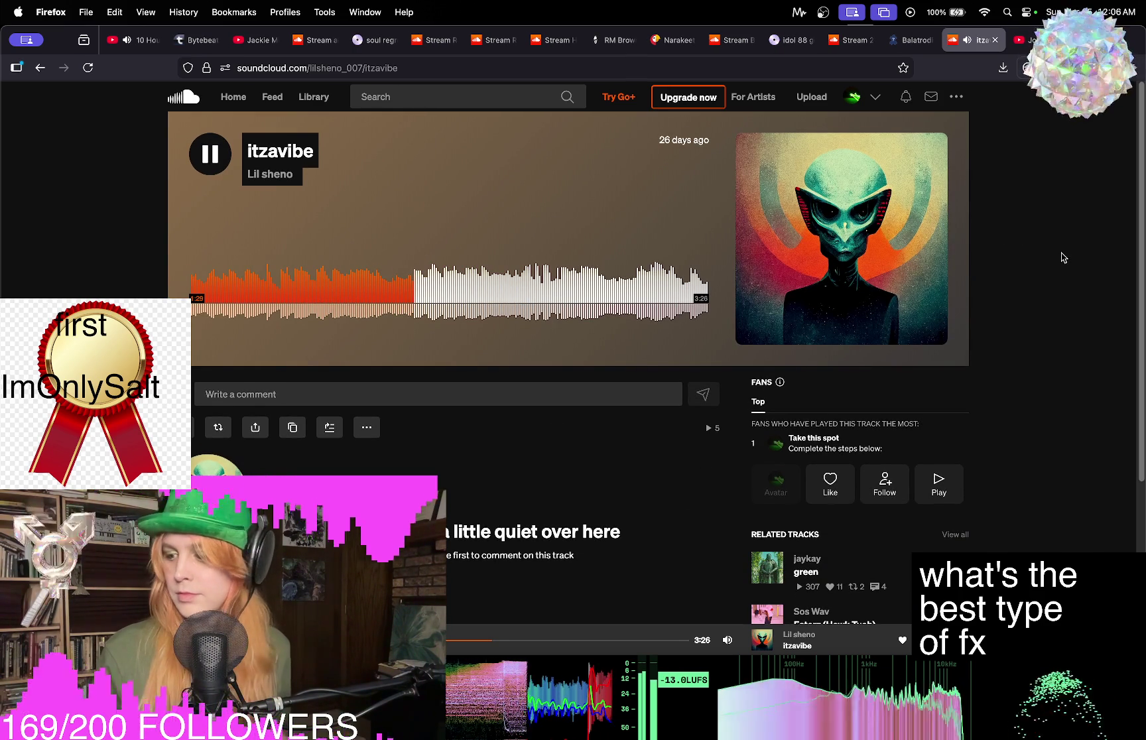
Raise the system volume while itzavibe keeps playing.
key("XF86AudioRaiseVolume")
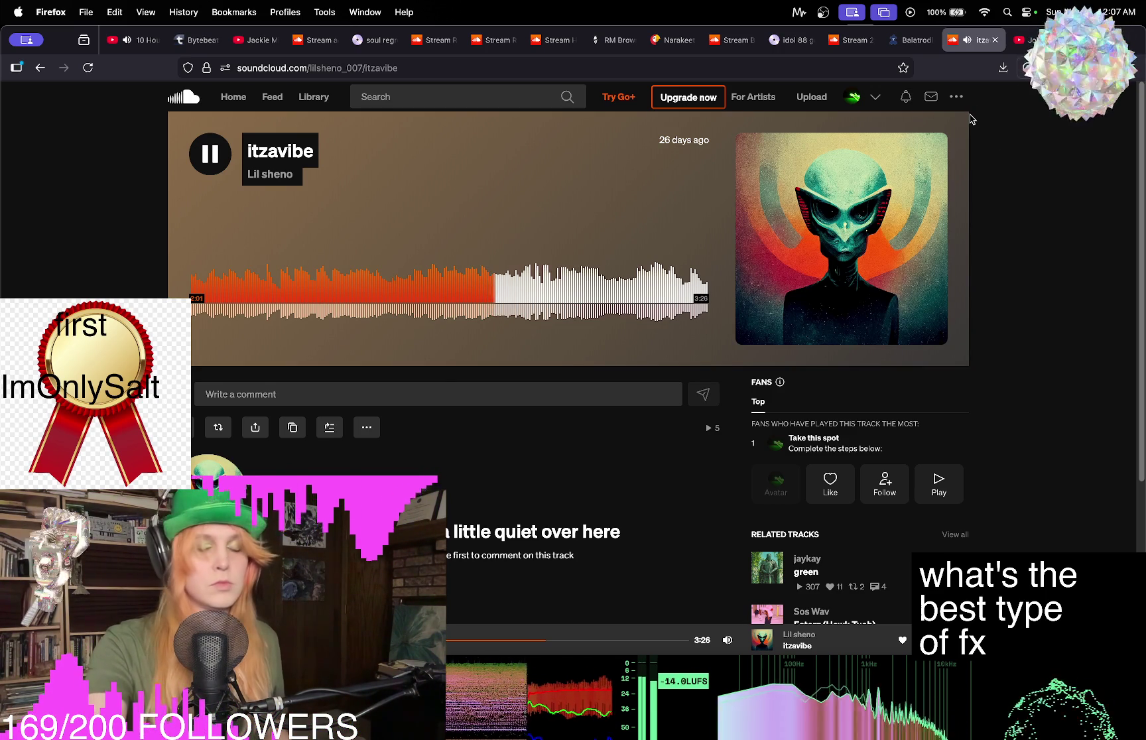
Play The joy of a turkey panini and Money soundboard drops, then return to itzavibe.
left_click(620, 41)
scroll(630, 520, "down", 3)
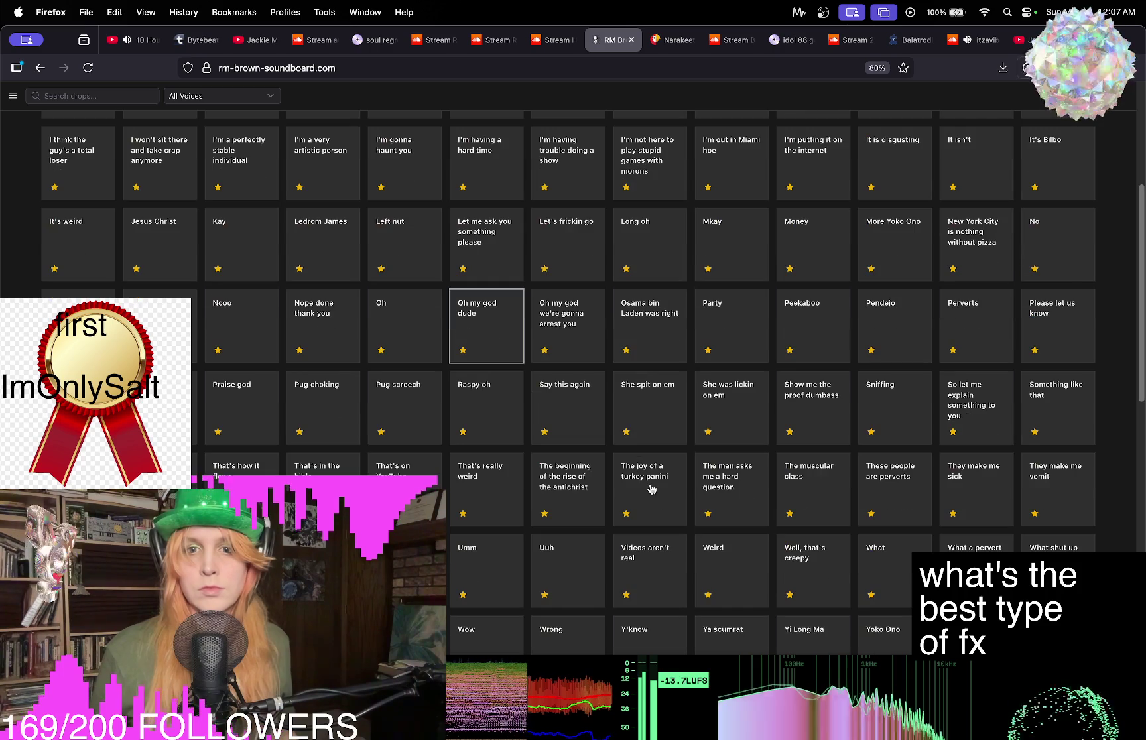
left_click(651, 489)
scroll(866, 359, "up", 3)
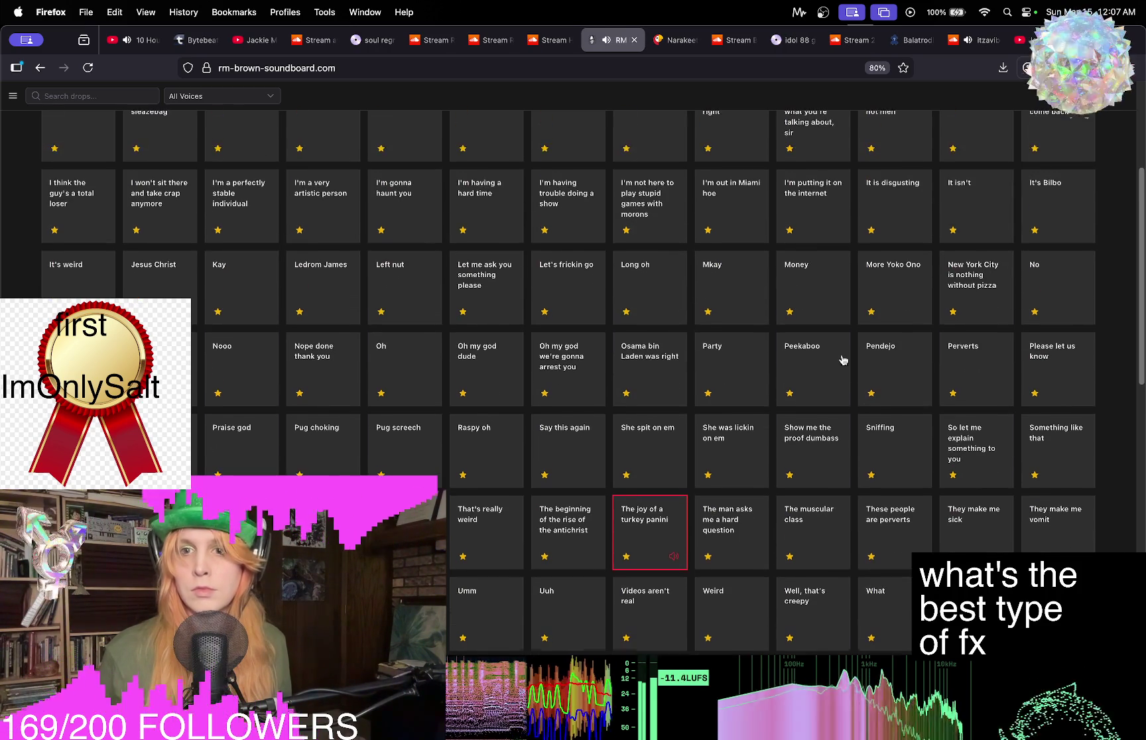
left_click(806, 333)
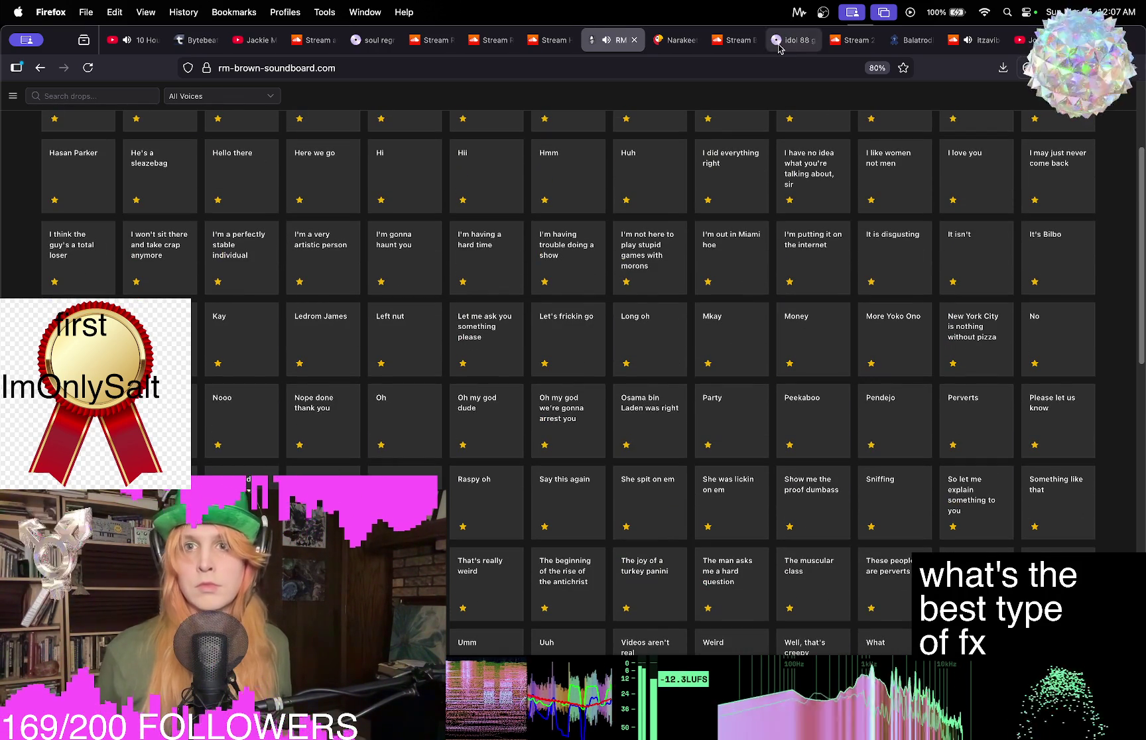
left_click(989, 37)
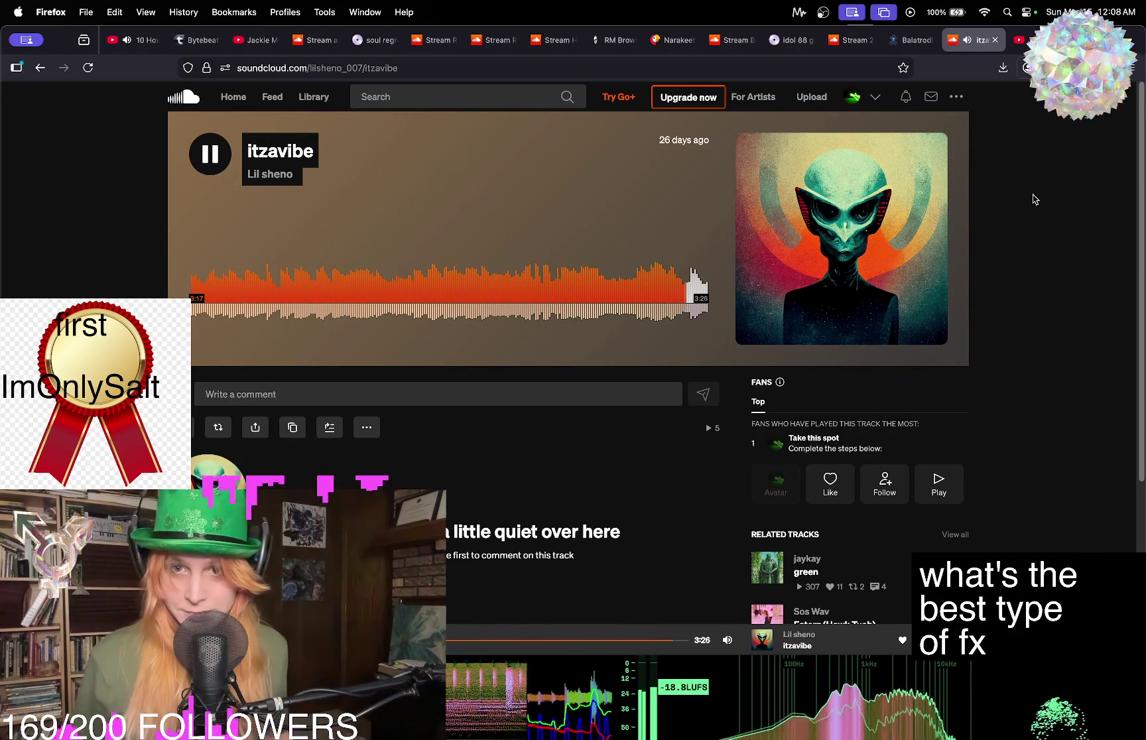
Seek itzavibe back to about 0:20 on the waveform.
left_click(232, 279)
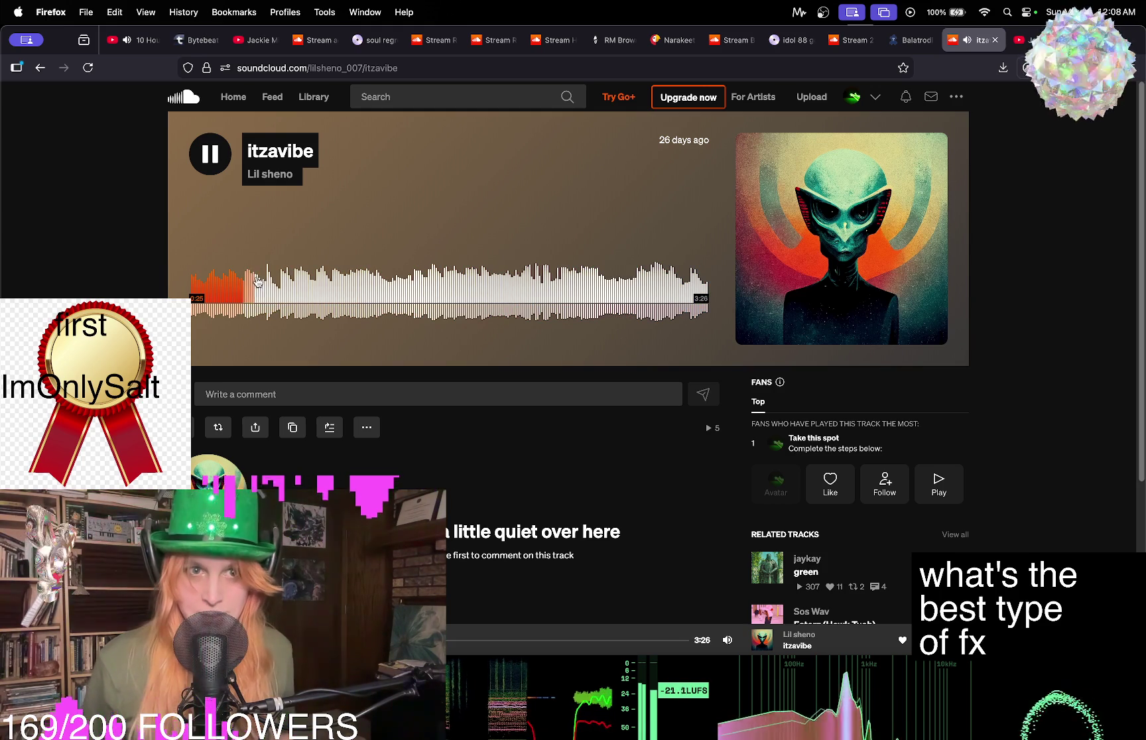
Jump around the opening of itzavibe between about 0:21 and 0:41.
left_click(269, 281)
key("space")
left_click(244, 294)
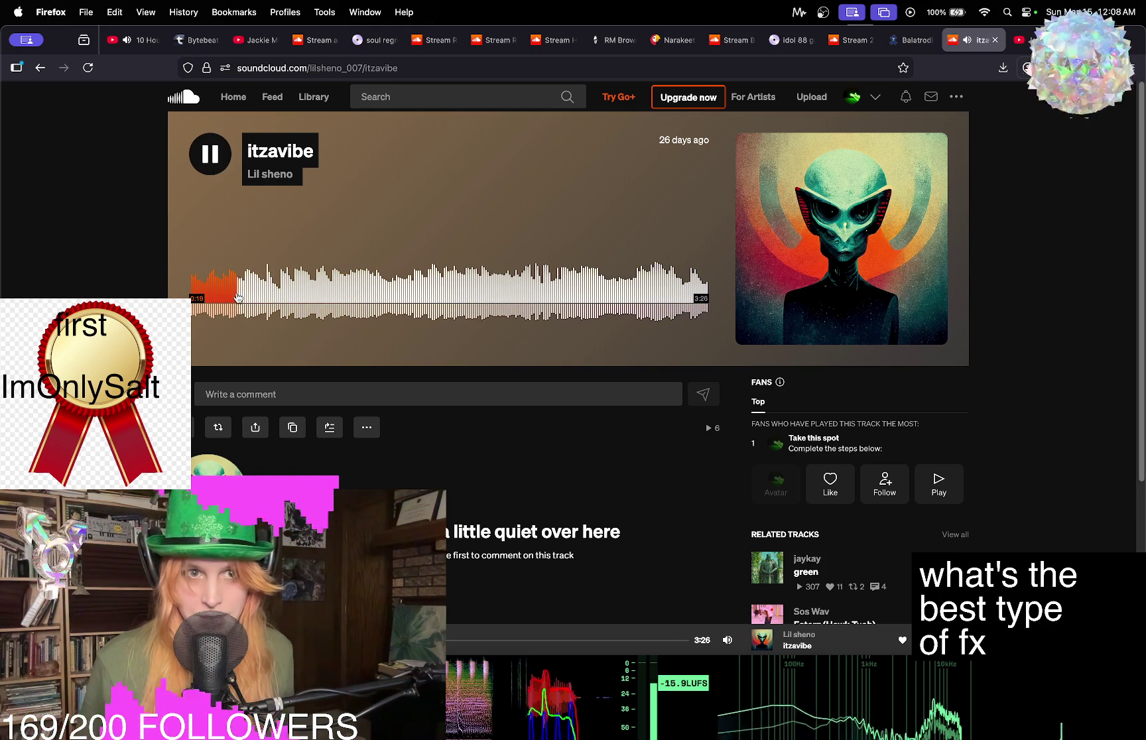
left_click(278, 292)
left_click(284, 295)
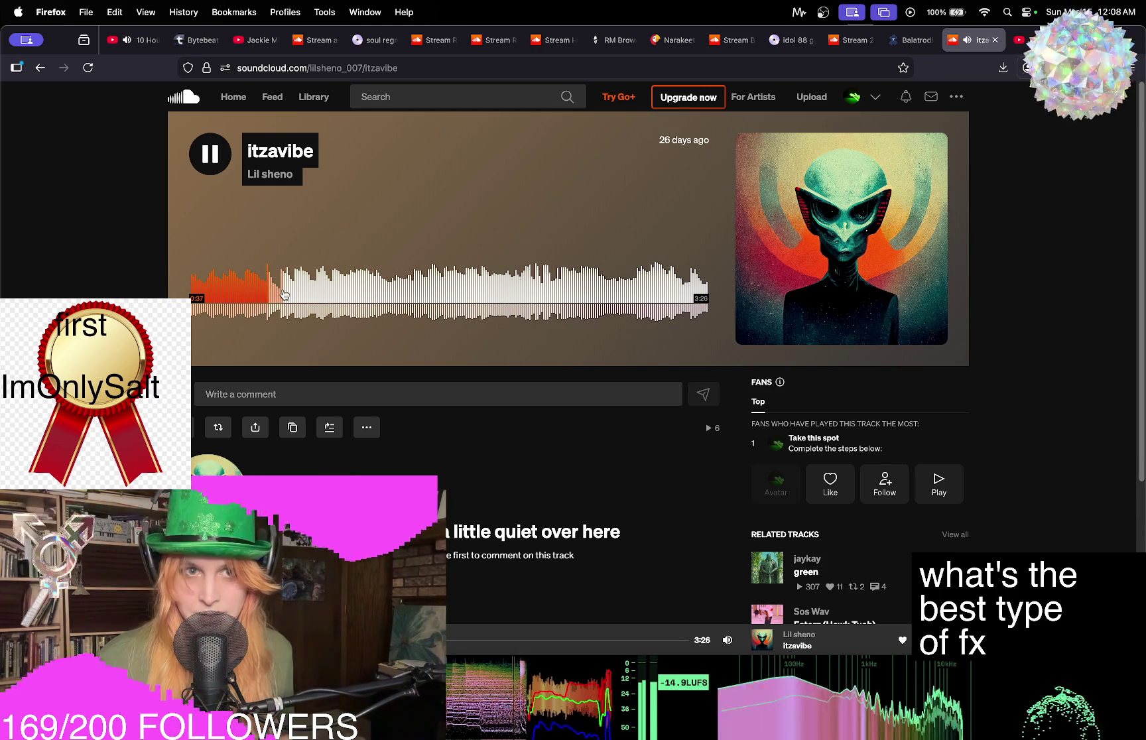
left_click(288, 295)
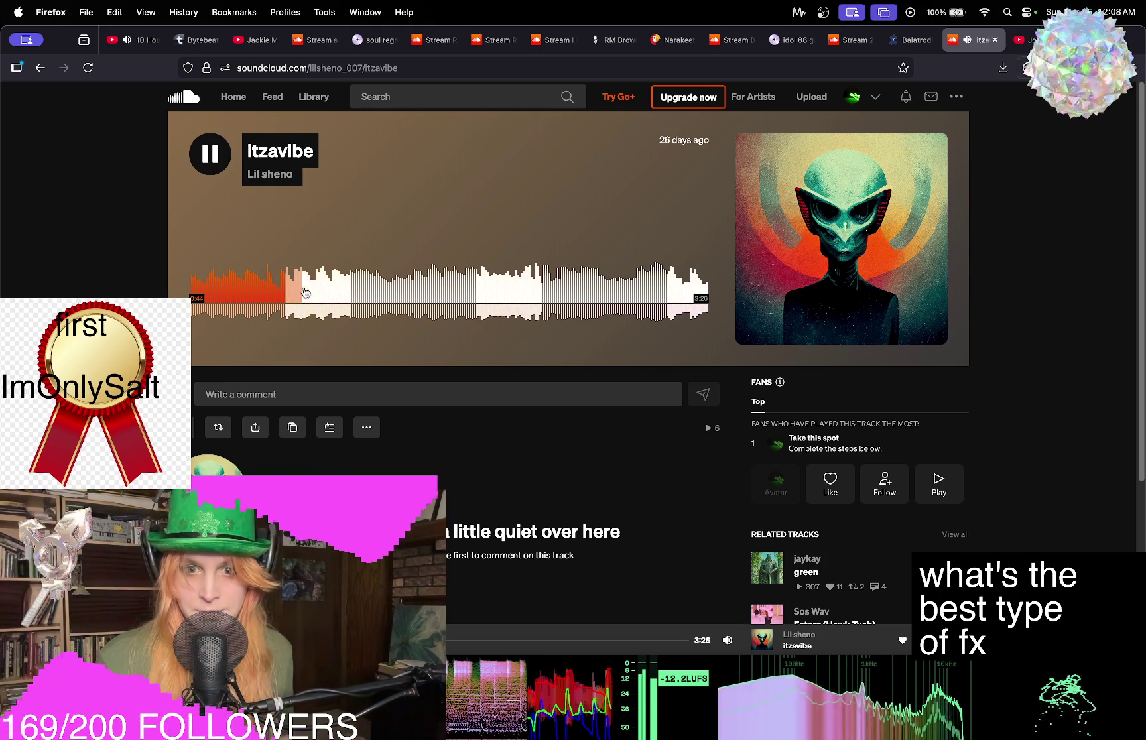
Skip ahead through the track in jumps to about 3:05, then pause playback.
left_click(367, 296)
left_click(420, 296)
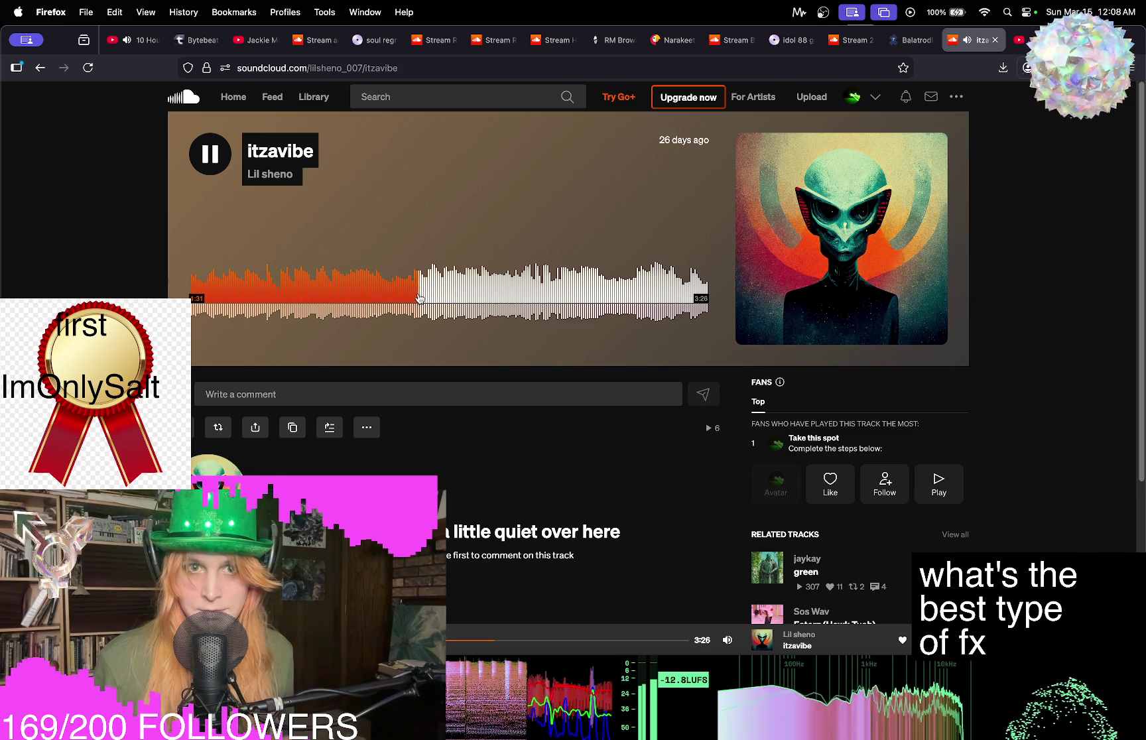
left_click(455, 296)
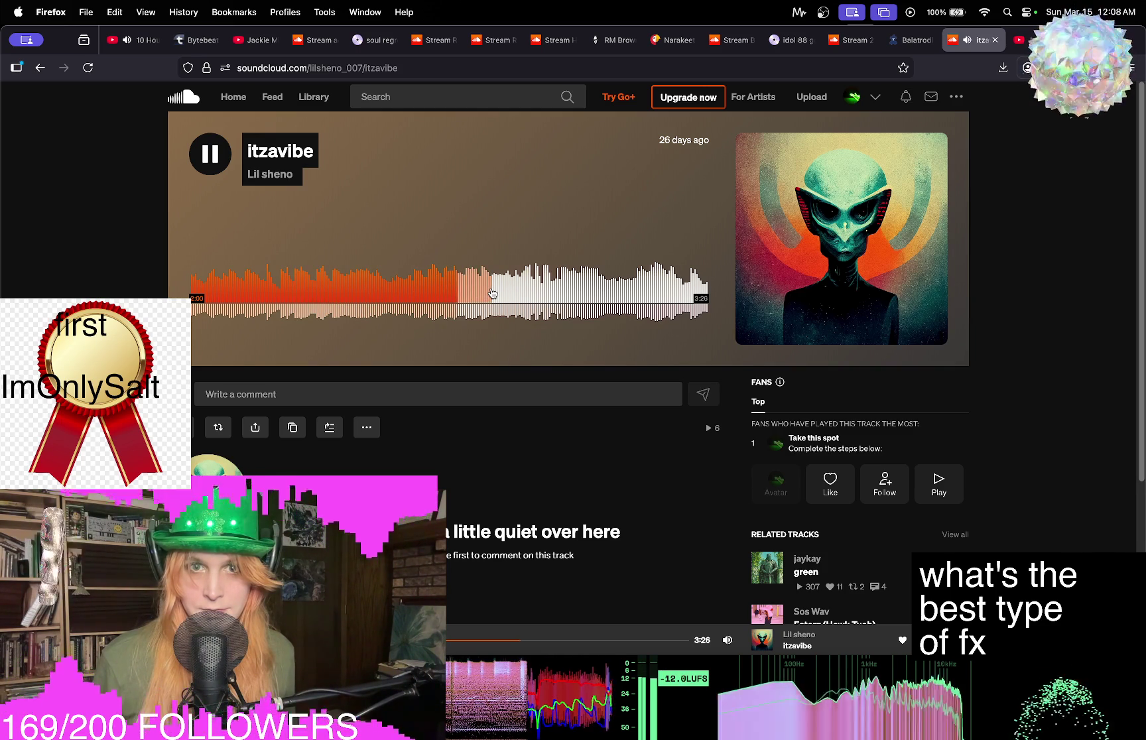
left_click(494, 296)
left_click(539, 295)
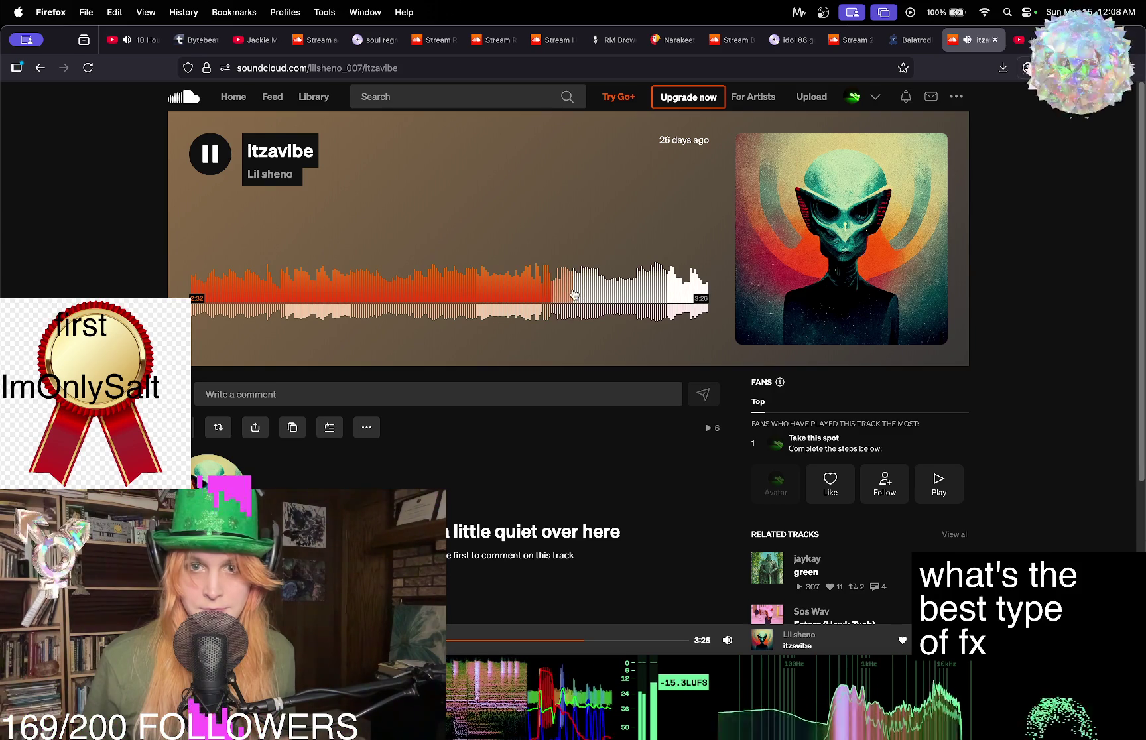
left_click(574, 295)
left_click(656, 296)
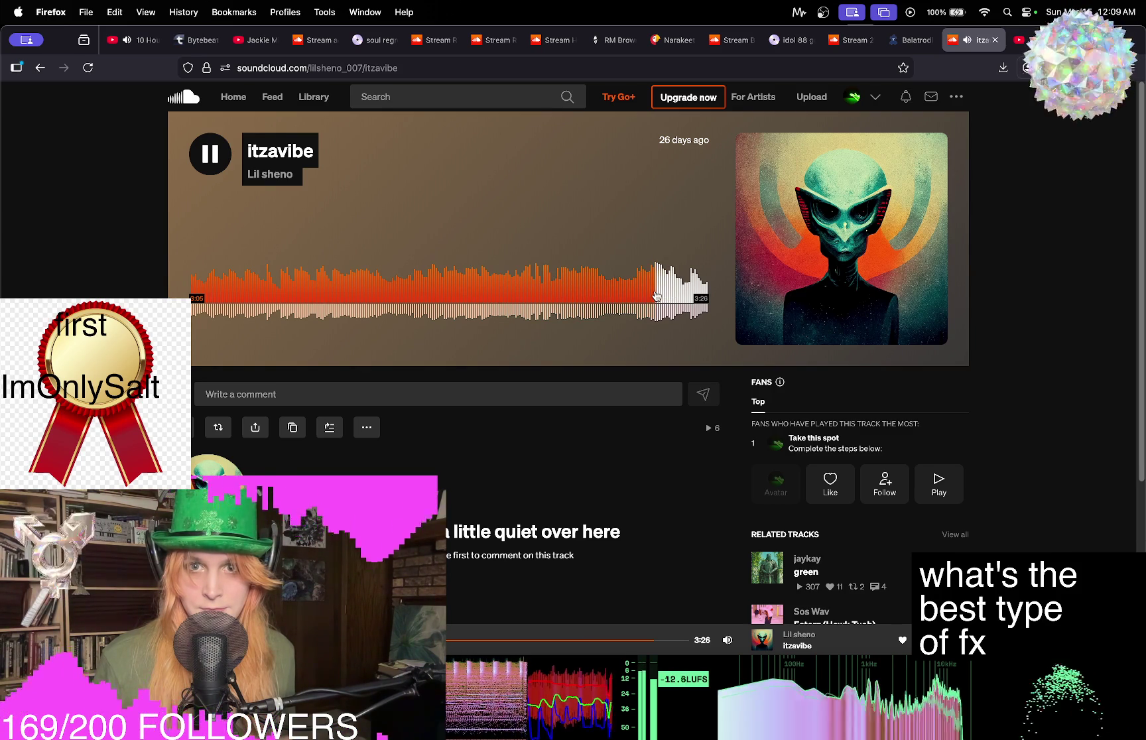
left_click(212, 151)
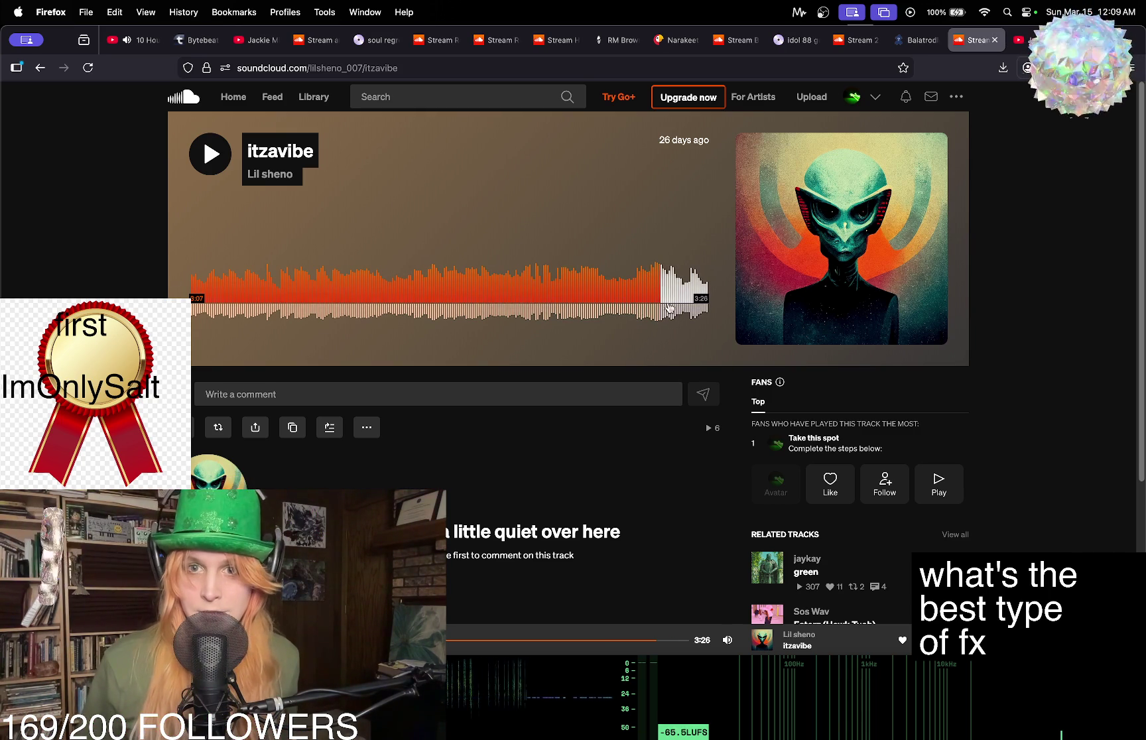
Audition the opening of itzavibe, resuming from about 0:44 and pausing at 0:49.
left_click(240, 296)
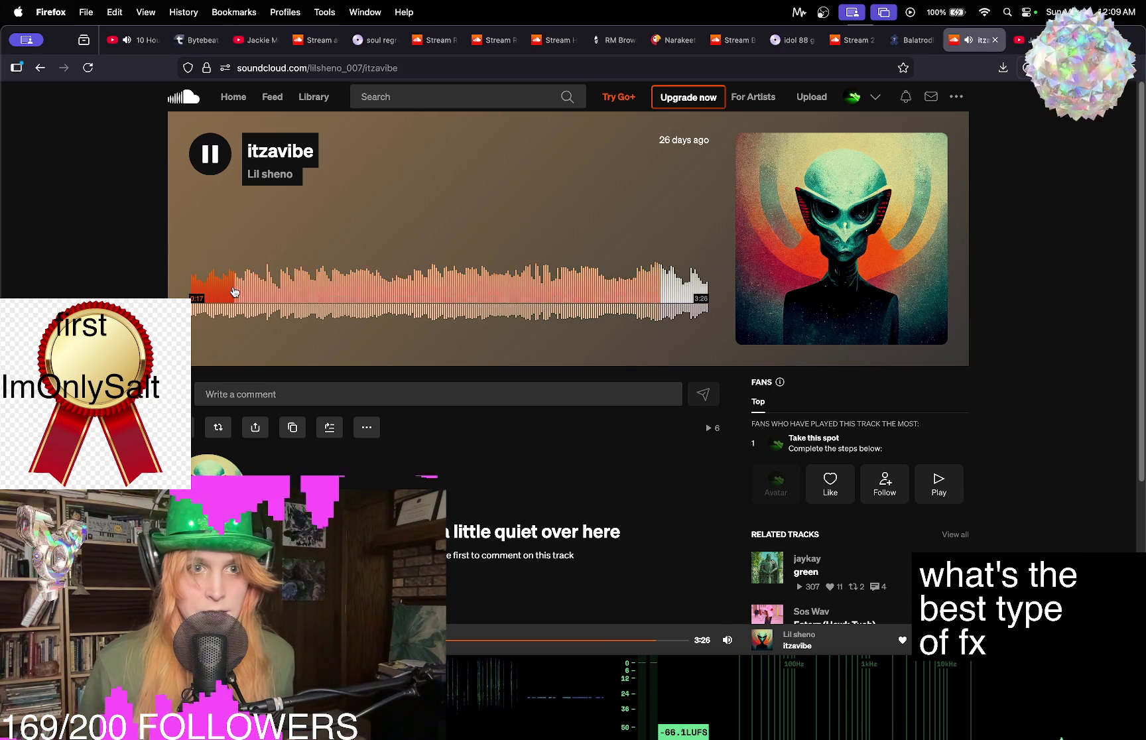
left_click(229, 291)
key("space")
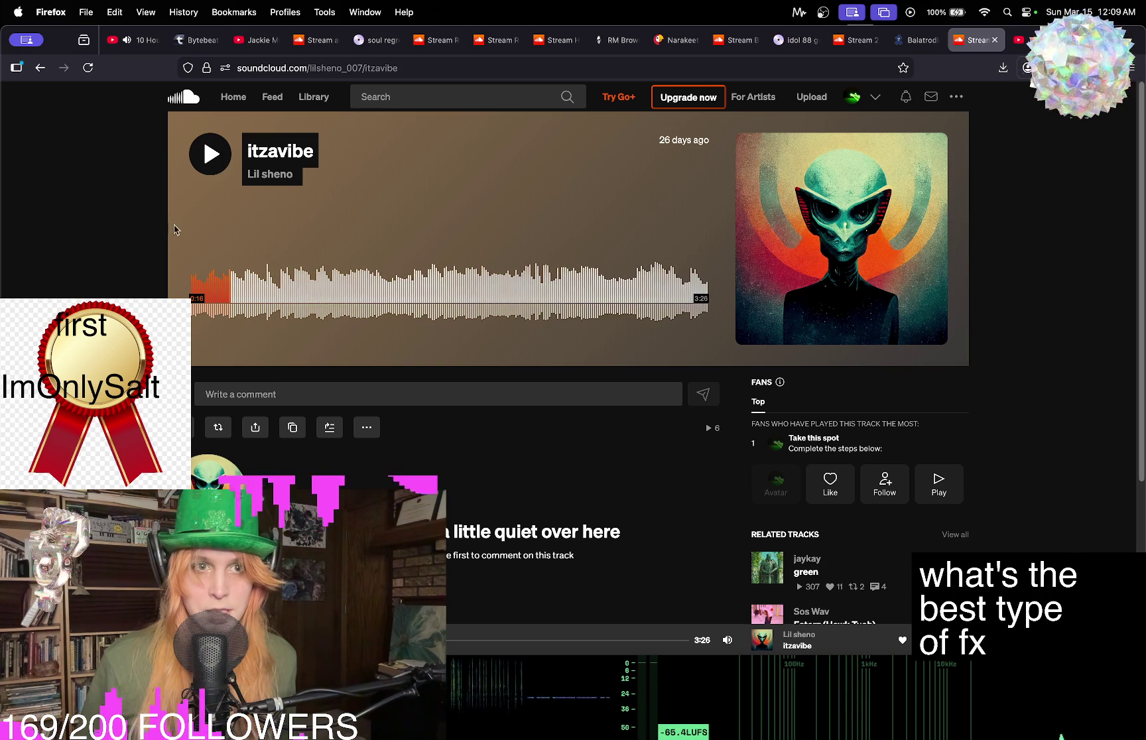
left_click(300, 288)
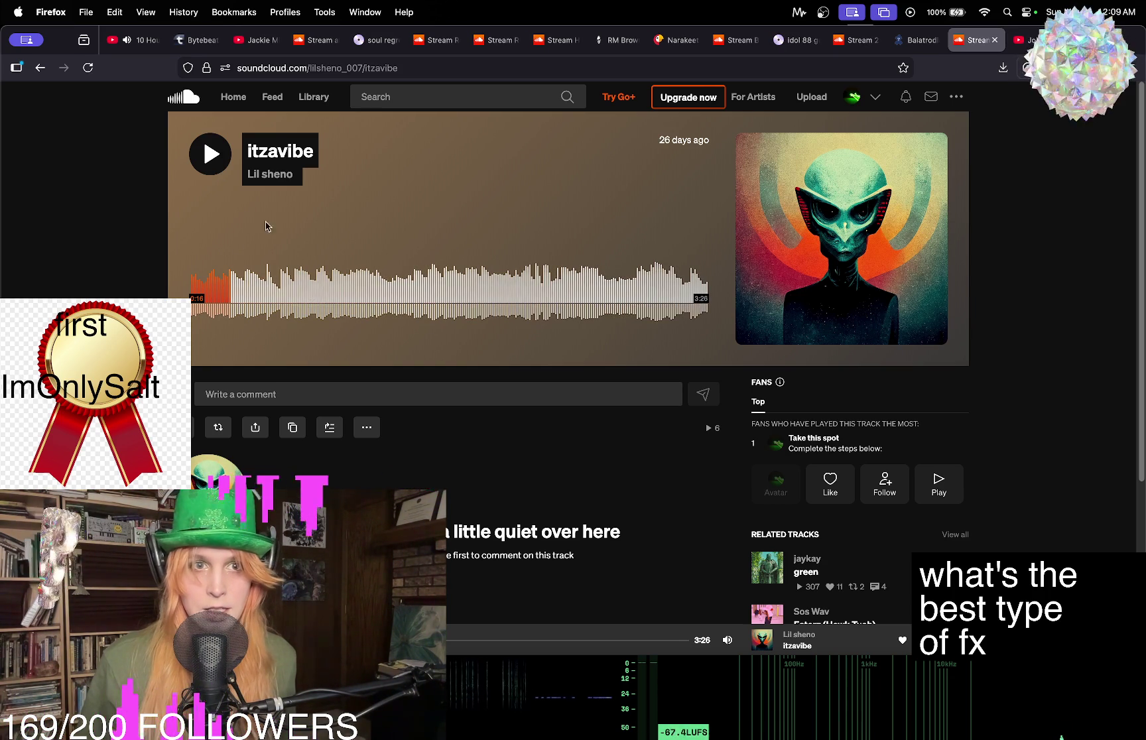
left_click(209, 155)
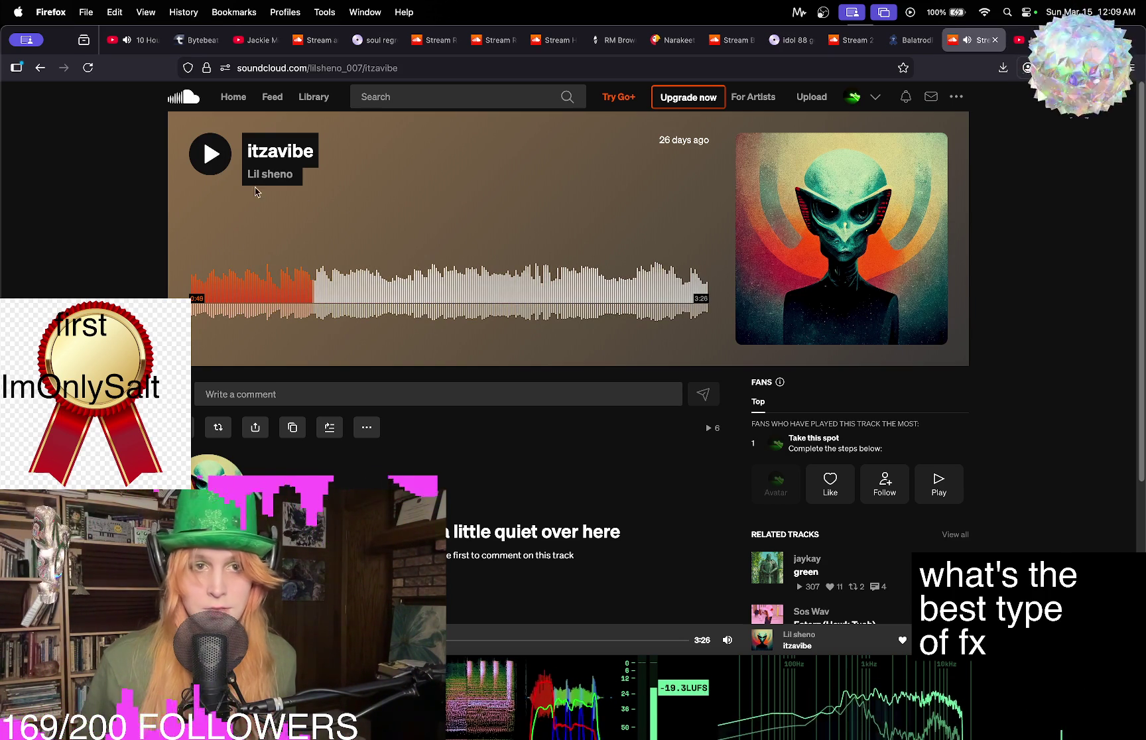
Check the ending near 3:04, then play from 1:05 and stop at 1:11.
left_click(206, 156)
left_click(653, 285)
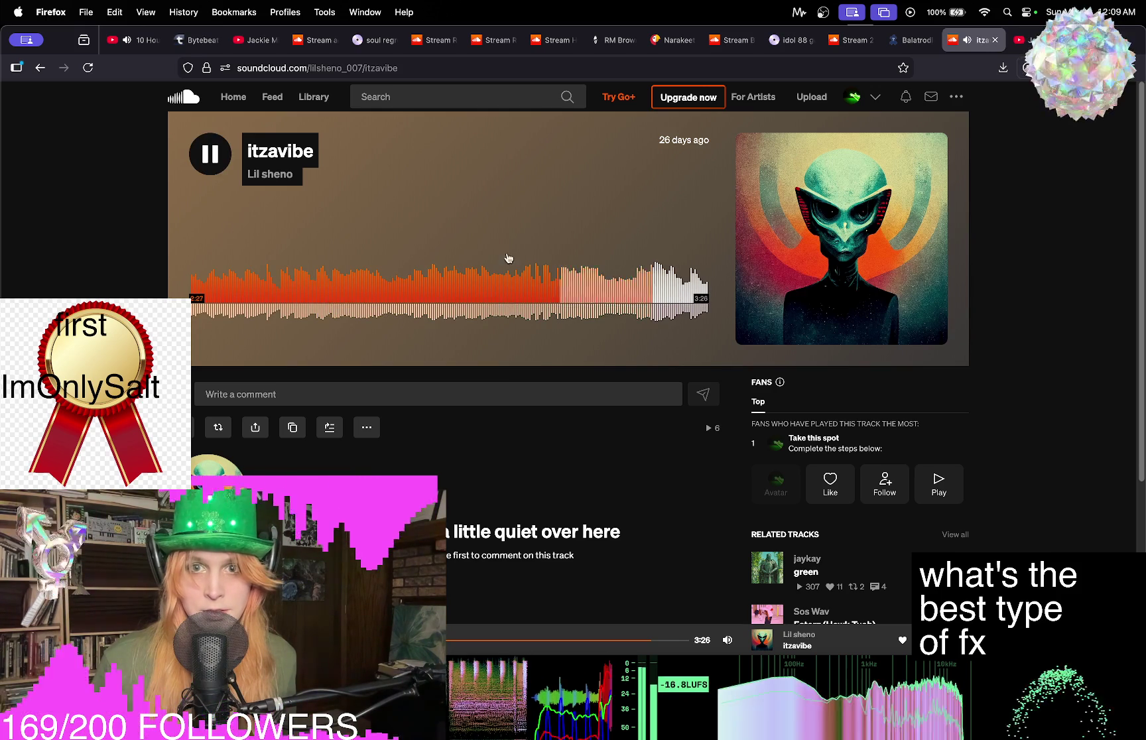
left_click(207, 154)
left_click(354, 285)
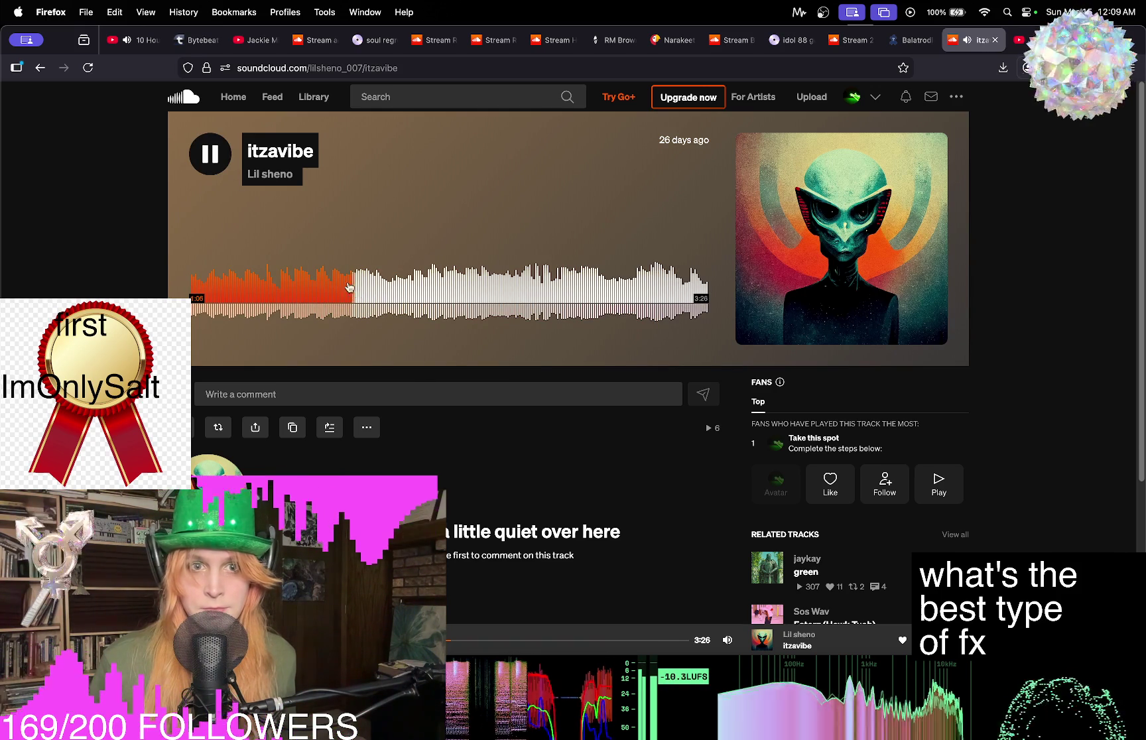
left_click(206, 161)
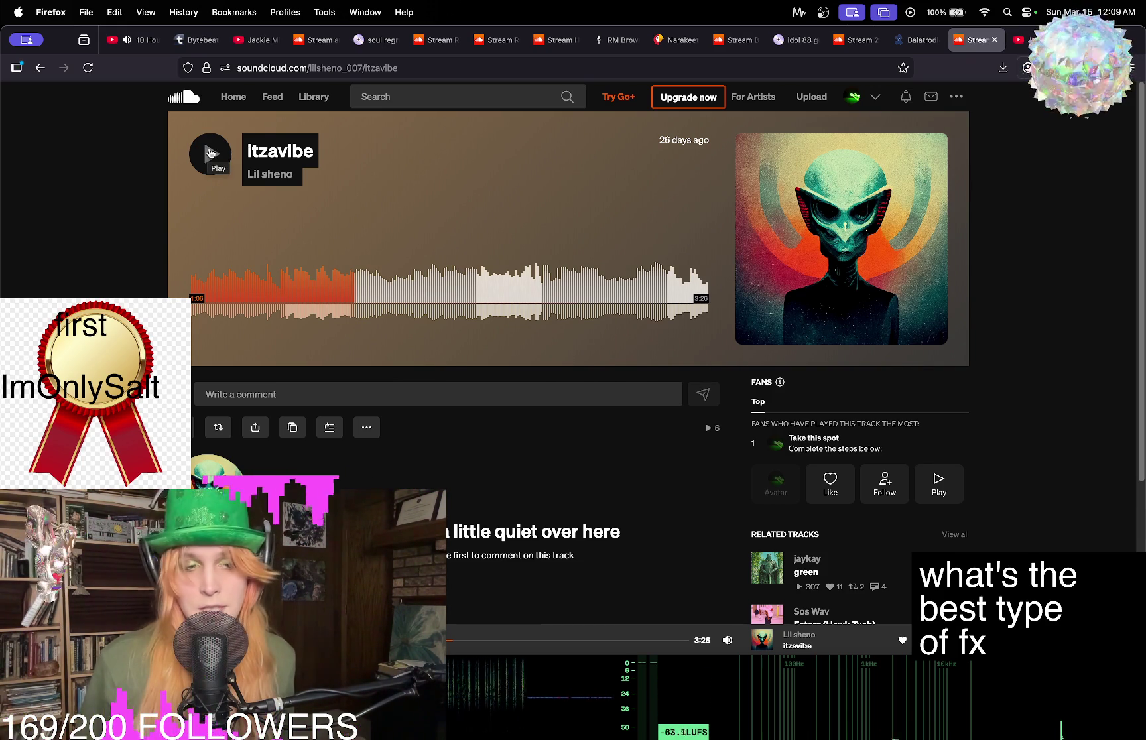
left_click(209, 154)
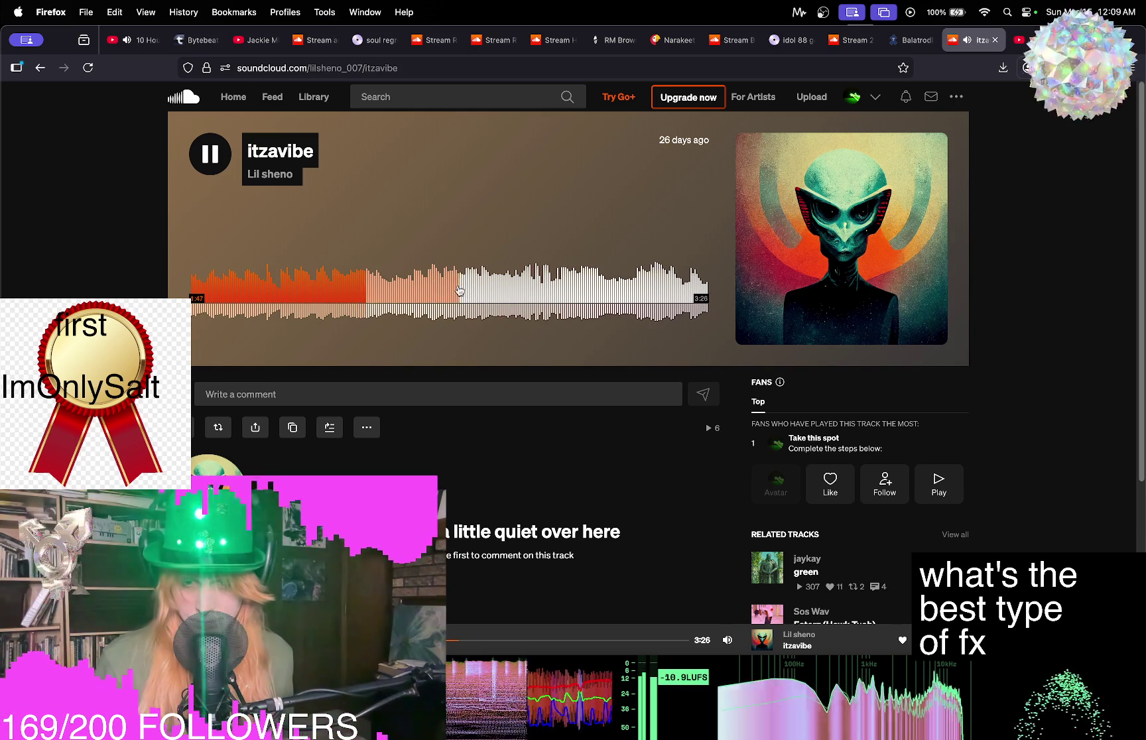
left_click(210, 154)
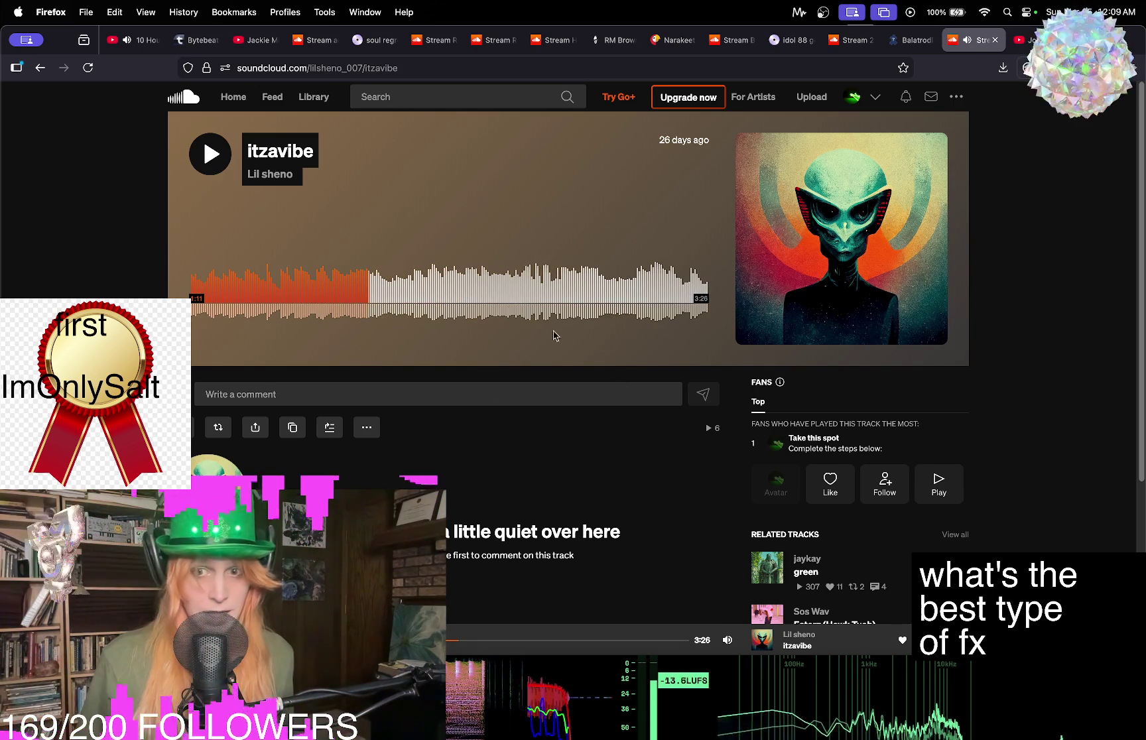
Audition the middle sections around 1:39 and 2:10, pausing after each.
mouse_move(947, 696)
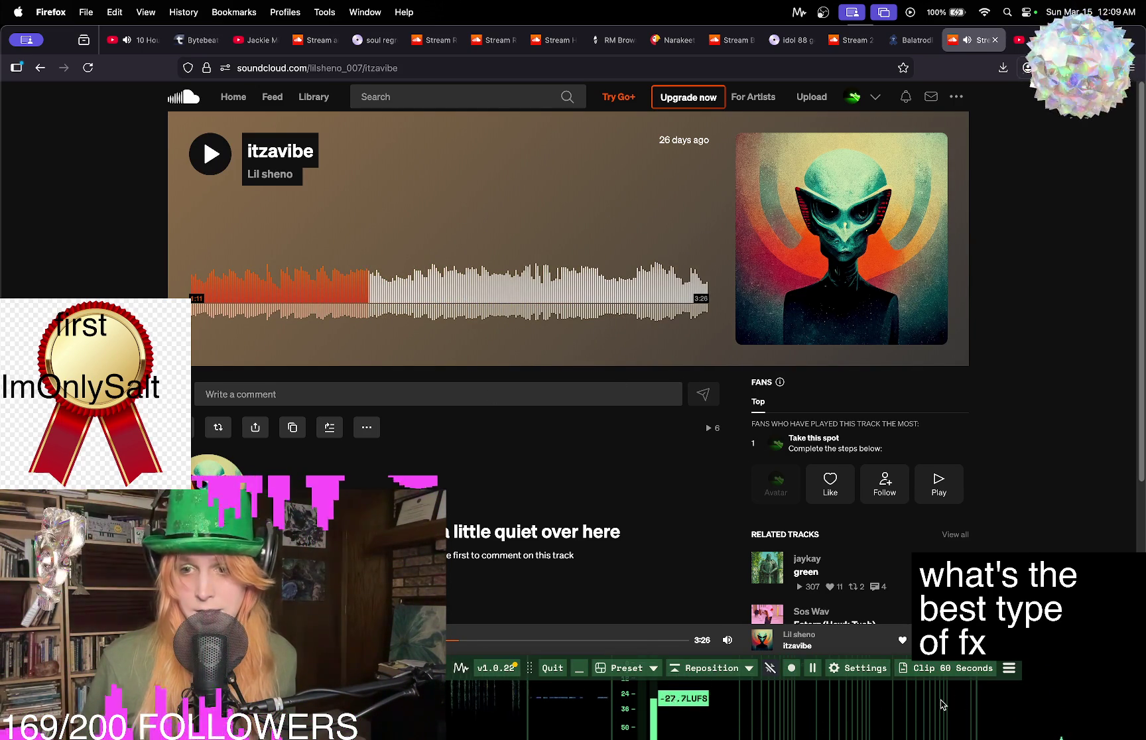
left_click(210, 153)
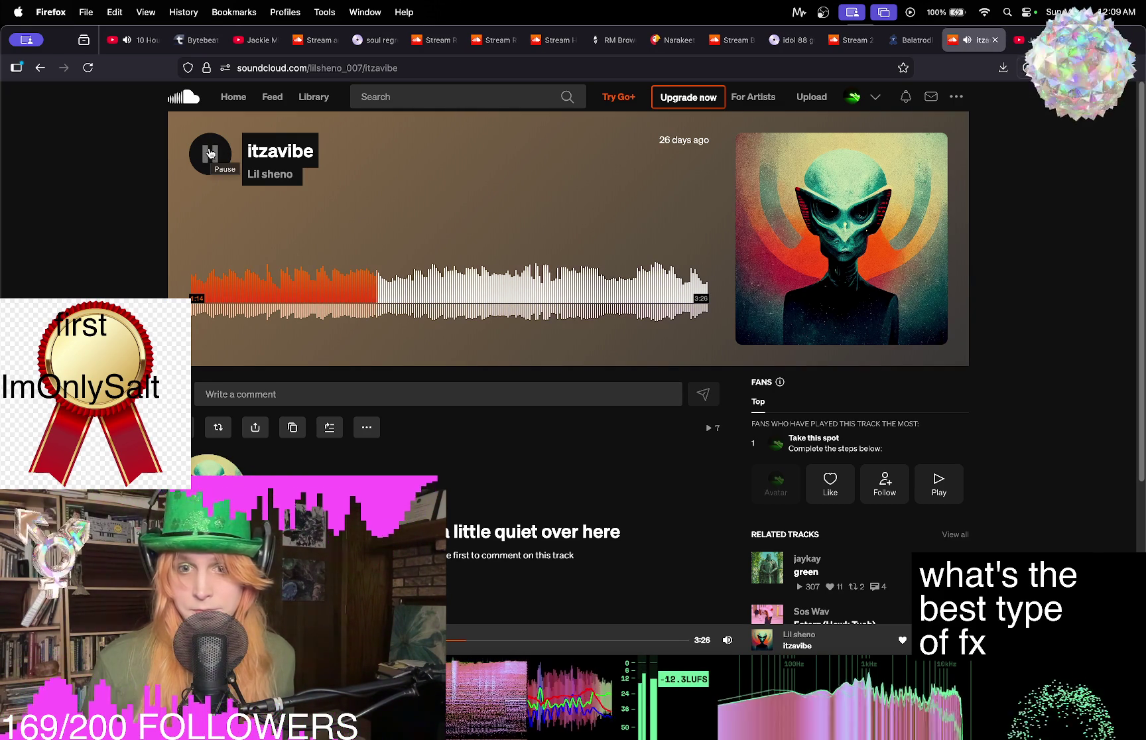
left_click(440, 287)
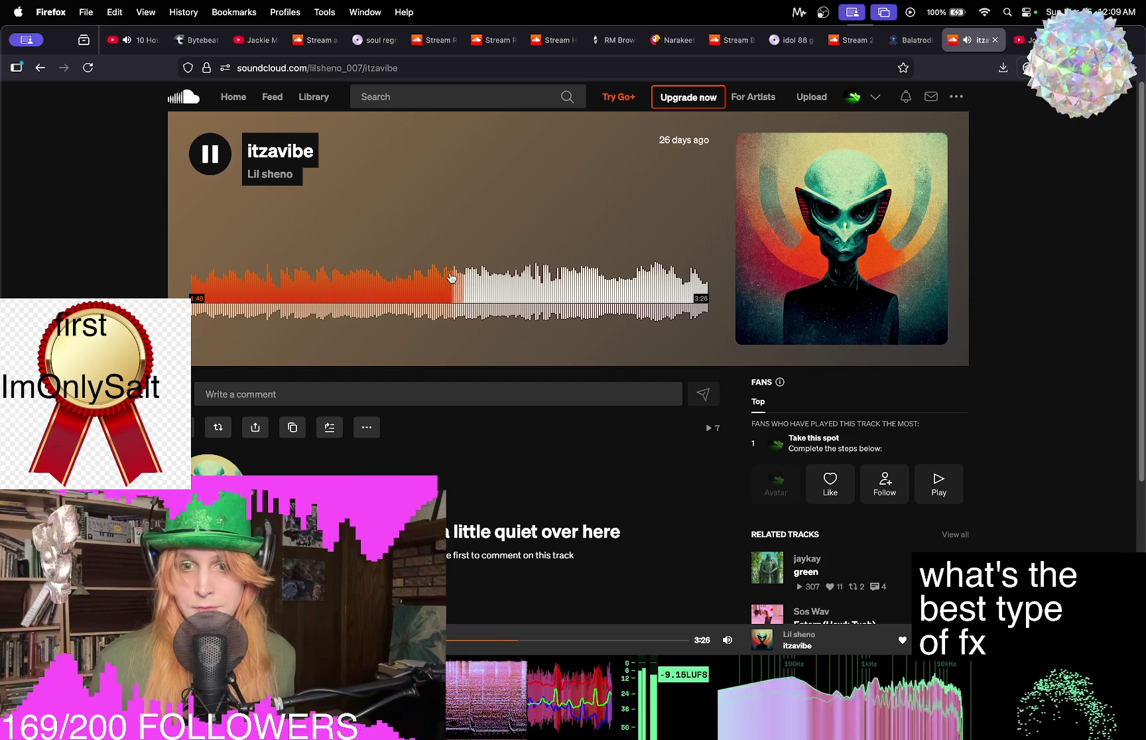
left_click(210, 152)
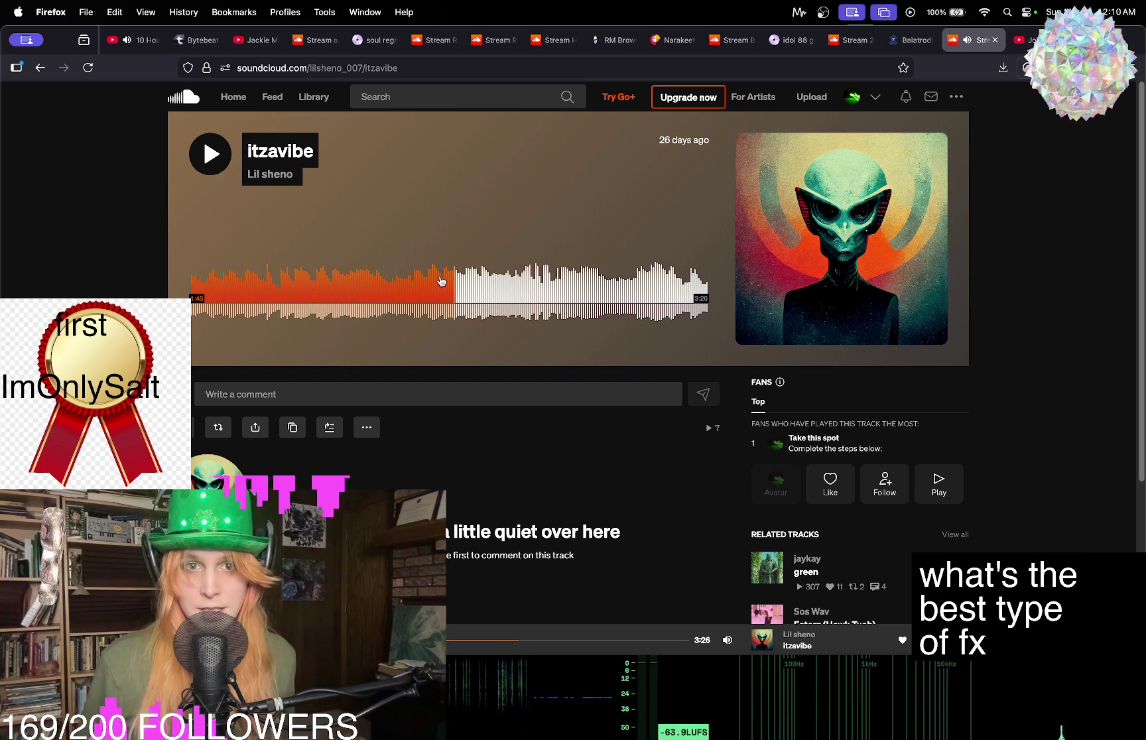
left_click(464, 284)
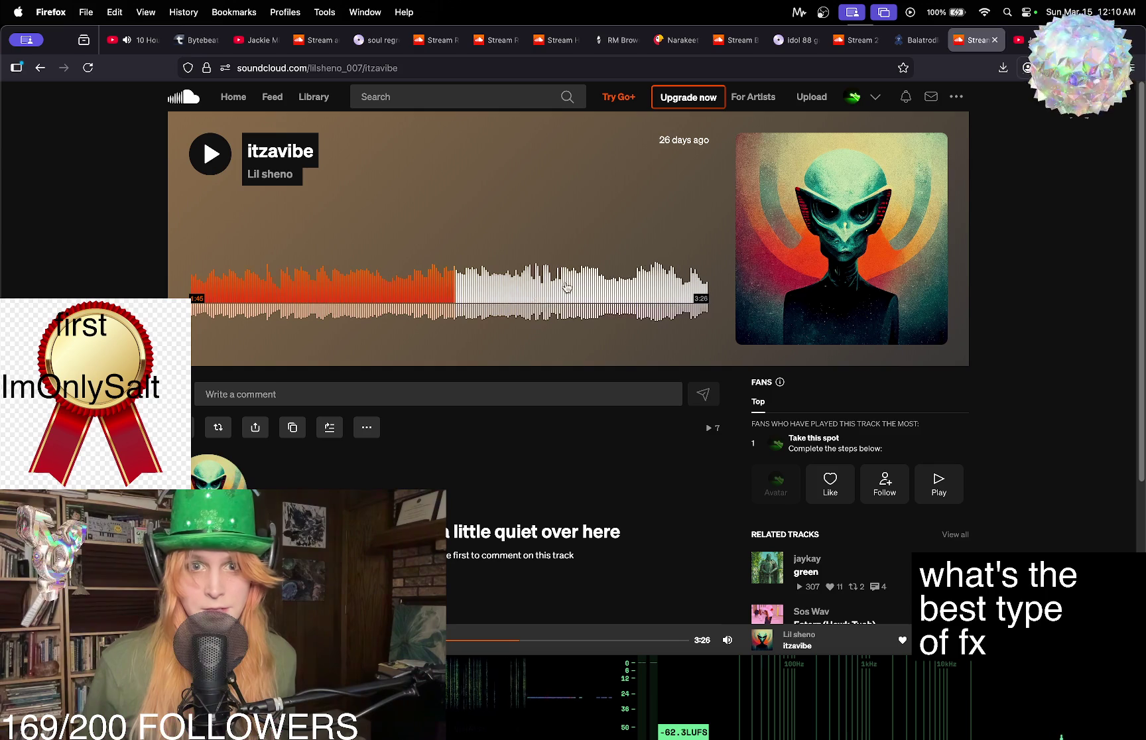
left_click(518, 286)
left_click(210, 153)
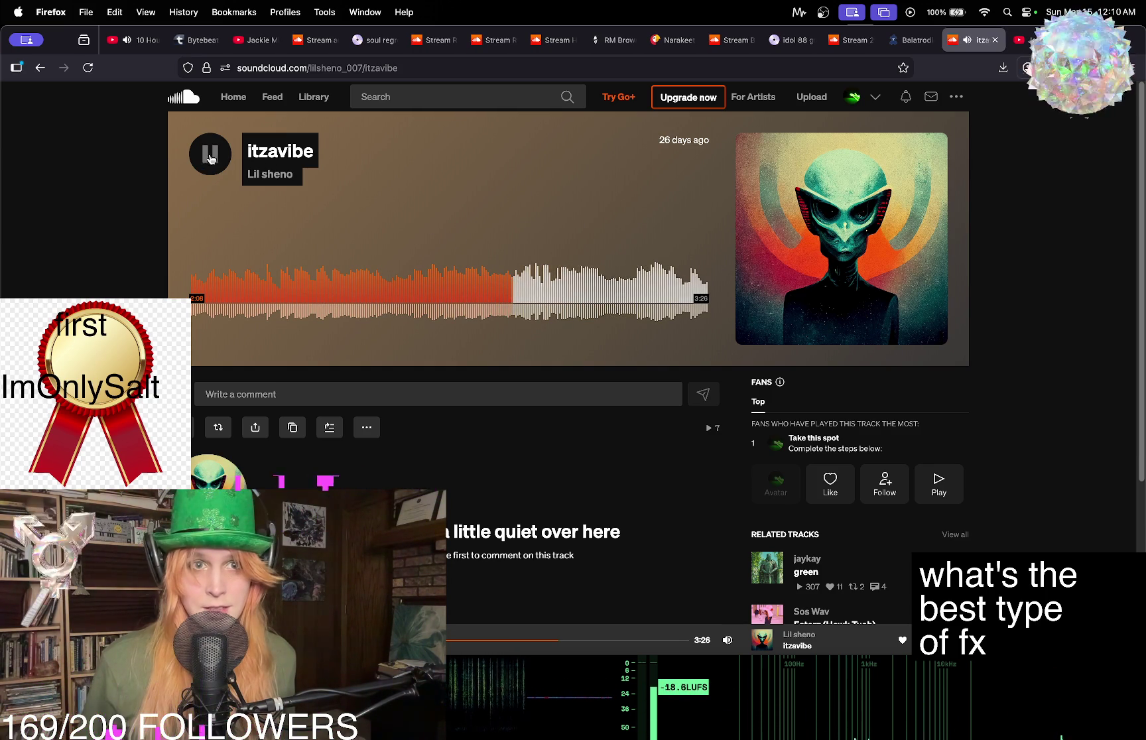
Play on from 2:10 through 2:32, 2:39 and 3:06, stopping at 3:13.
left_click(209, 154)
left_click(570, 290)
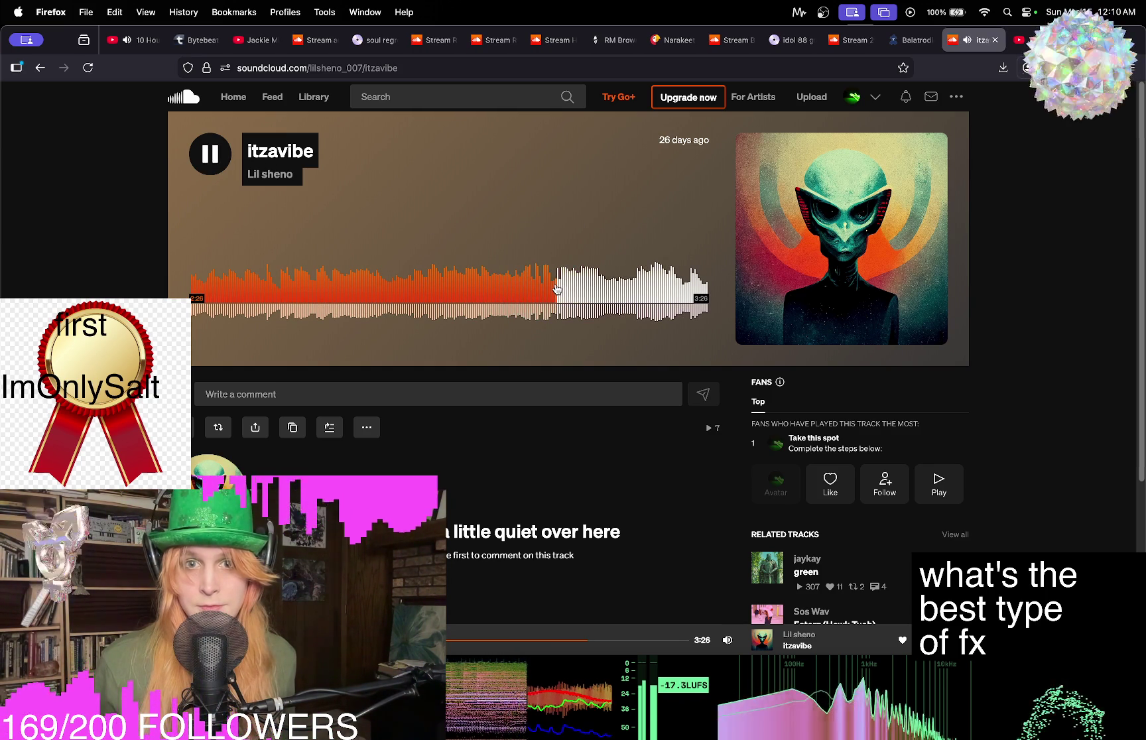
left_click(590, 290)
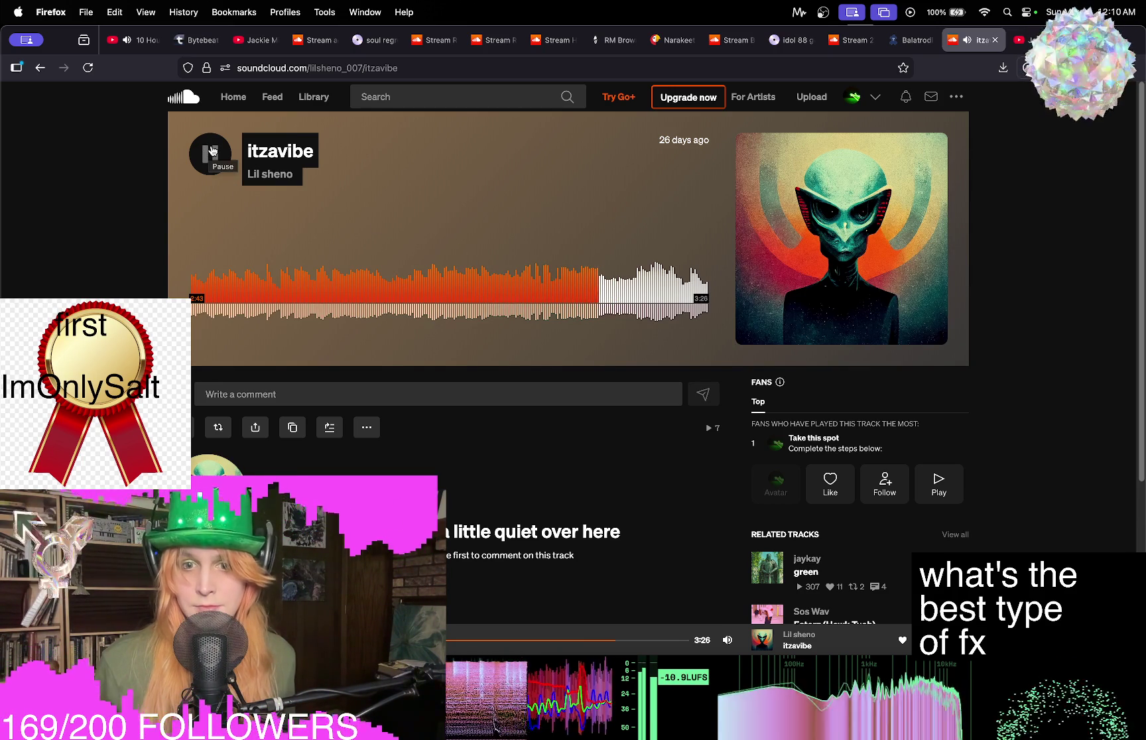
left_click(658, 297)
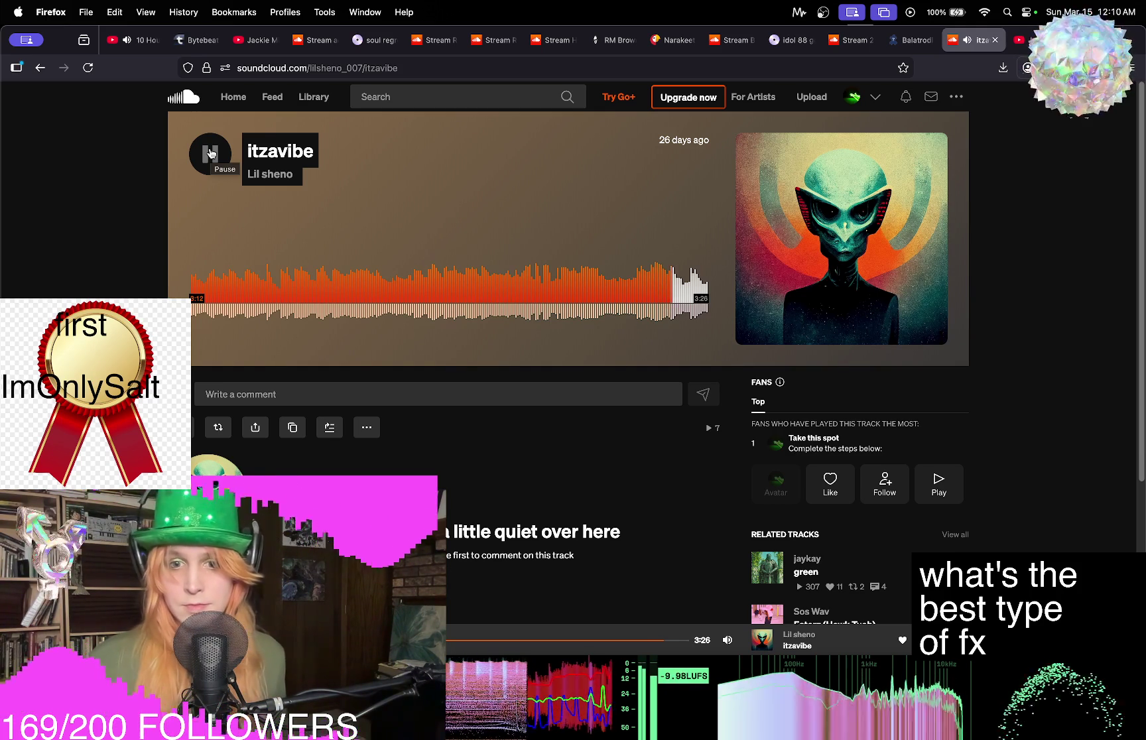
left_click(209, 153)
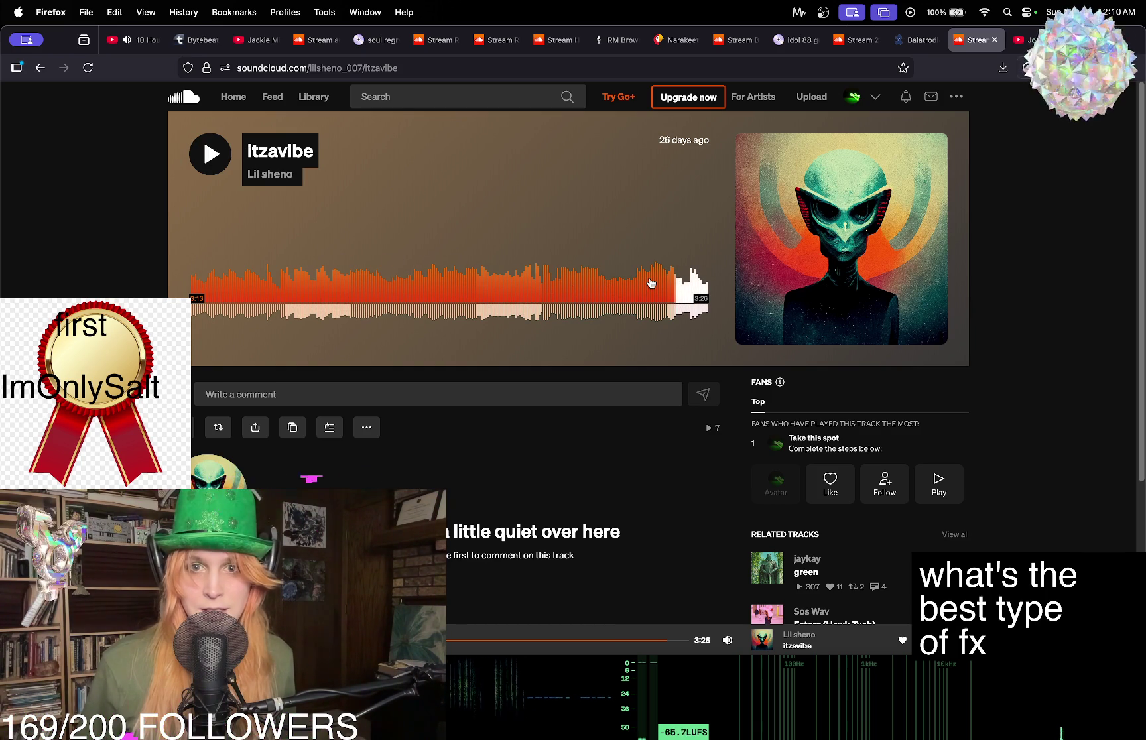
Restart itzavibe, jump back to about 1:07, pause it, and like the track.
left_click(425, 284)
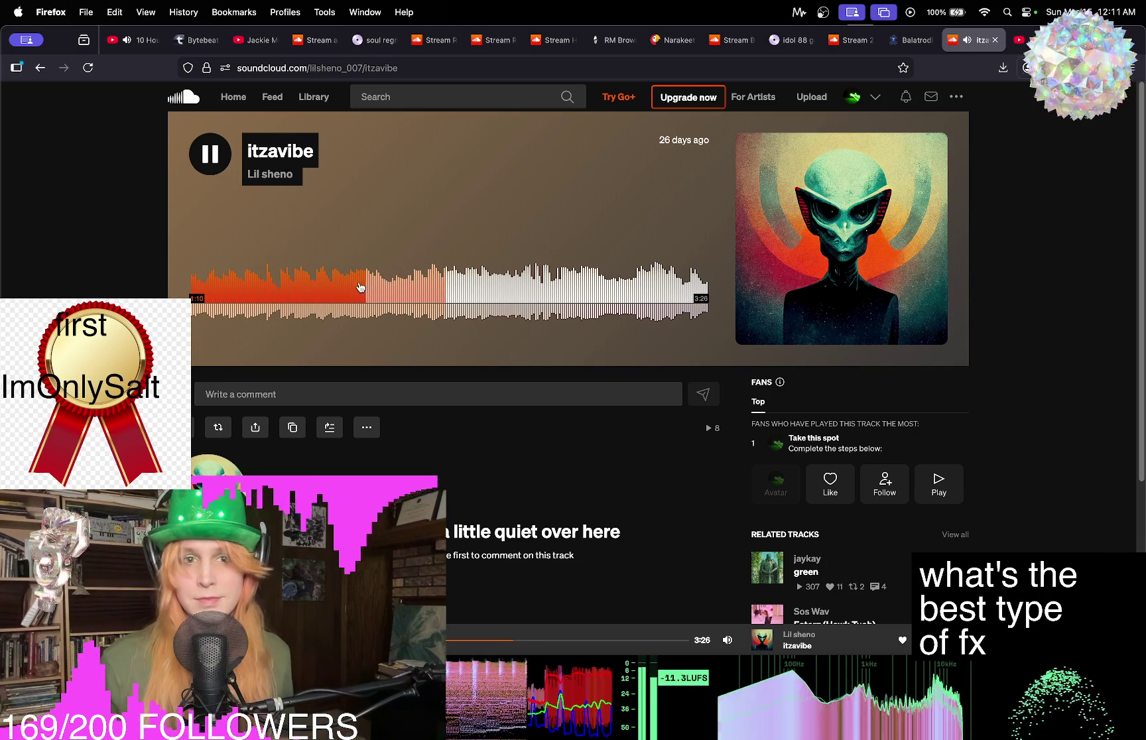
left_click(358, 291)
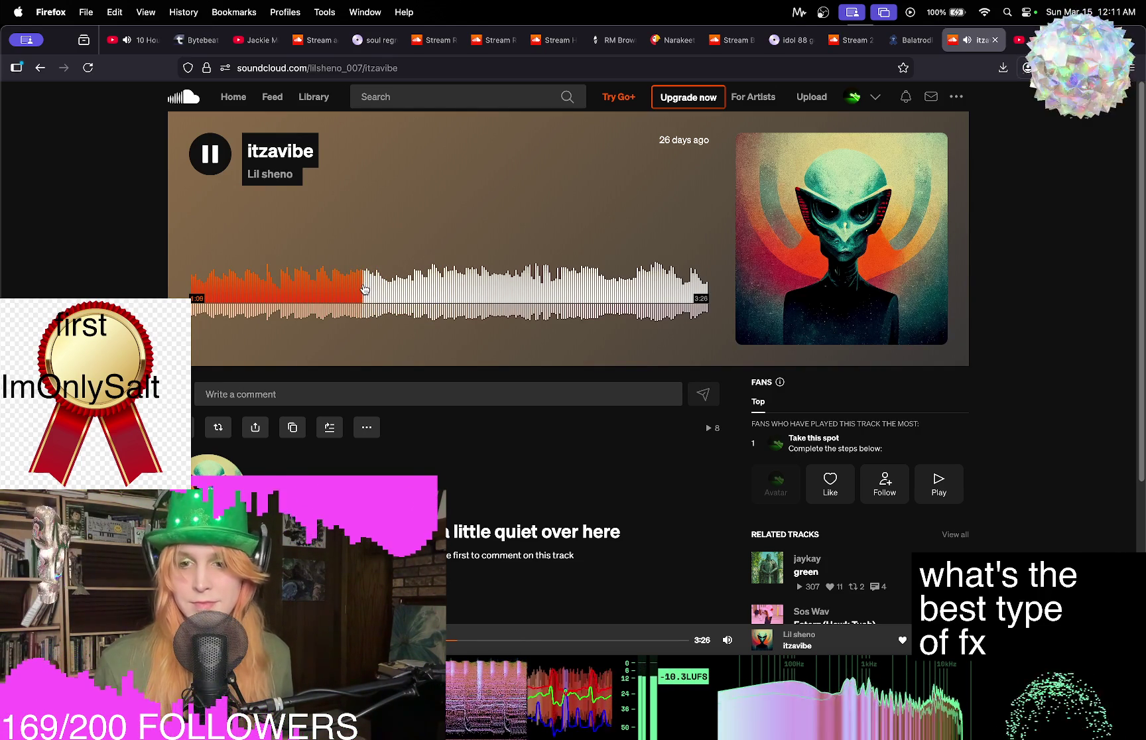
key("l")
left_click(202, 149)
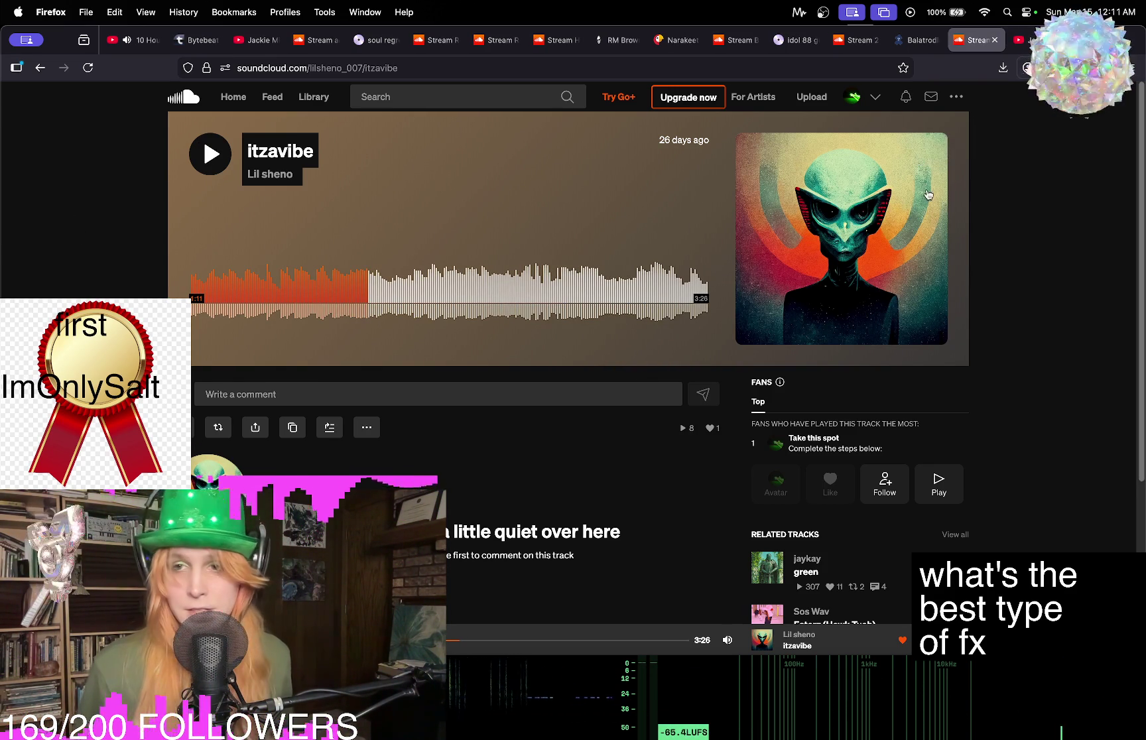
mouse_move(1031, 33)
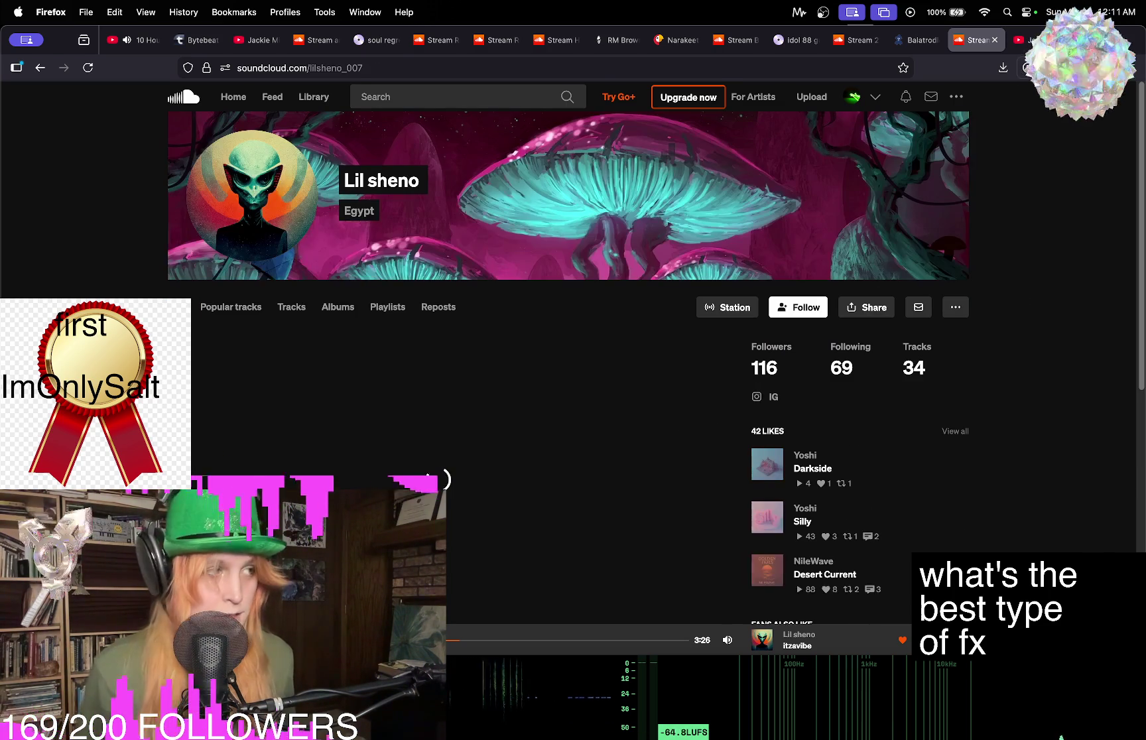
scroll(129, 171, "down", 5)
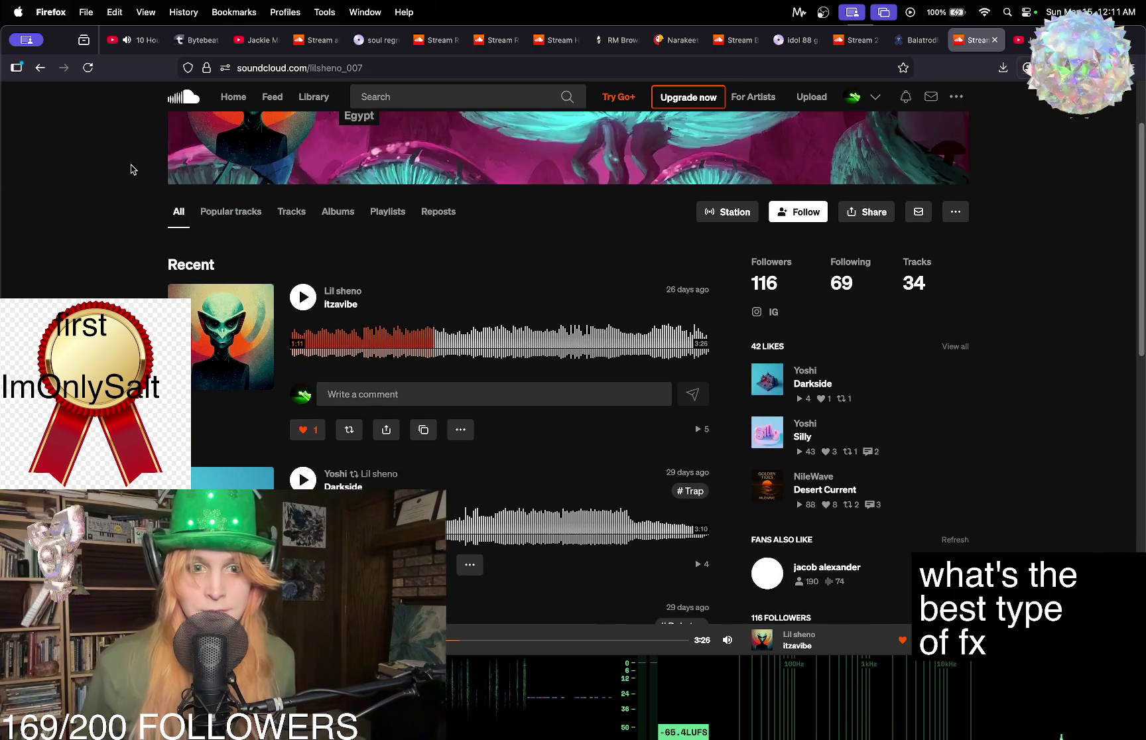
scroll(138, 159, "down", 4)
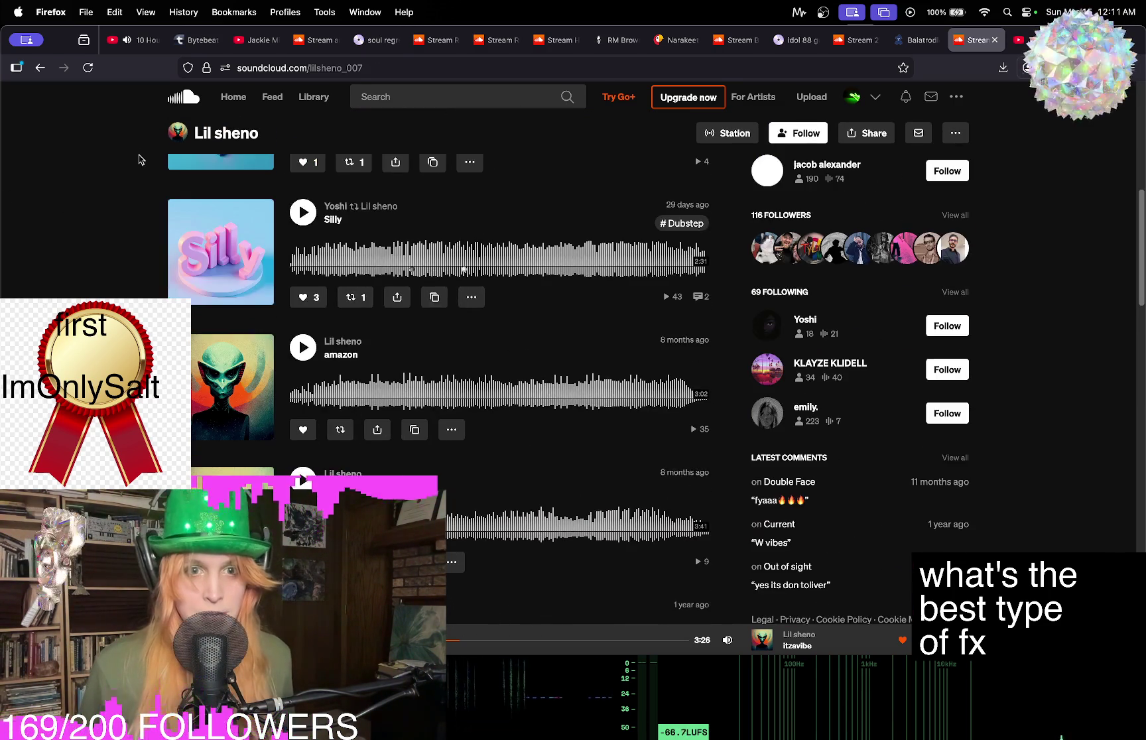
scroll(148, 188, "up", 9)
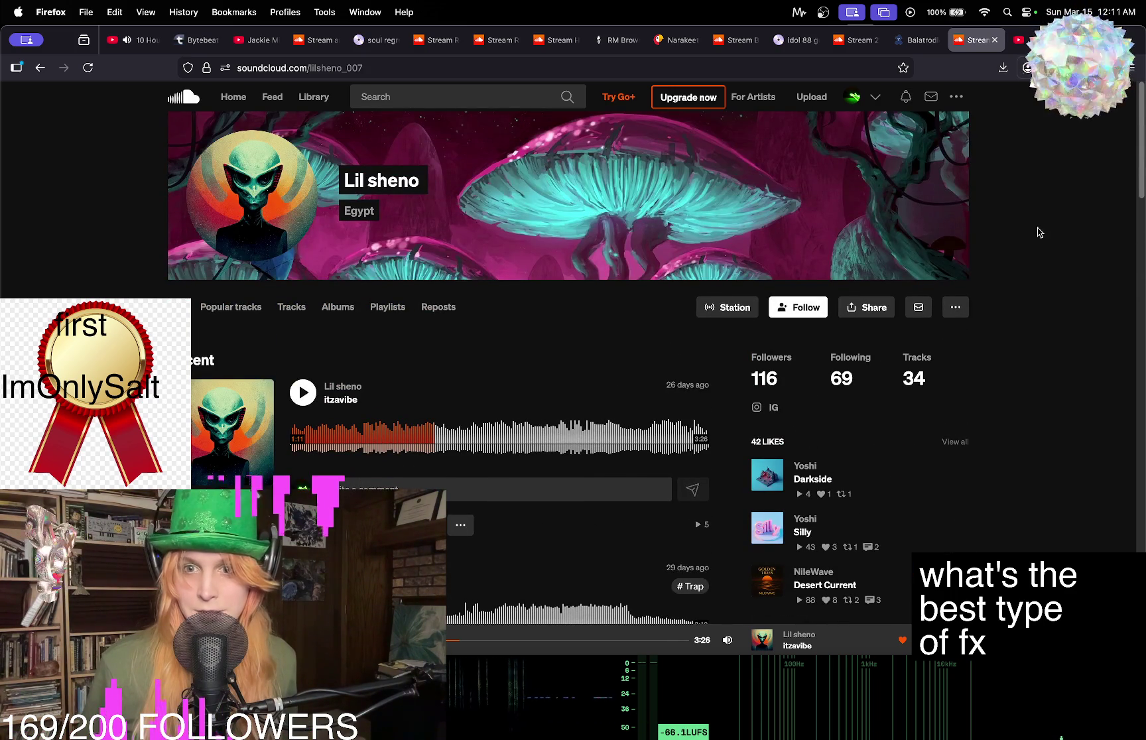
scroll(1040, 236, "down", 4)
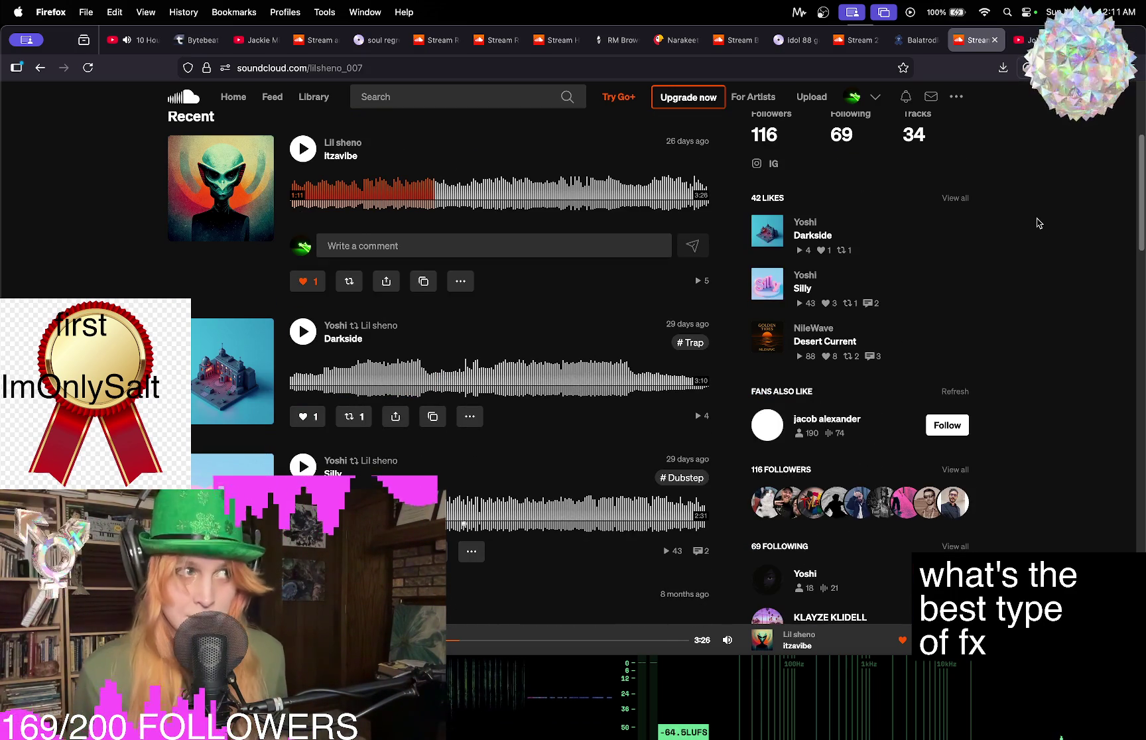
scroll(1038, 221, "down", 2)
scroll(1039, 206, "down", 5)
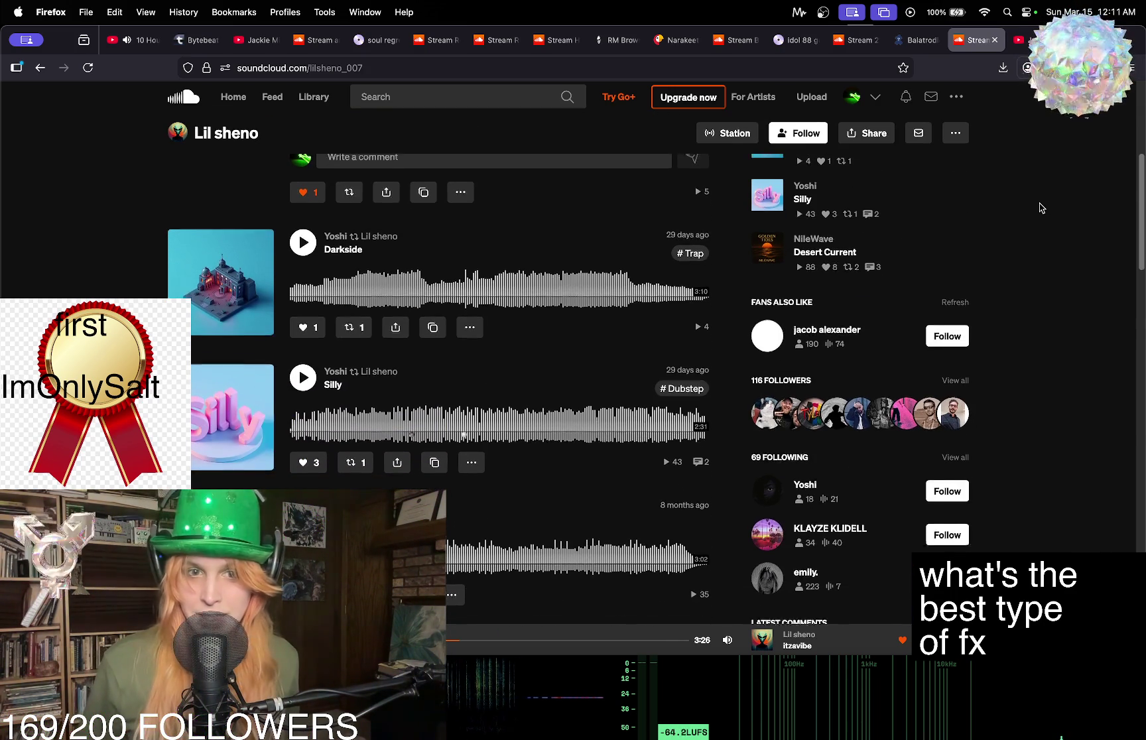
scroll(734, 252, "down", 10)
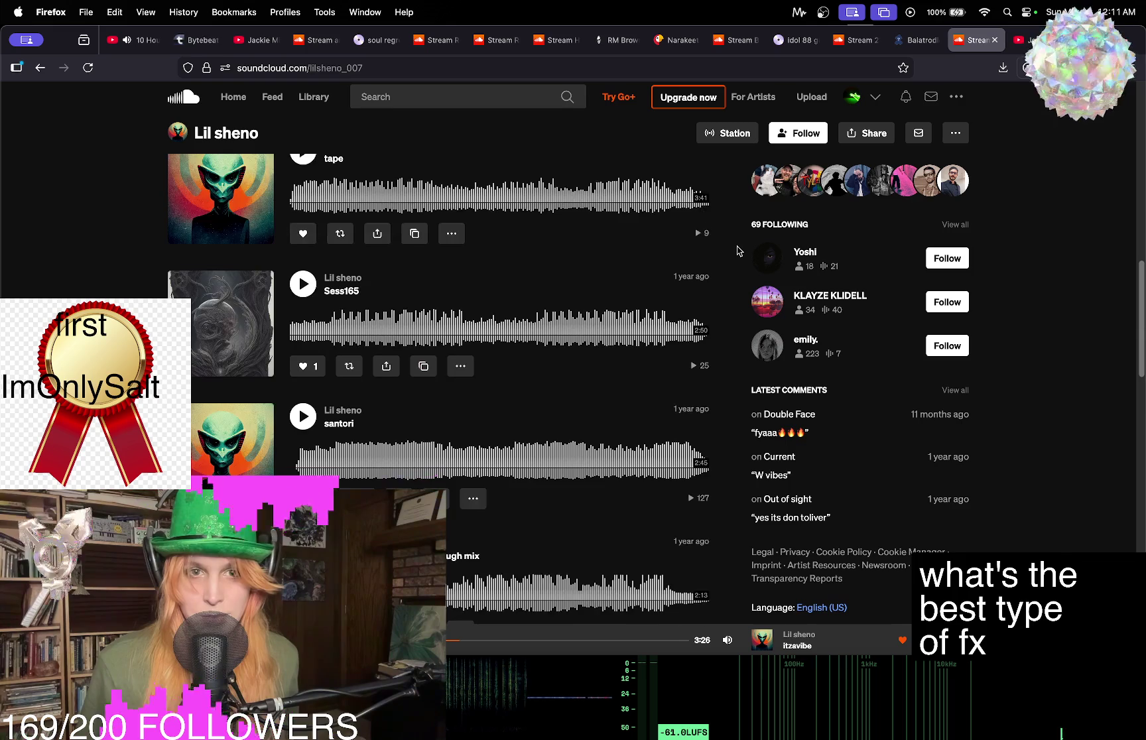
scroll(737, 251, "down", 3)
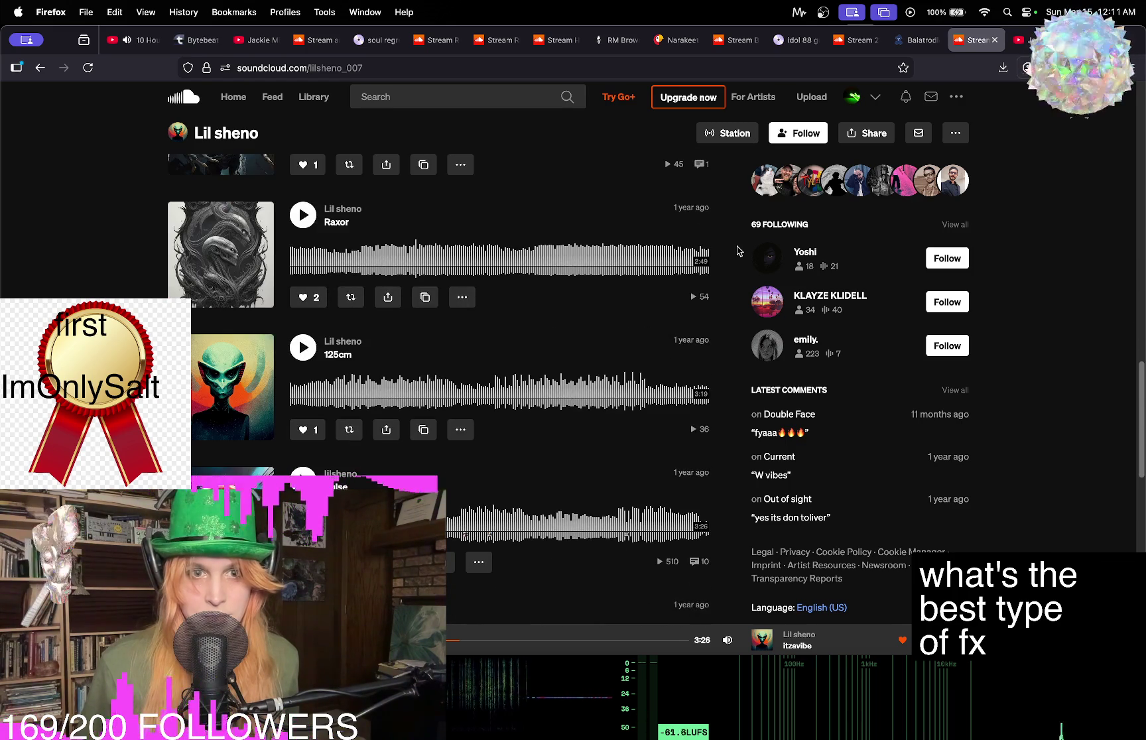
scroll(736, 251, "down", 5)
scroll(736, 251, "up", 20)
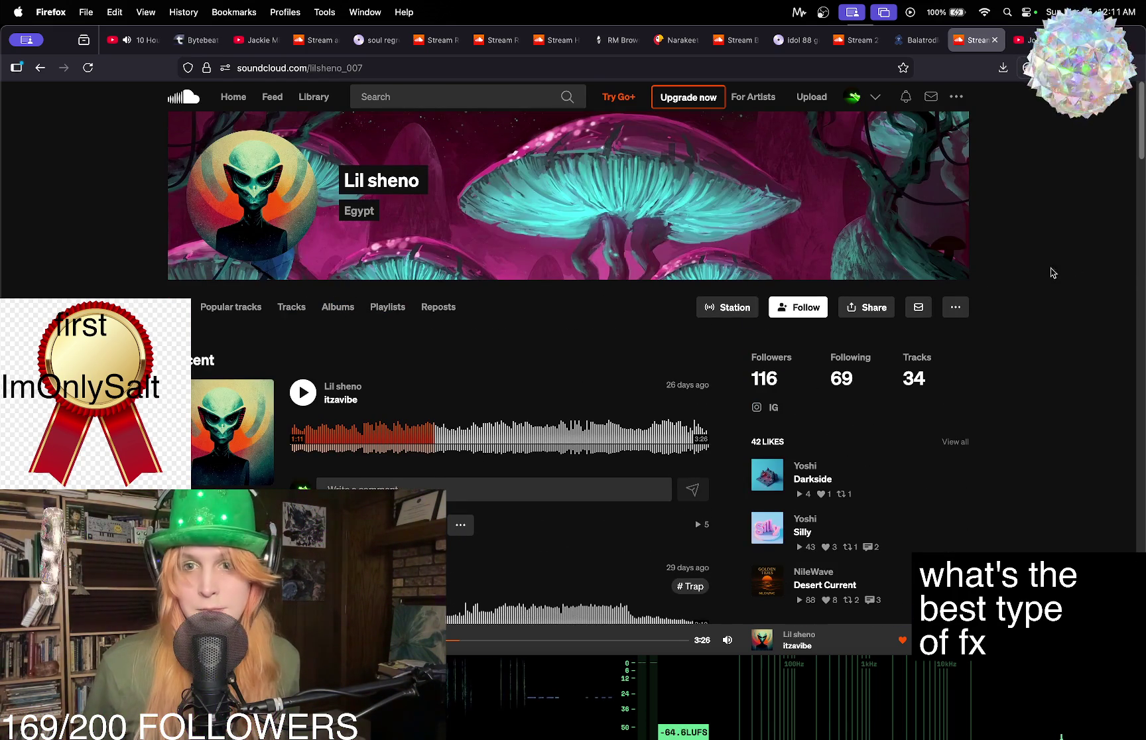
left_click(344, 400)
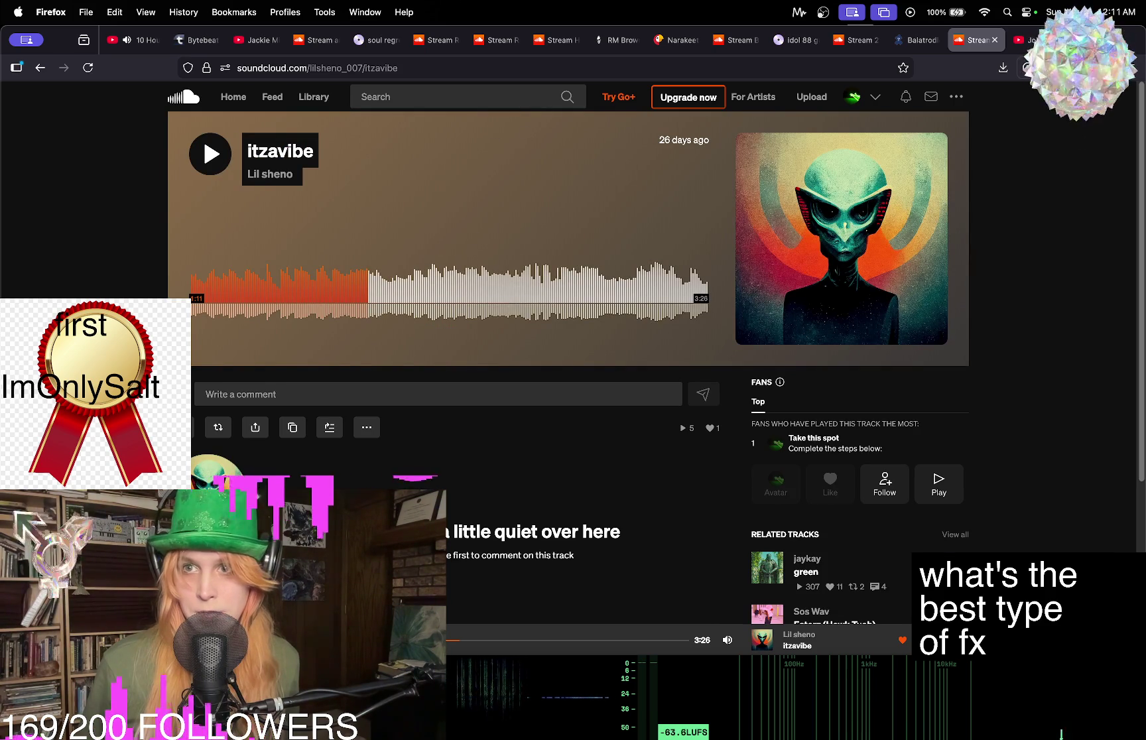
Leave the itzavibe SoundCloud page for the YouTube music video tab.
mouse_move(1032, 38)
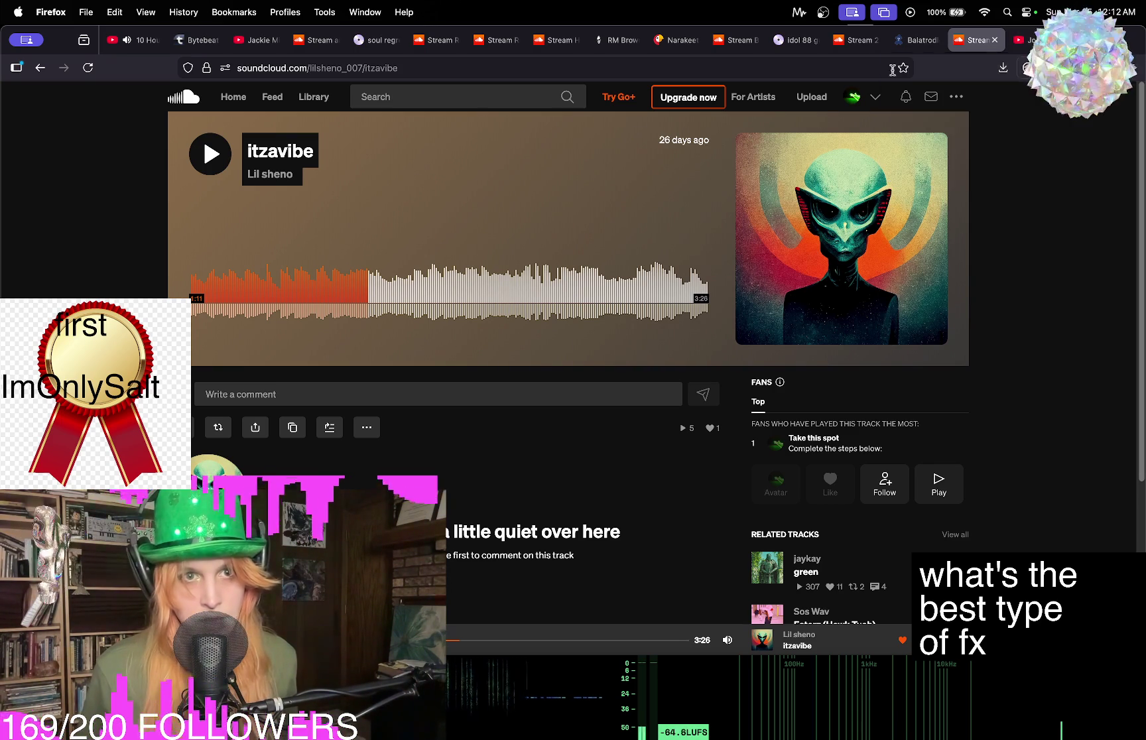
left_click(1033, 41)
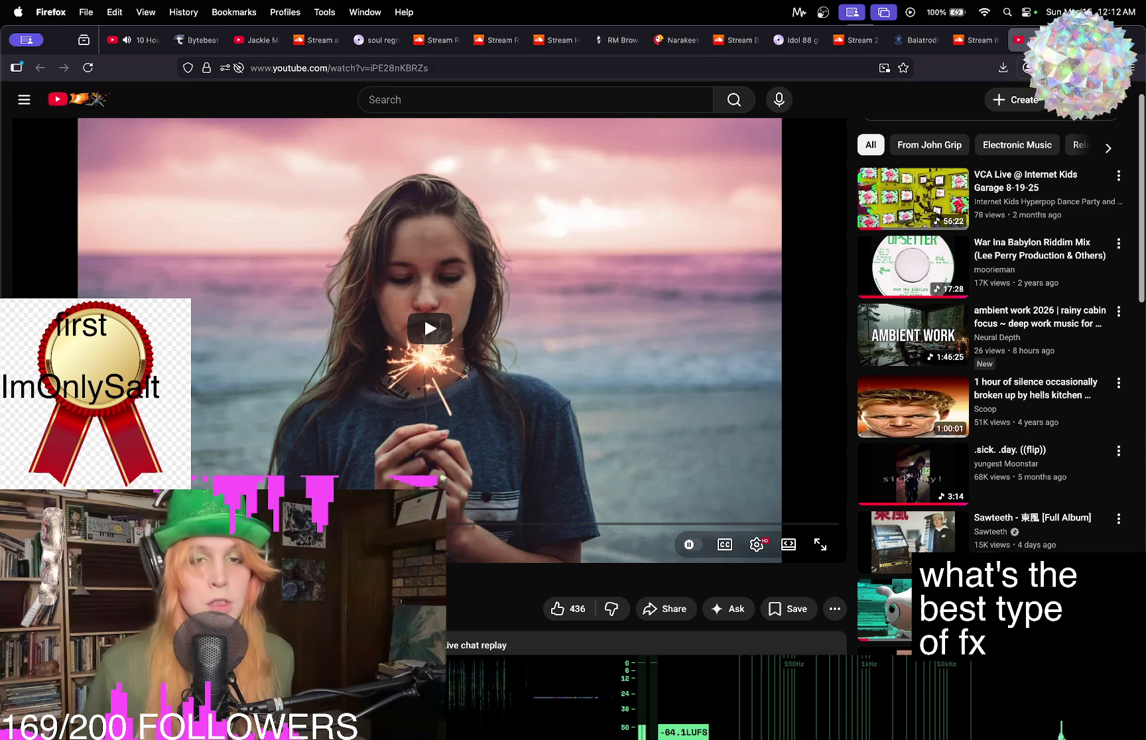
Expand the Fire and Ice video's full description and scroll through the comments below it.
scroll(539, 213, "down", 5)
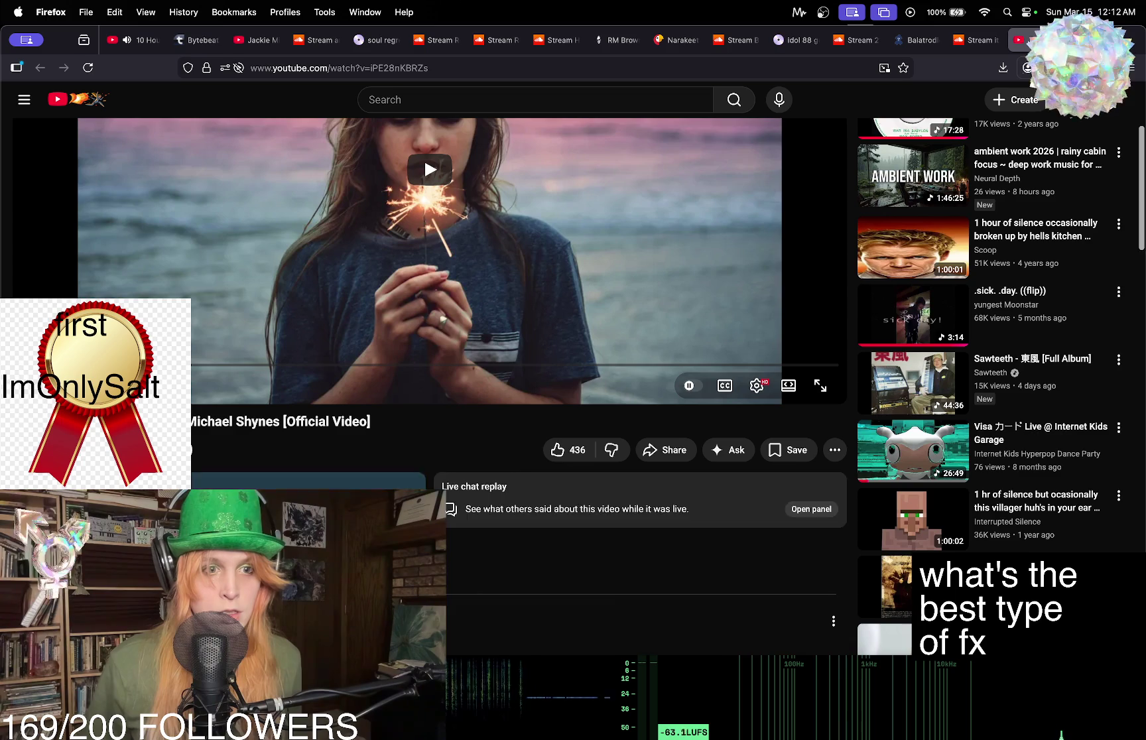
left_click(332, 481)
scroll(367, 382, "down", 5)
scroll(365, 384, "down", 10)
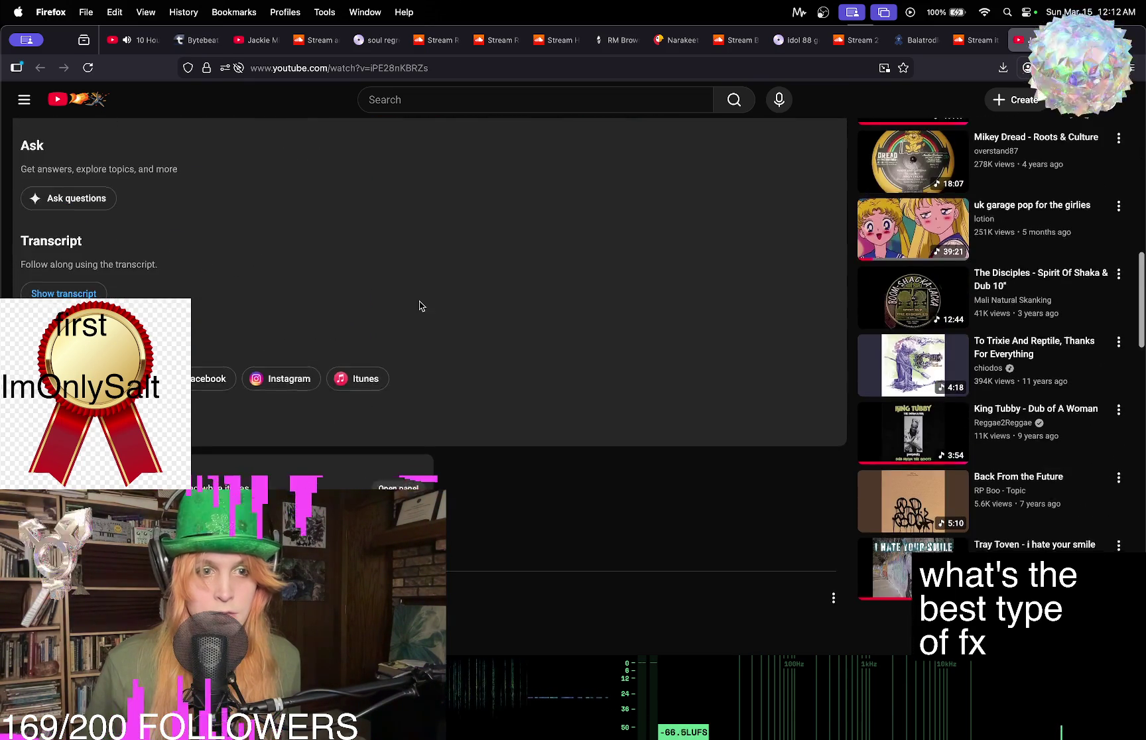
scroll(361, 342, "down", 5)
scroll(359, 344, "up", 15)
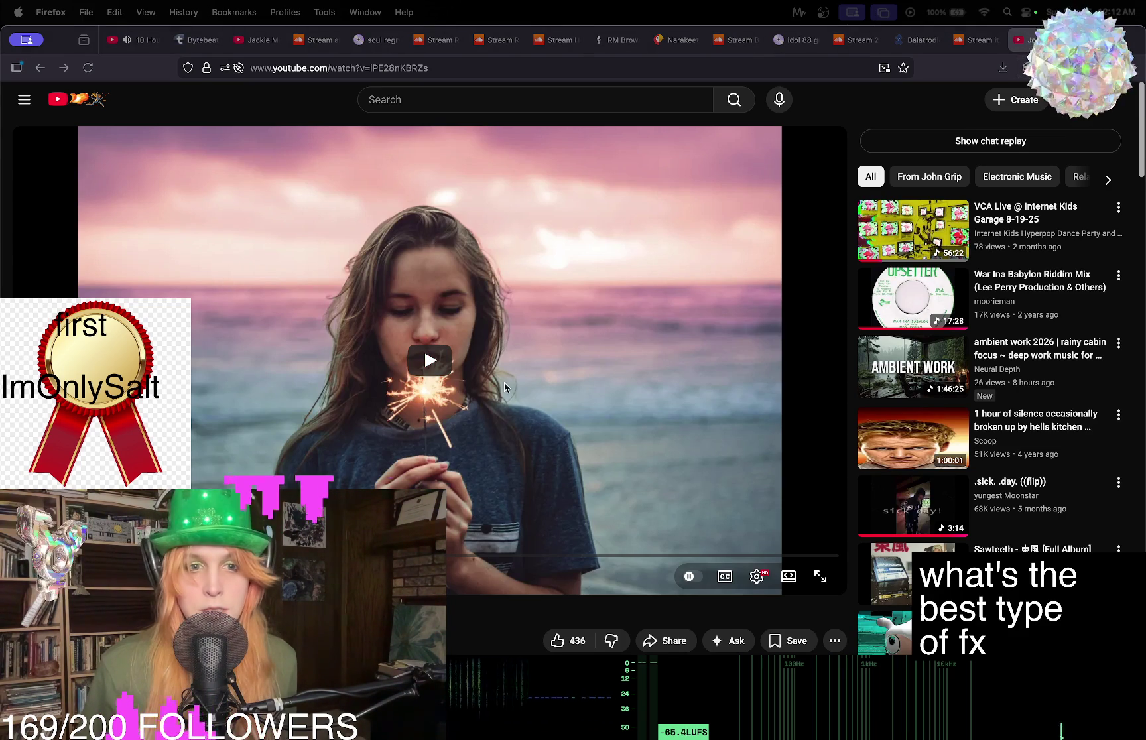
scroll(507, 403, "down", 1)
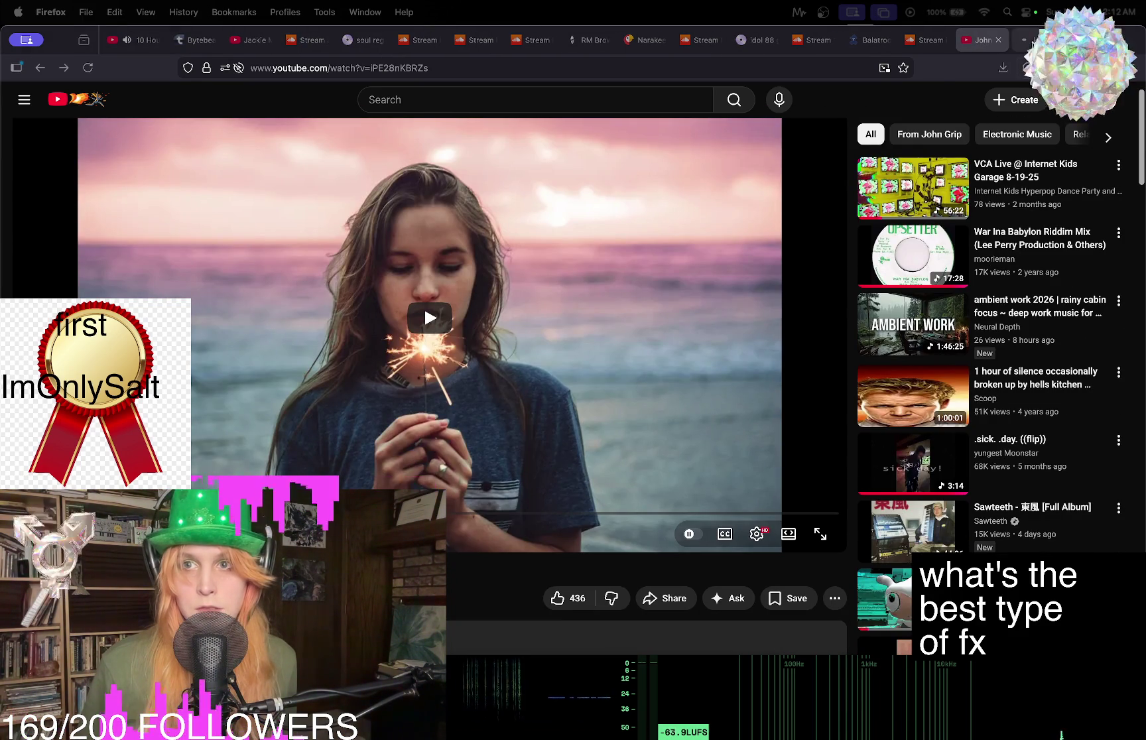
left_click(1031, 41)
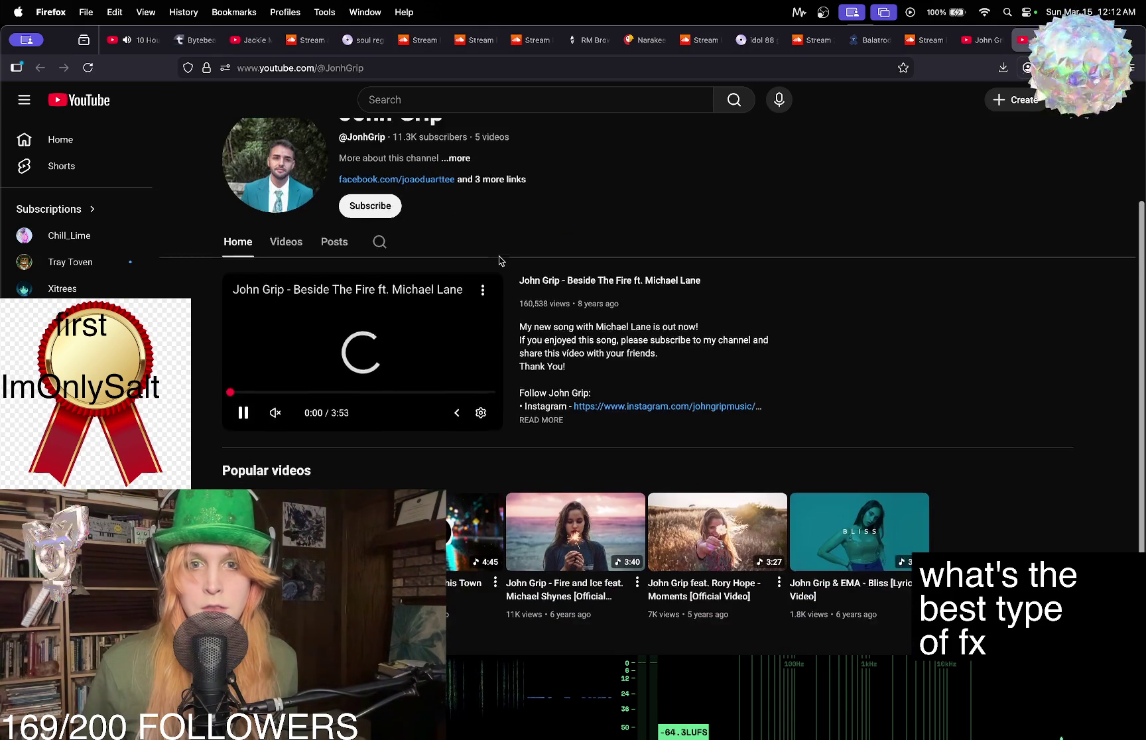
scroll(500, 260, "down", 3)
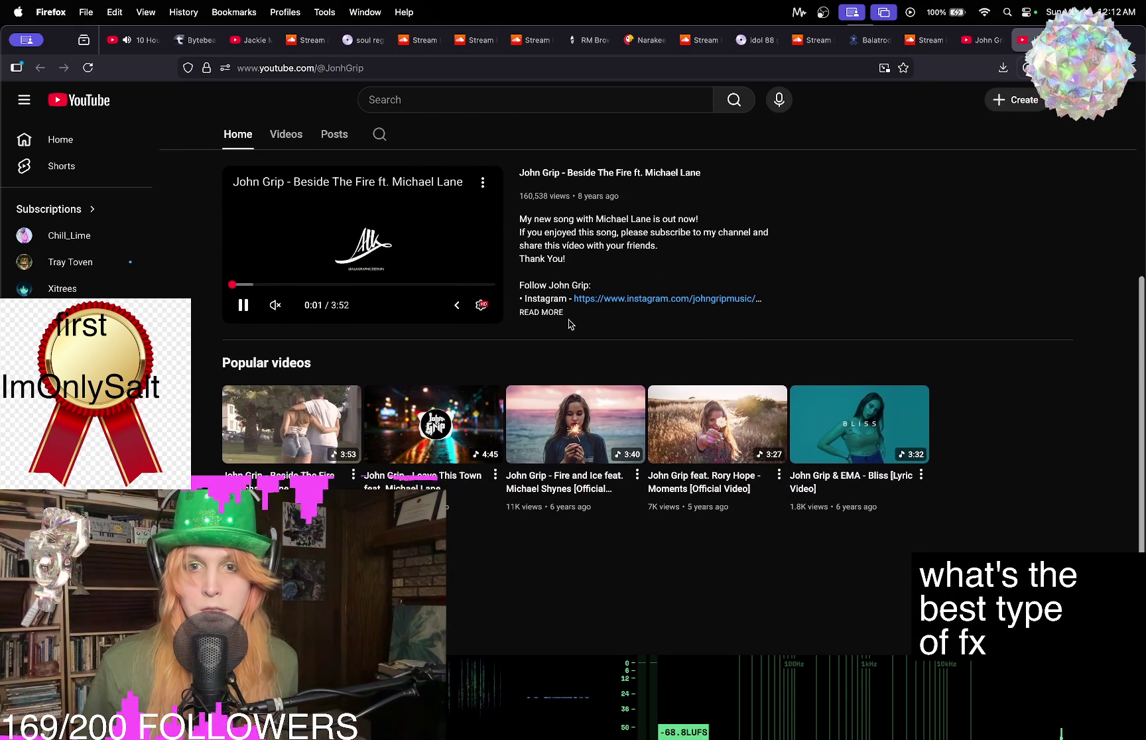
scroll(491, 309, "up", 3)
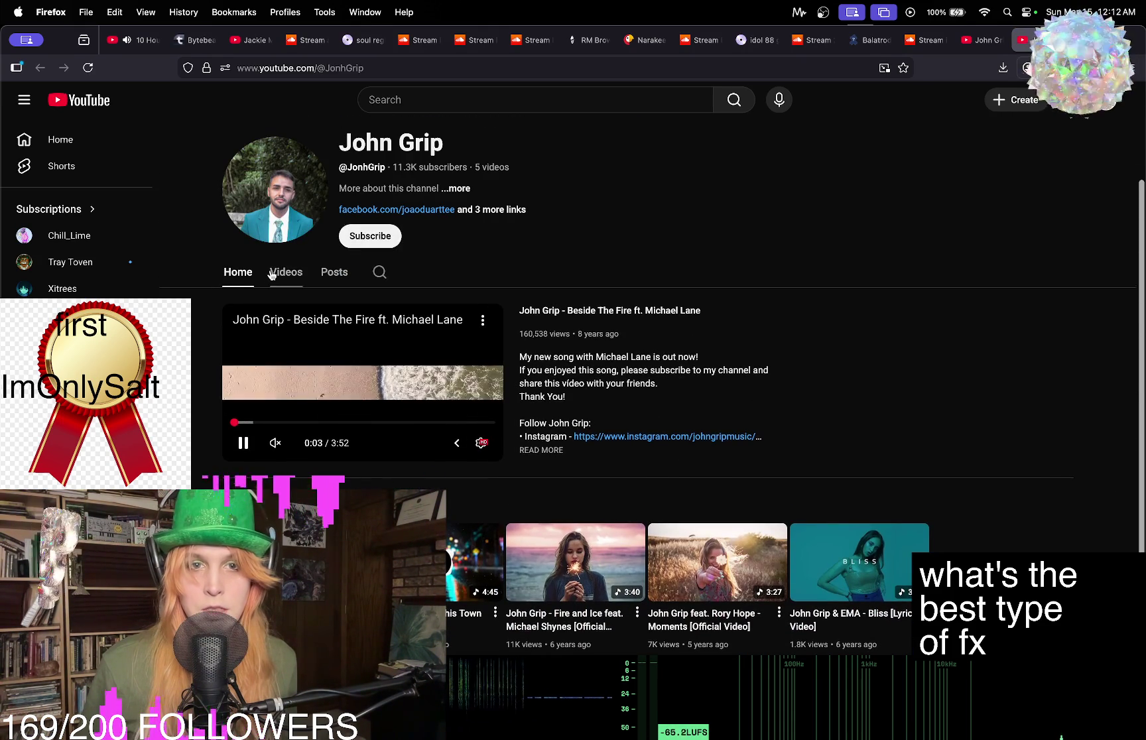
left_click(294, 274)
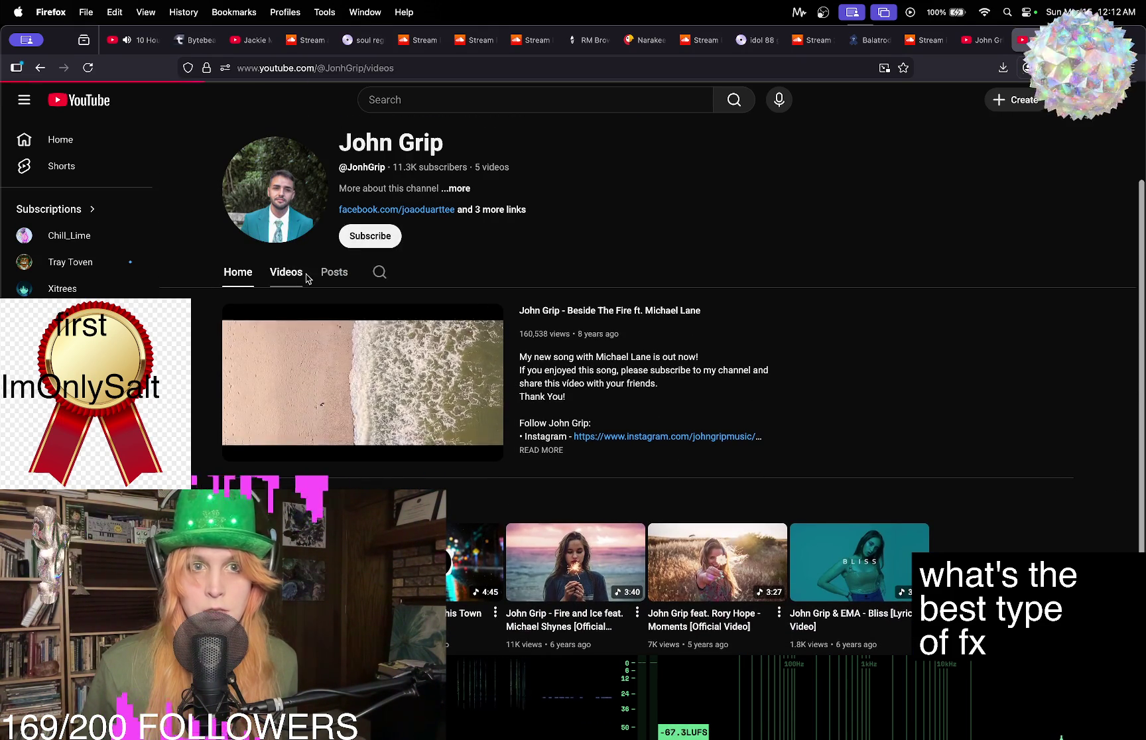
scroll(586, 282, "down", 2)
scroll(565, 277, "up", 2)
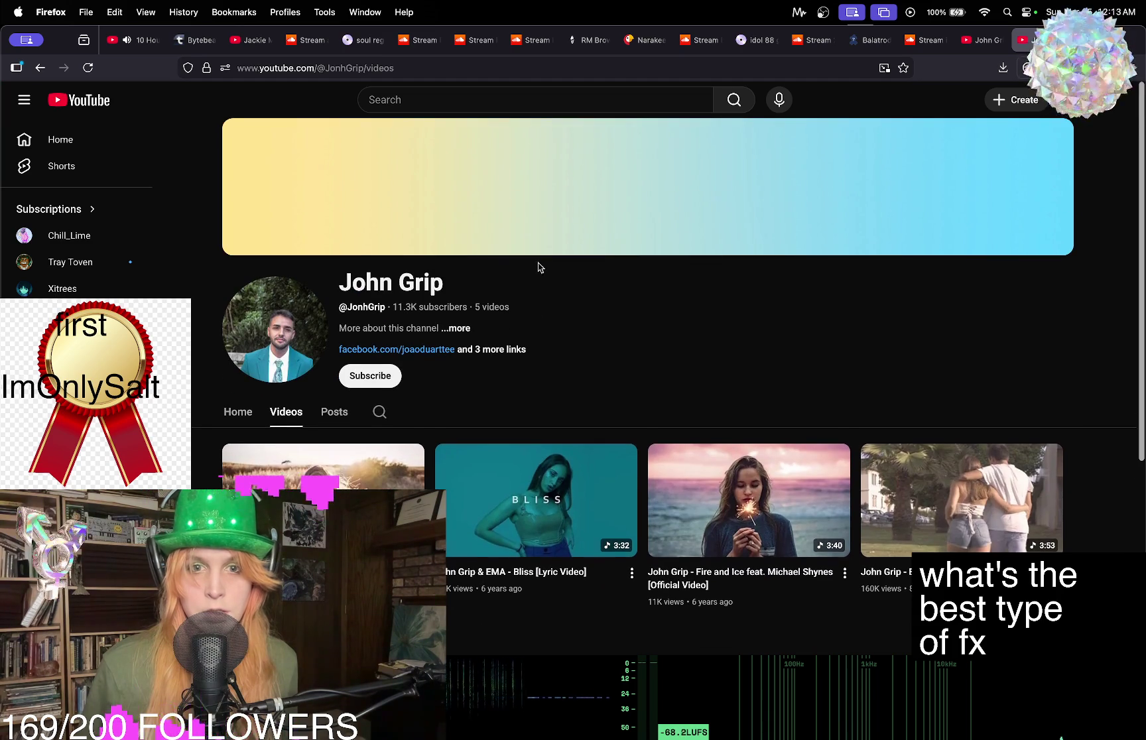
left_click(40, 69)
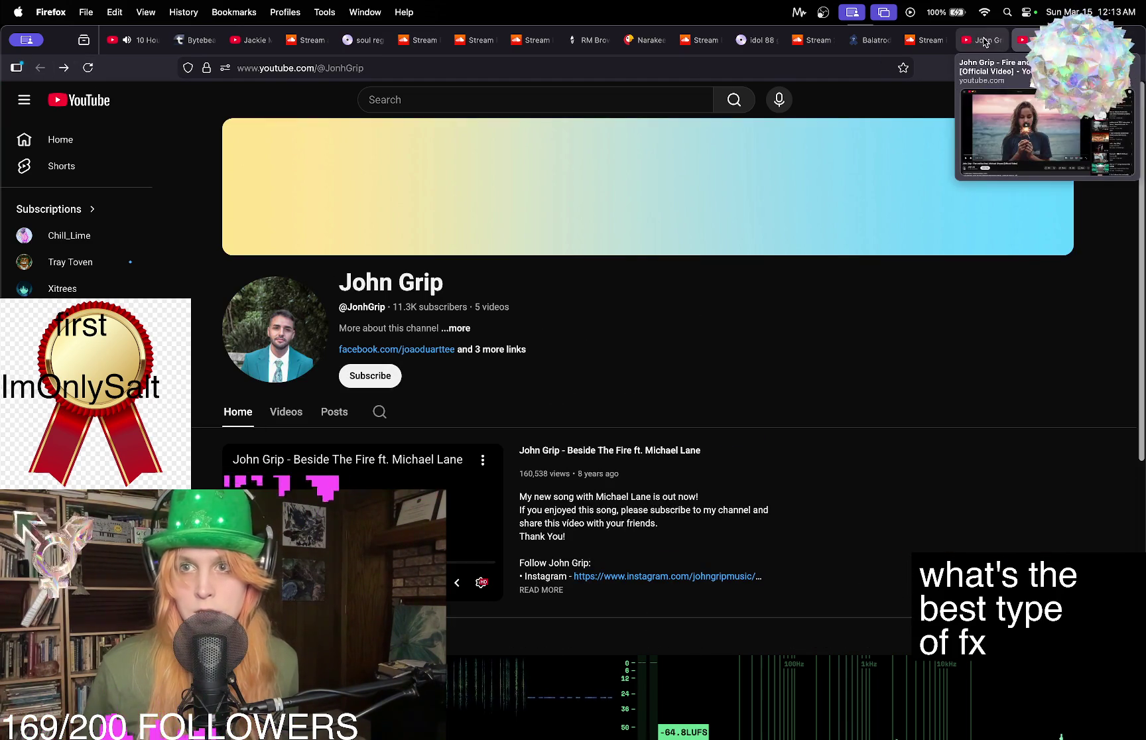
left_click(983, 41)
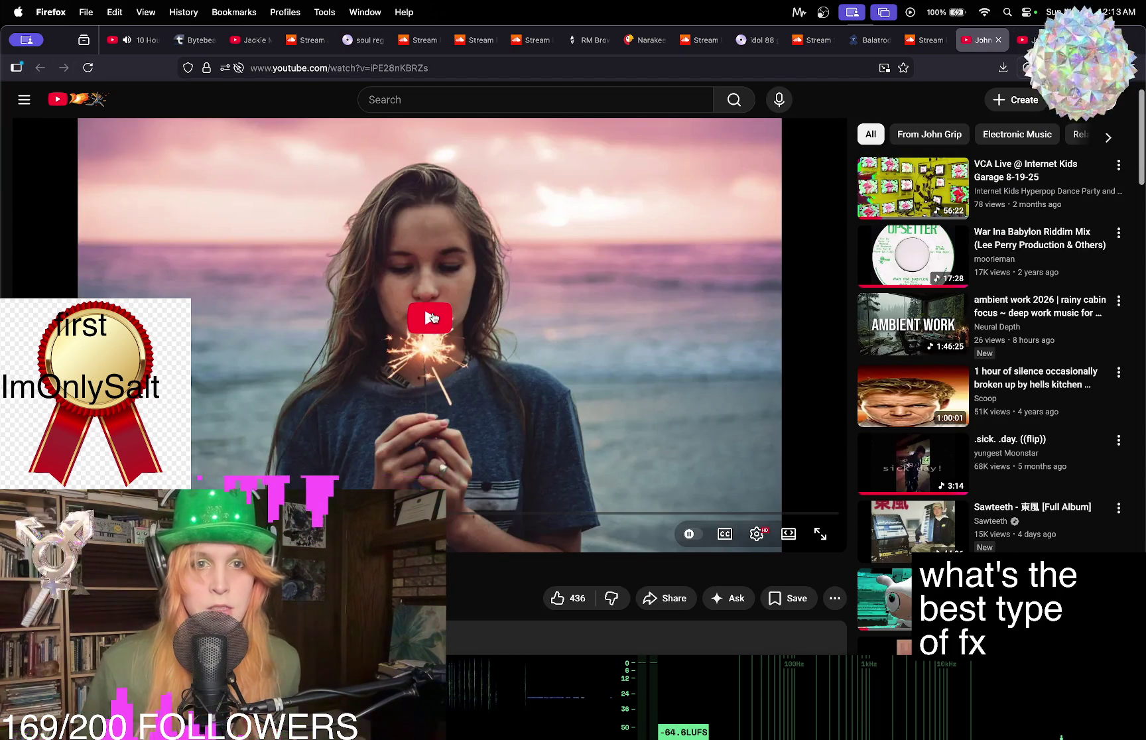
Play the John Grip Fire and Ice video, browse its description, then switch to Discord.
left_click(432, 319)
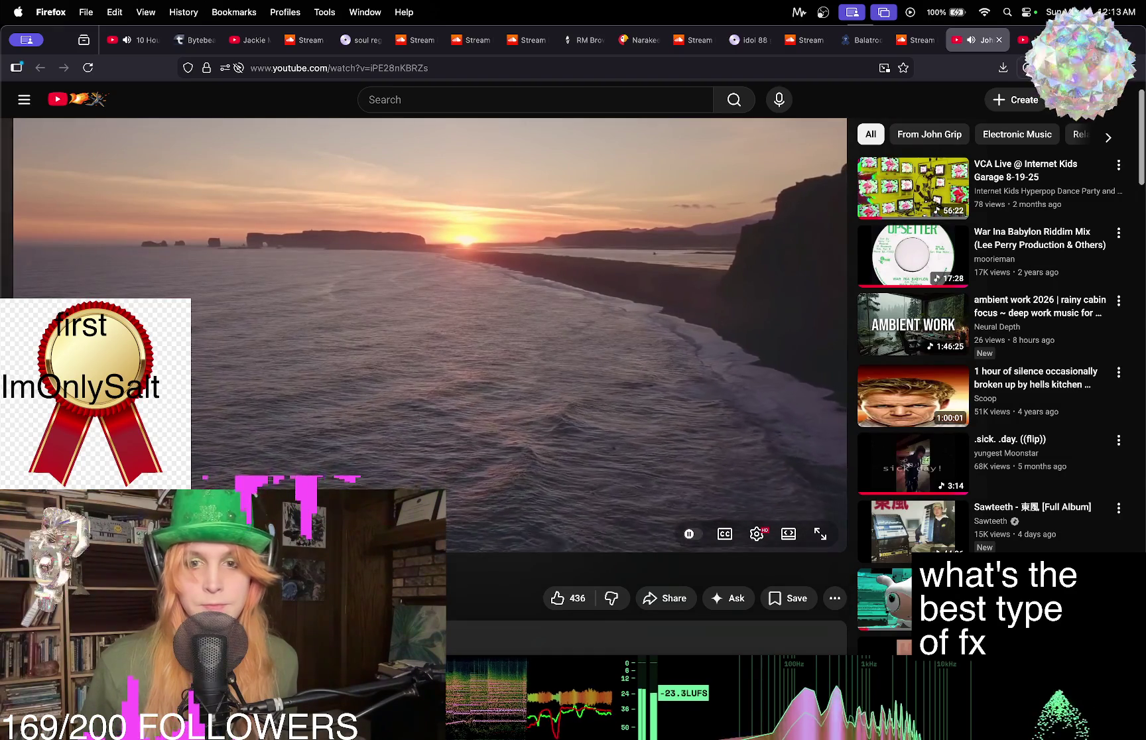
scroll(854, 322, "down", 1)
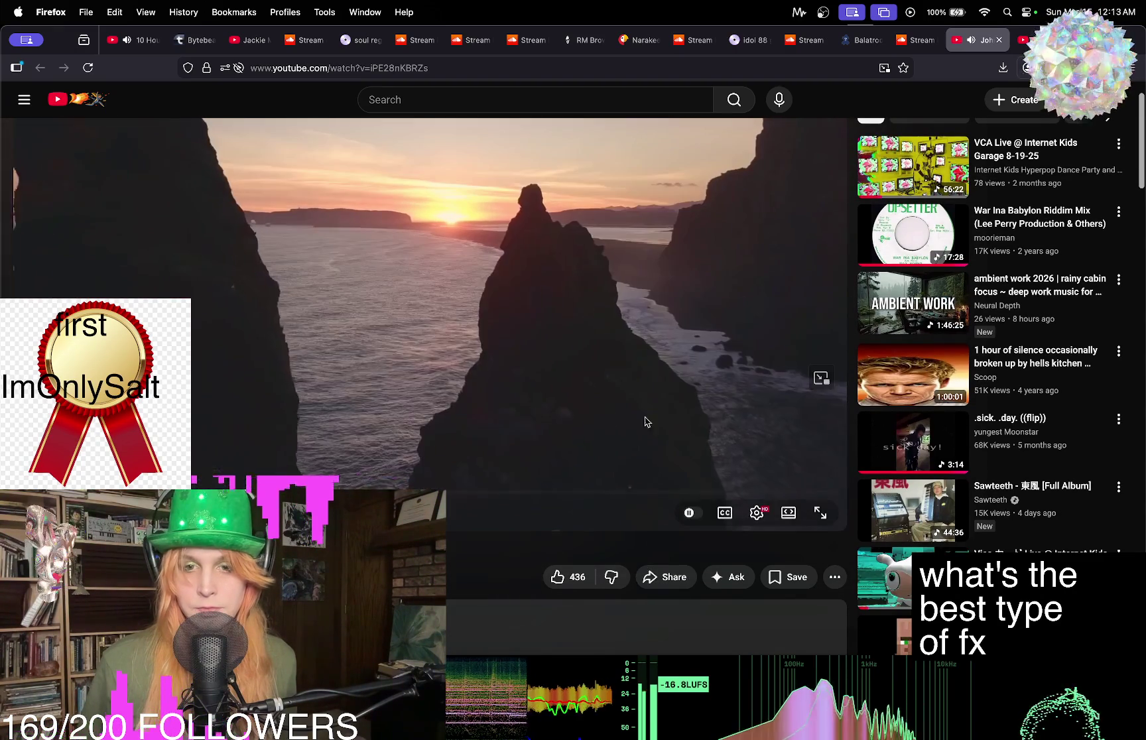
scroll(397, 472, "down", 2)
scroll(397, 473, "down", 4)
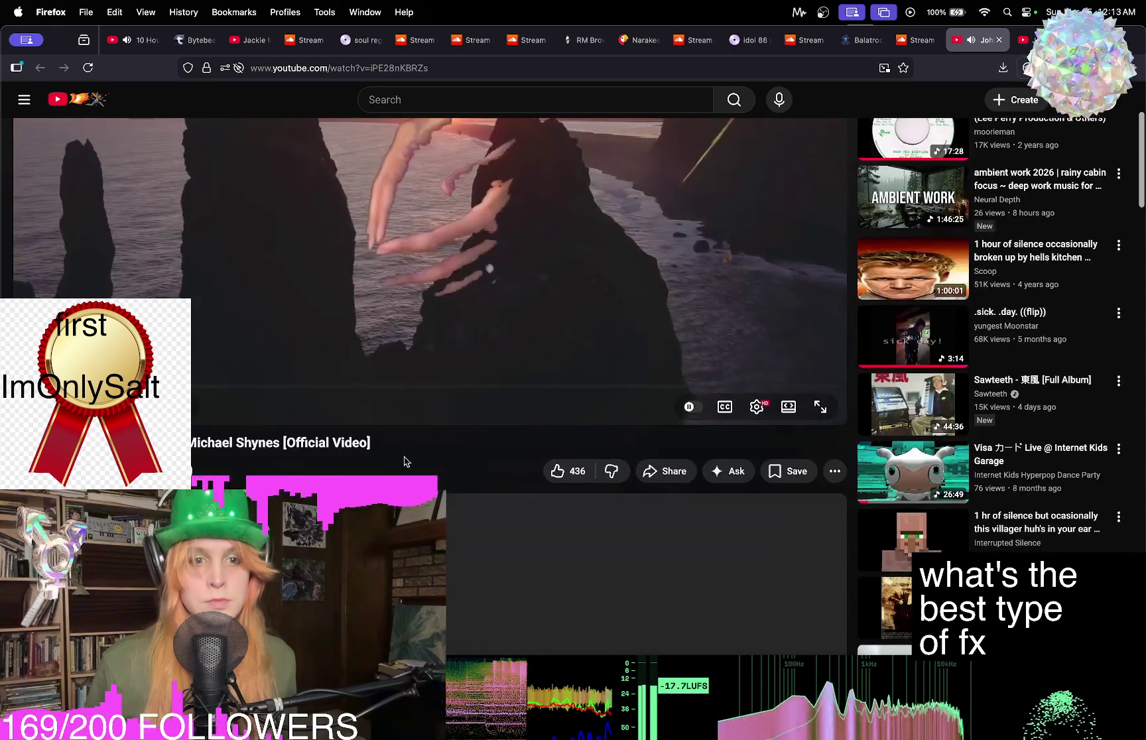
scroll(513, 360, "up", 8)
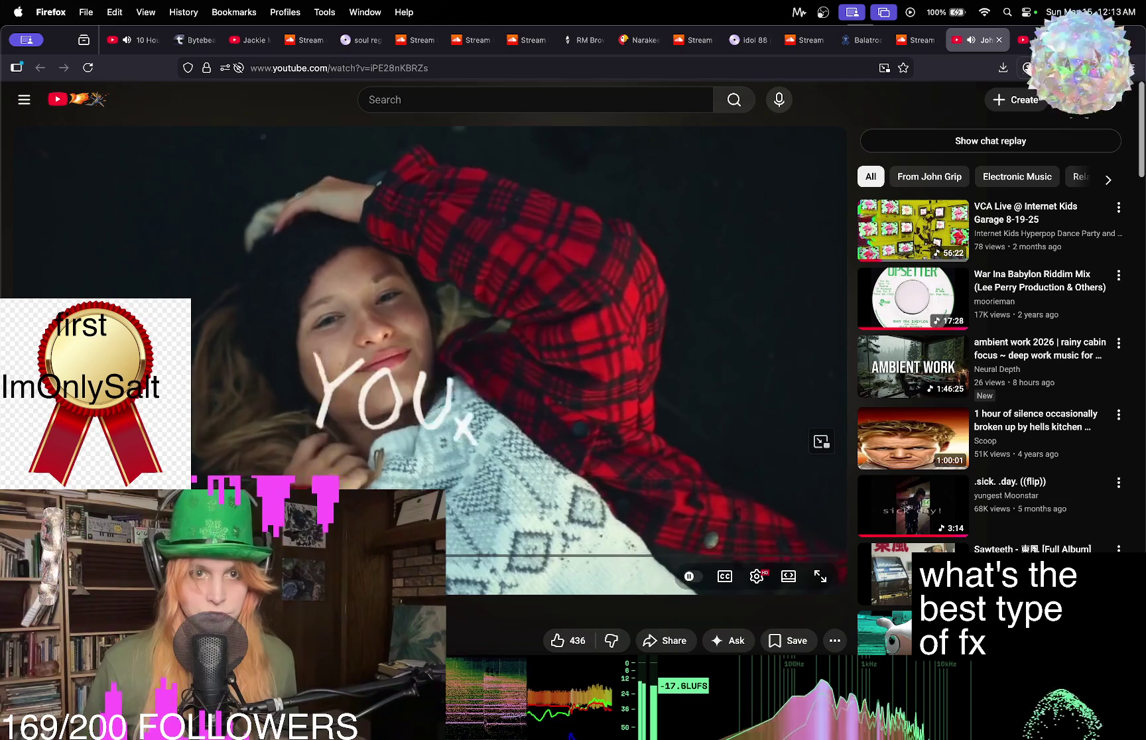
scroll(419, 400, "down", 4)
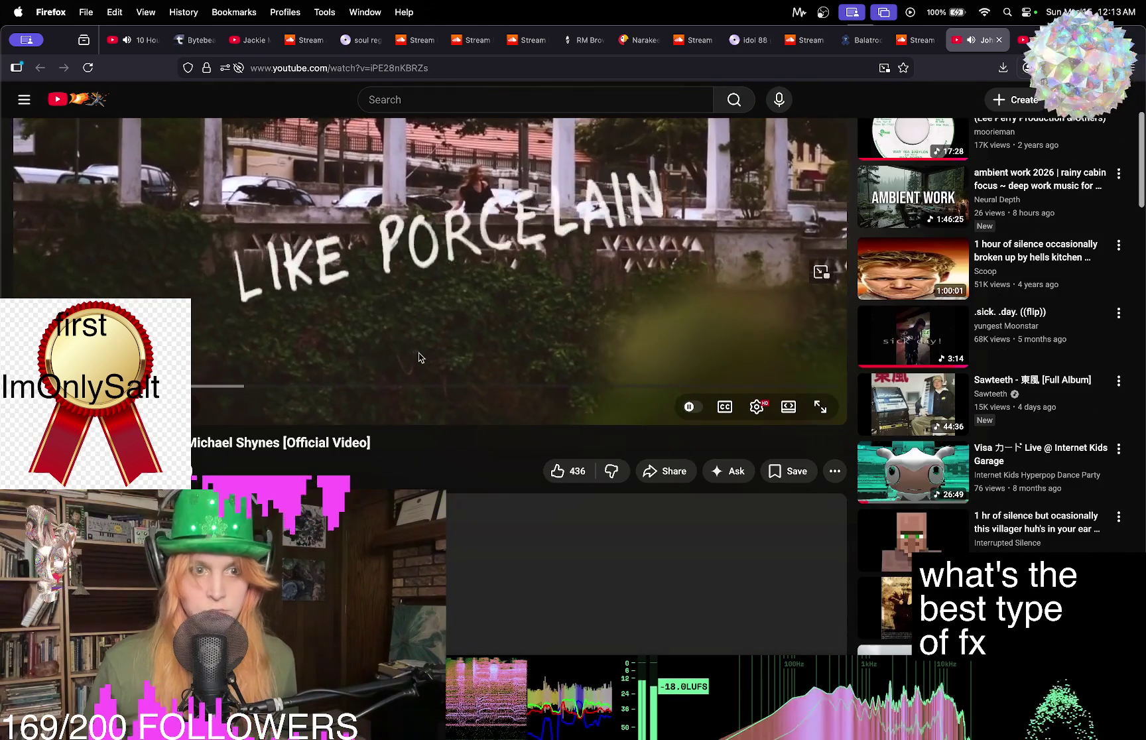
scroll(419, 356, "down", 4)
scroll(419, 356, "down", 7)
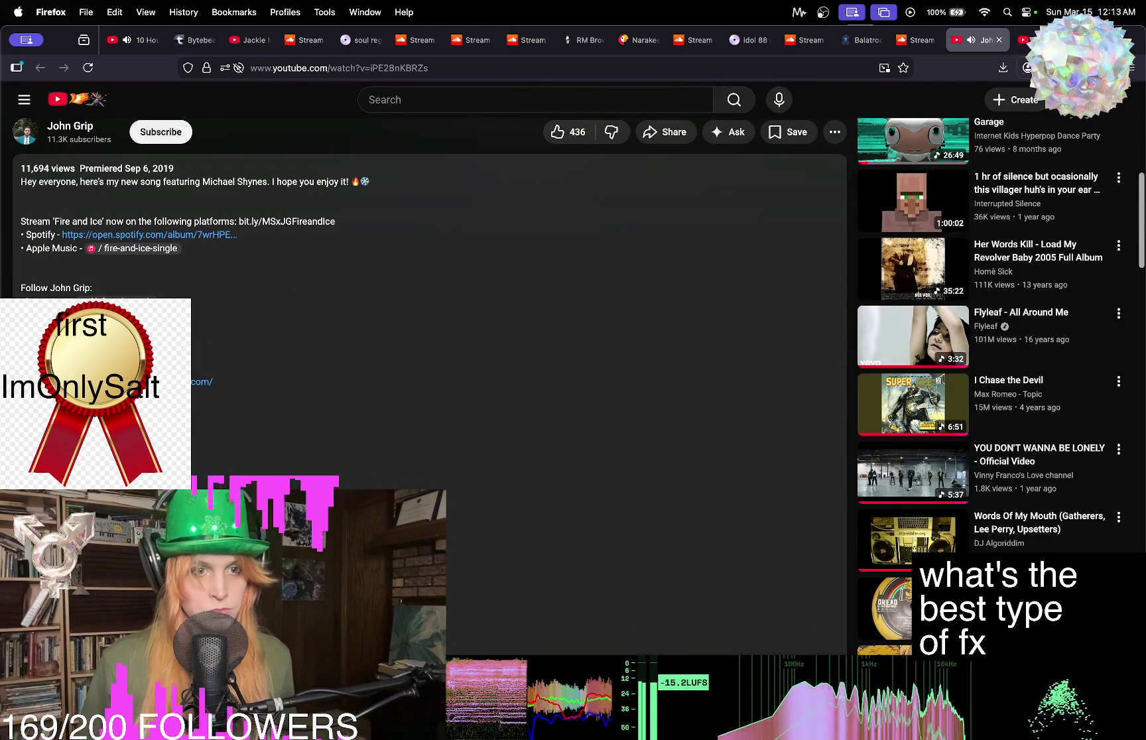
scroll(418, 357, "down", 4)
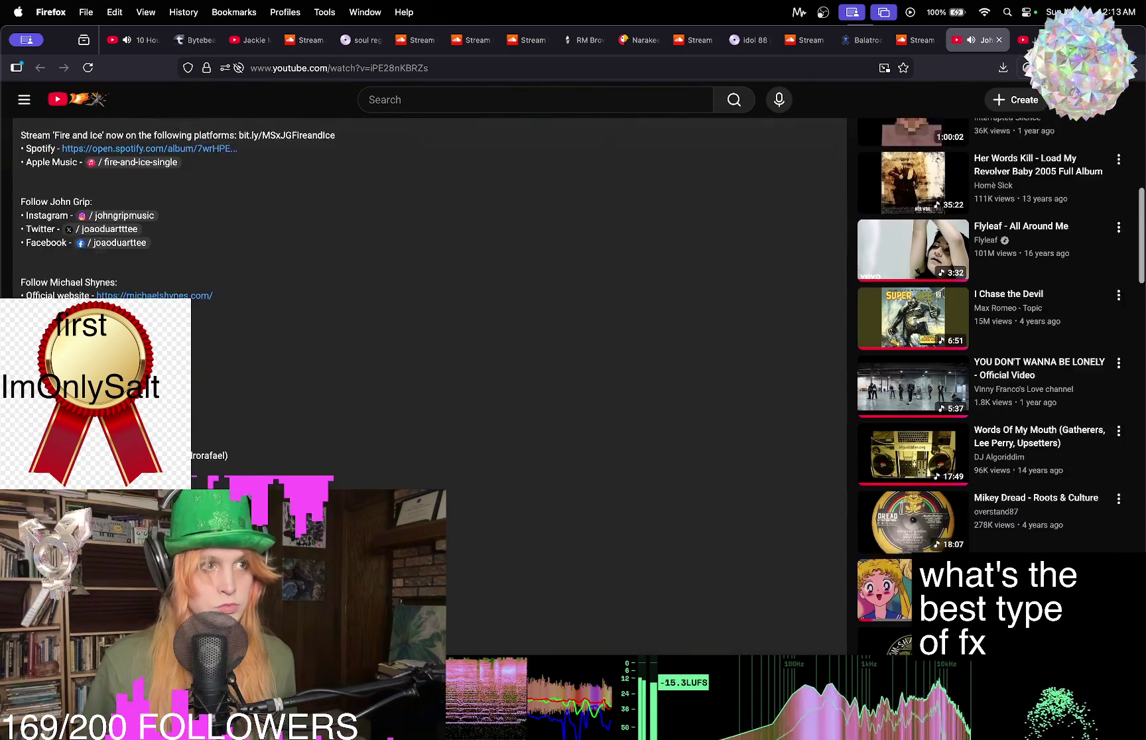
scroll(205, 473, "up", 8)
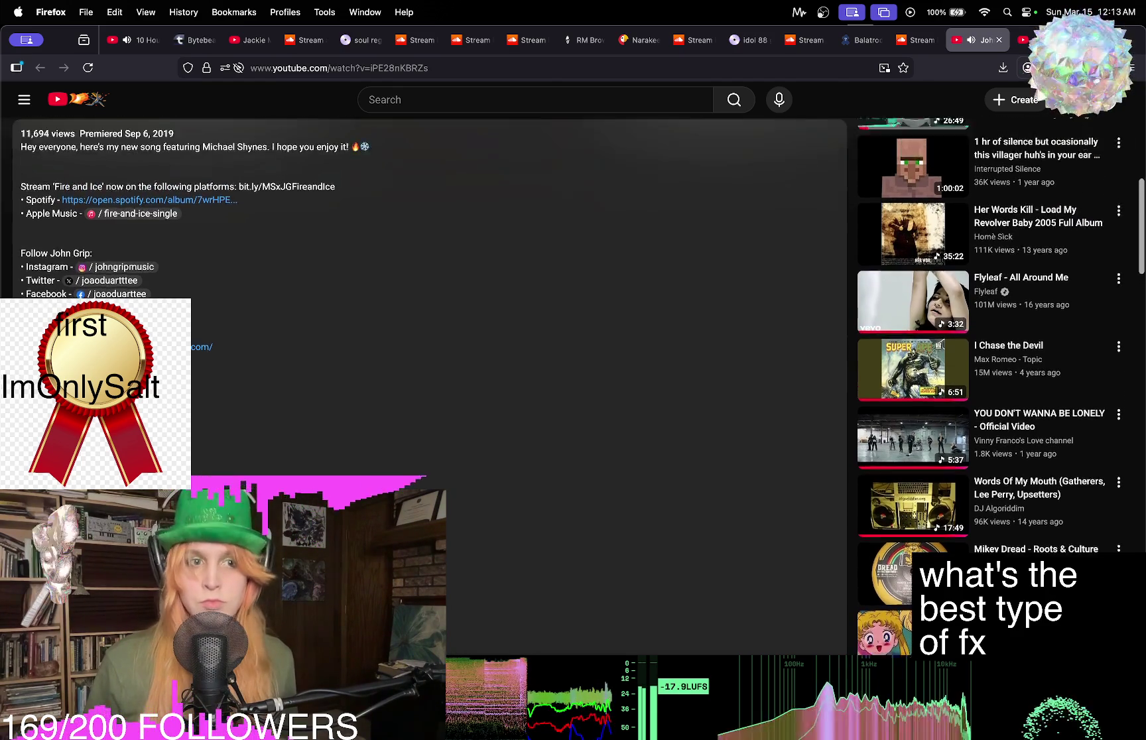
scroll(204, 473, "up", 10)
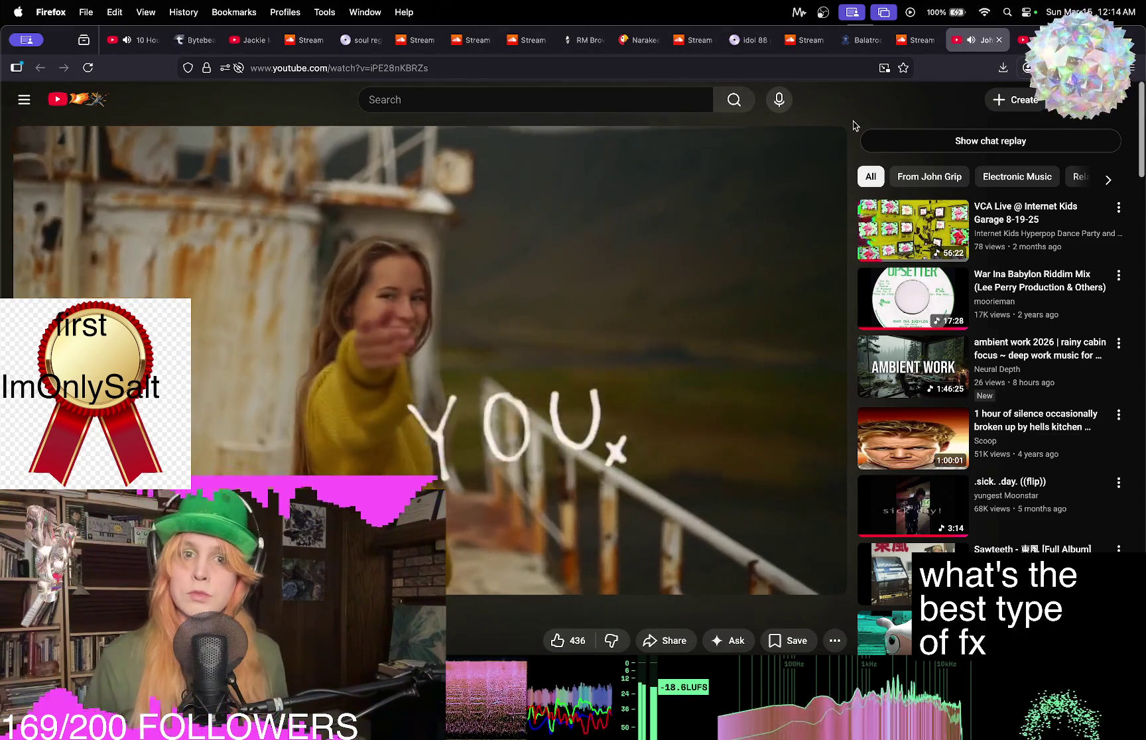
key("super+Tab")
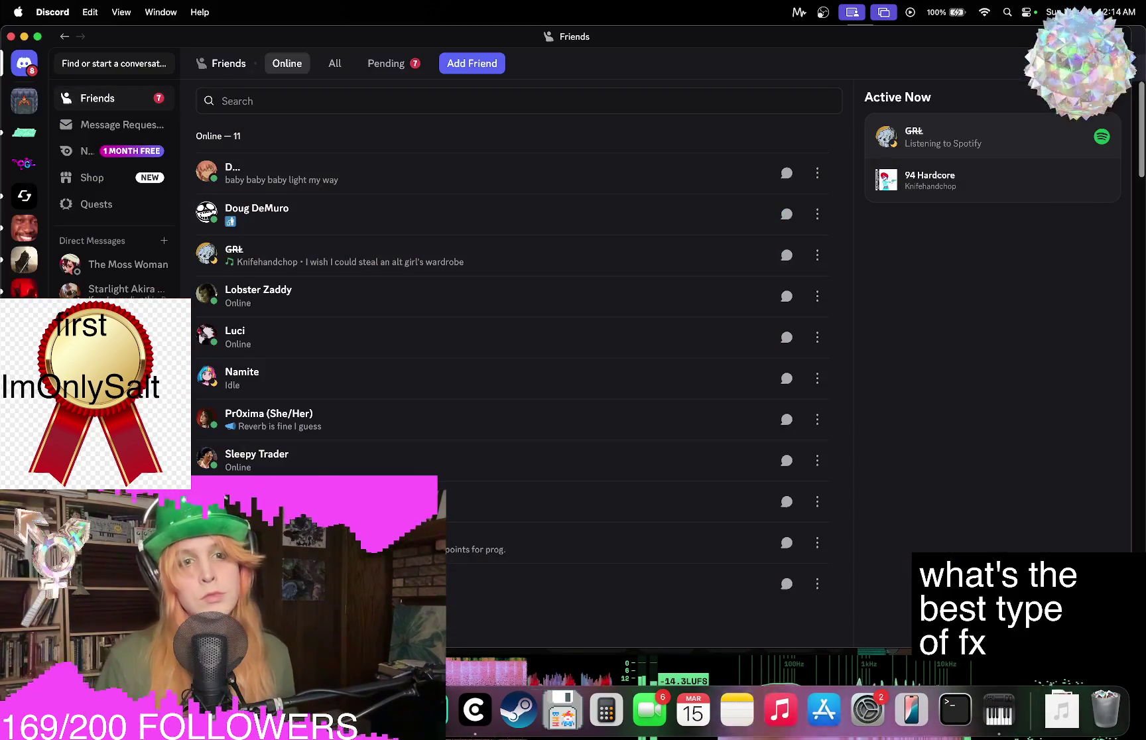
left_click(25, 163)
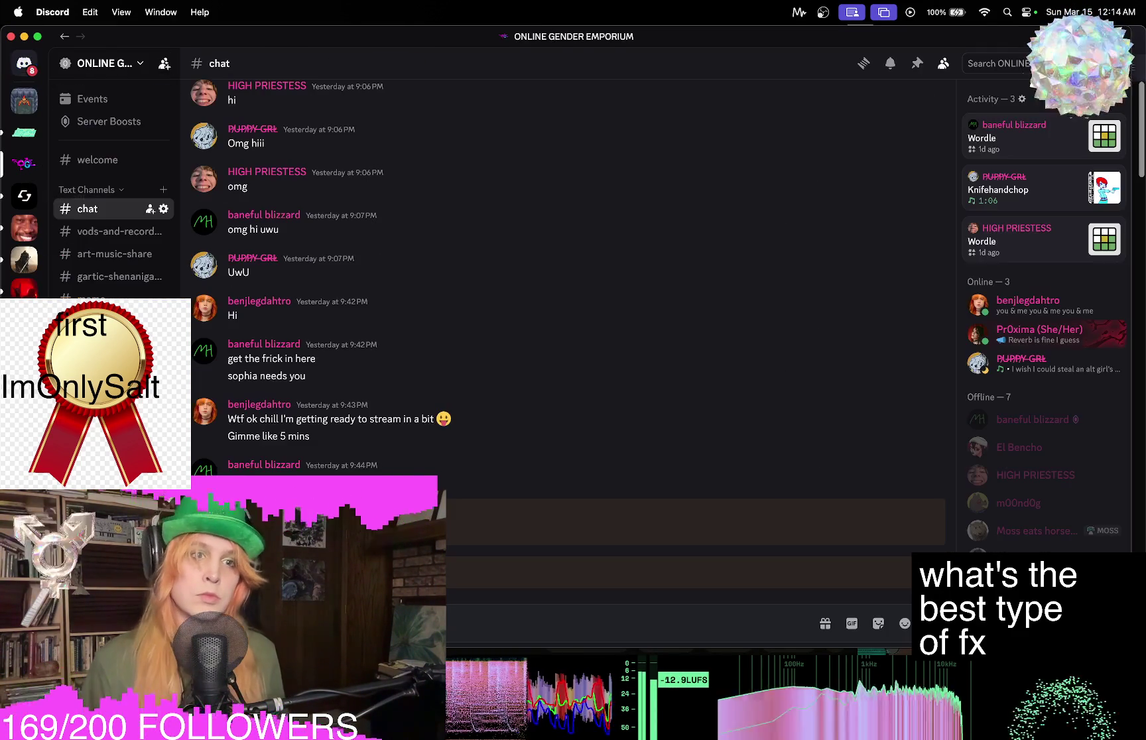
key("super+Tab")
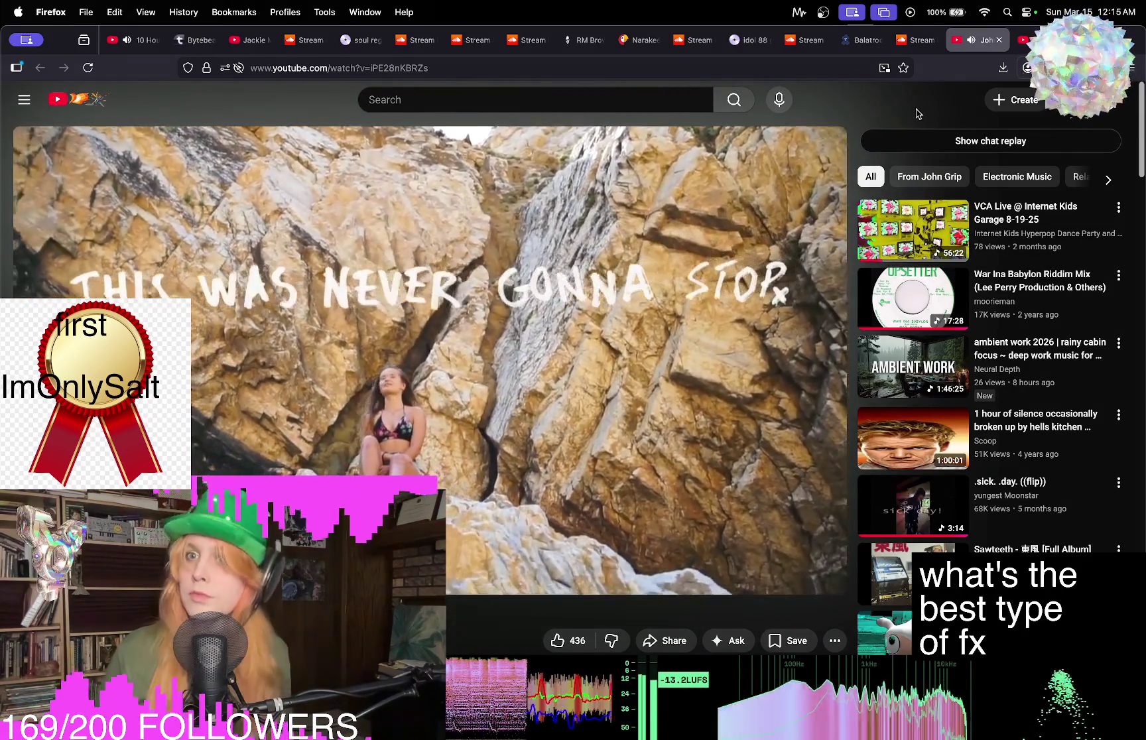
Reload the John Grip YouTube video page from the autocompleted address.
mouse_move(975, 39)
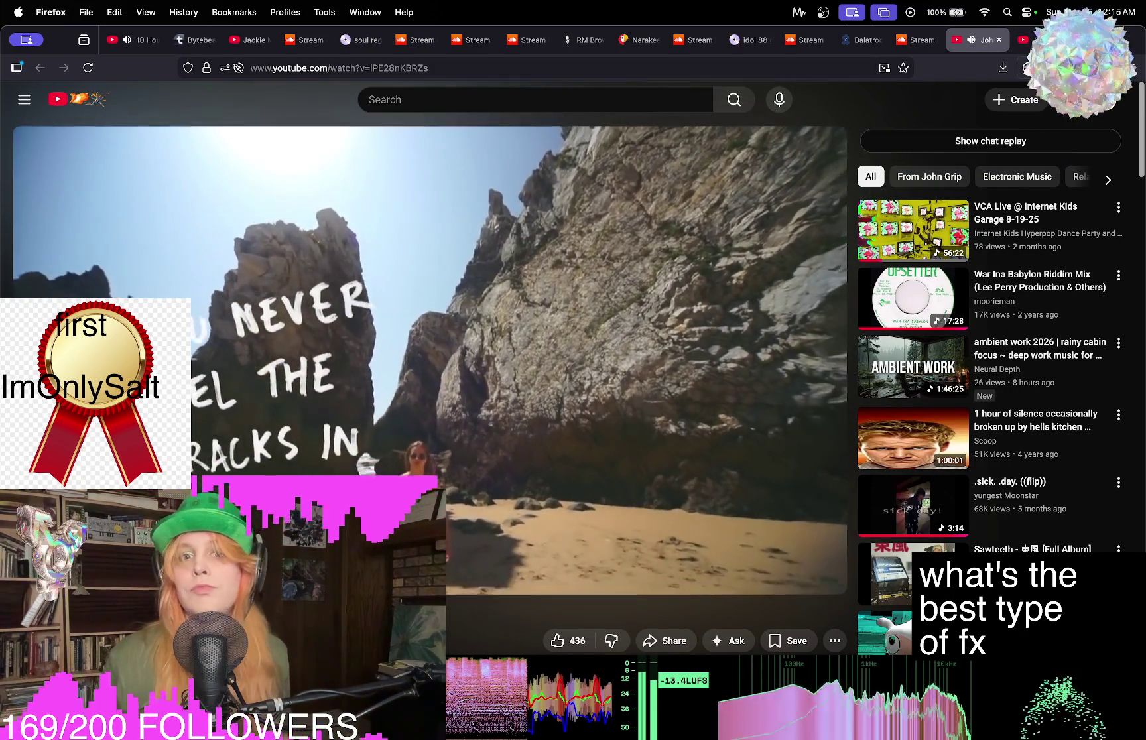
left_click(546, 69)
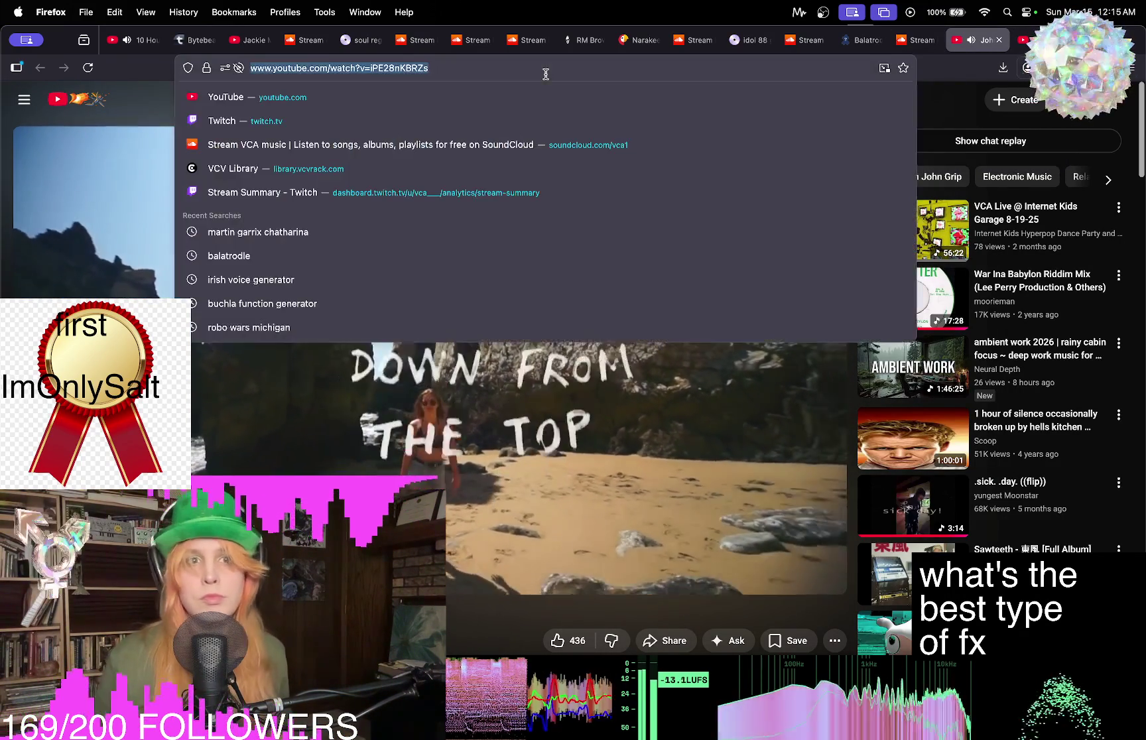
type("youtube.com/")
key("Return")
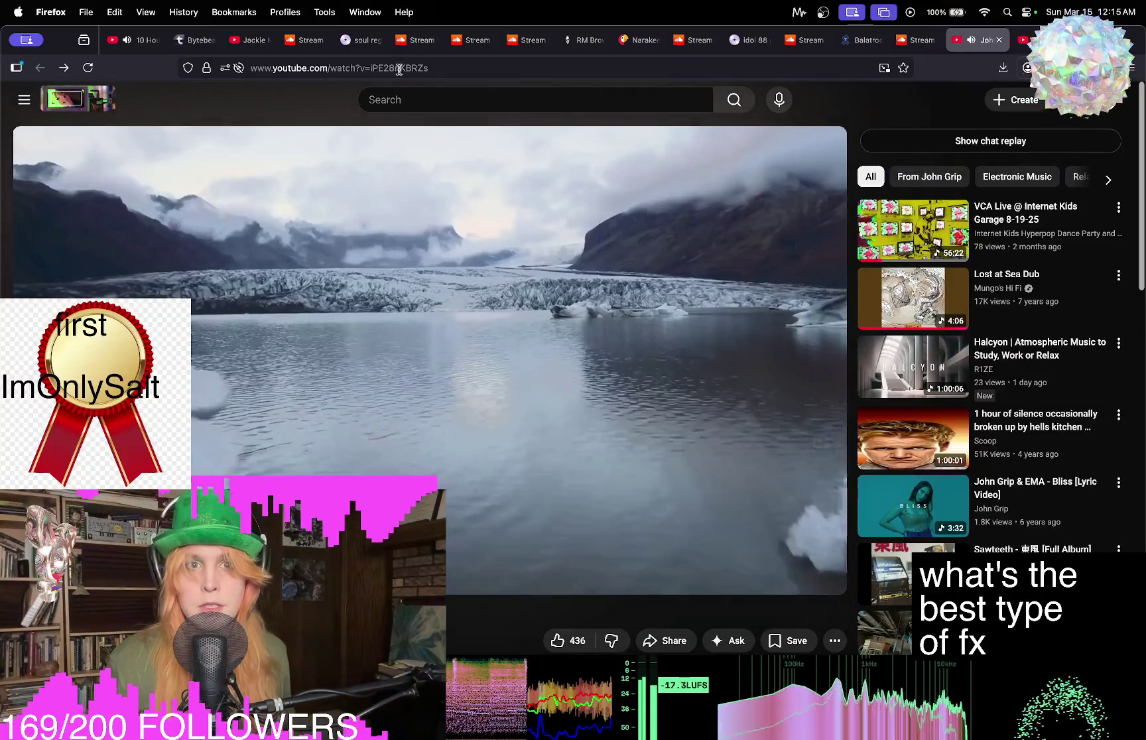
Copy the John Grip video's web address from the address bar.
left_click(399, 70)
right_click(399, 69)
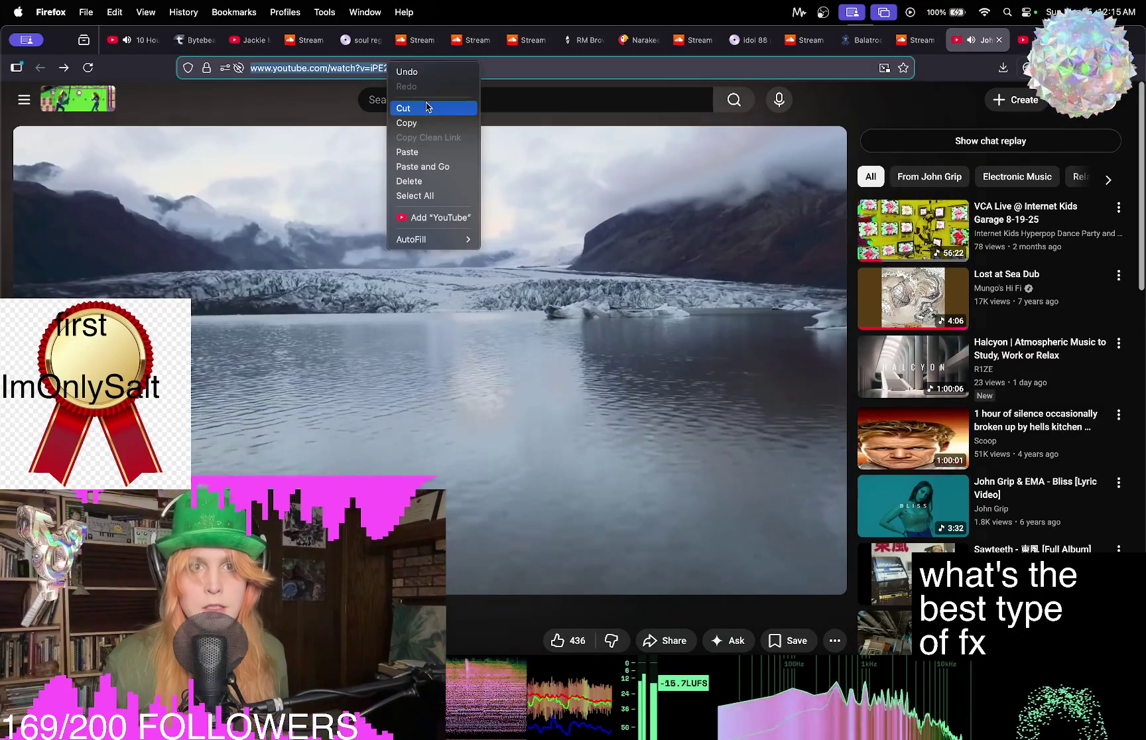
left_click(406, 120)
Search Google for 'youtube mp3' in a new tab and open the YTMP3 converter site.
key("super+t")
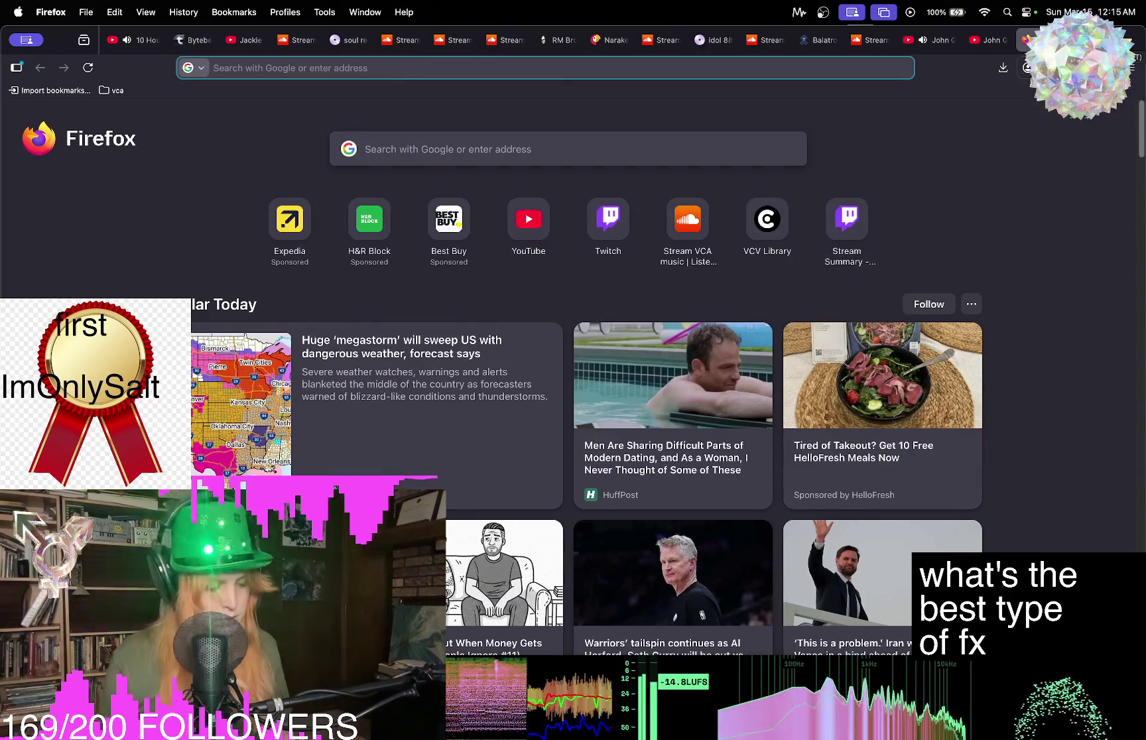
type("youtube mp3")
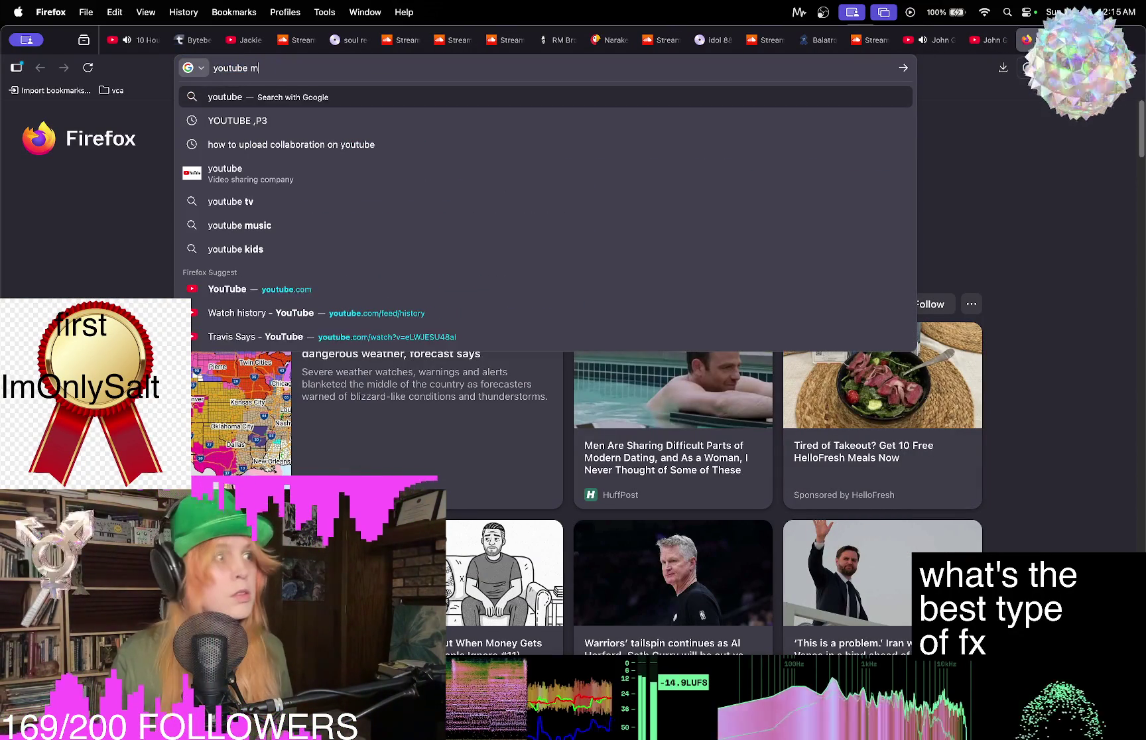
key("Return")
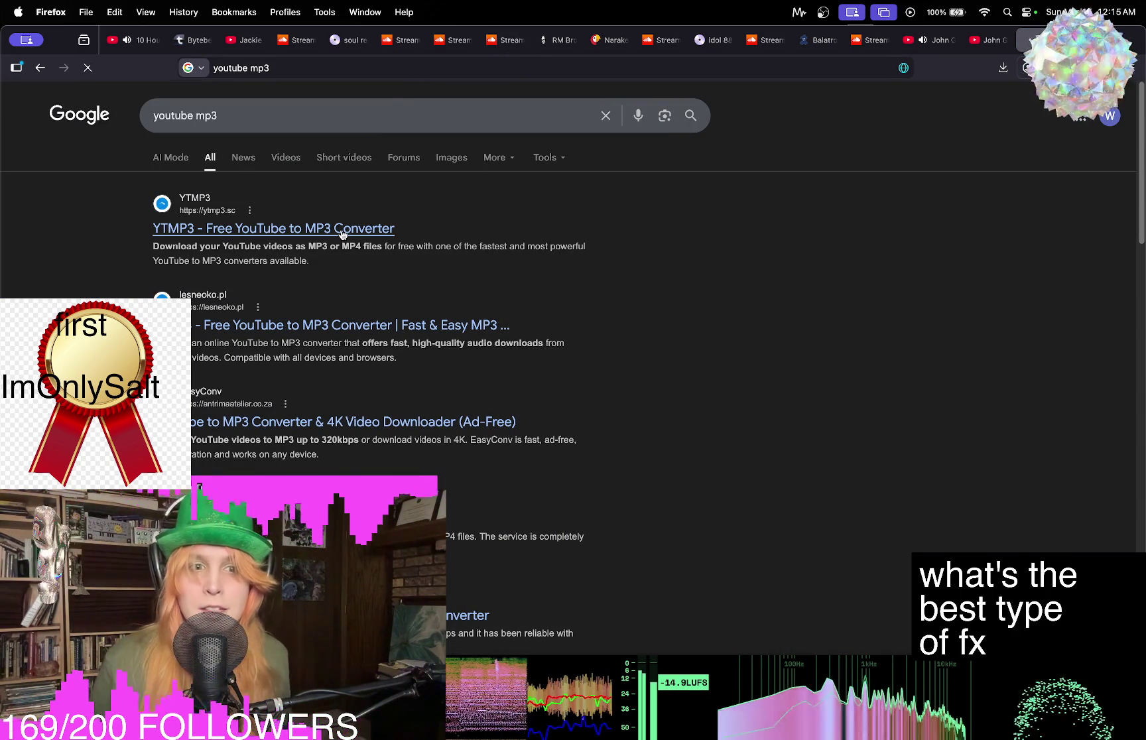
left_click(342, 234)
right_click(472, 196)
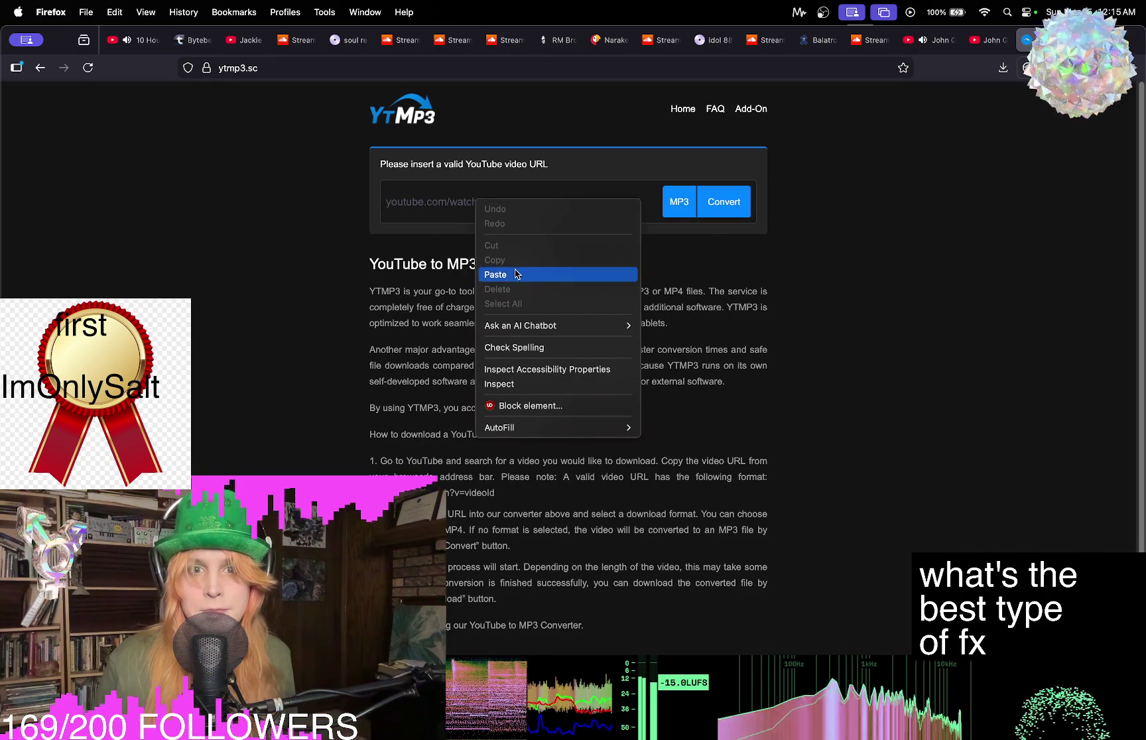
Paste the John Grip link into YTMP3 and convert it, then quit VCV Rack and launch Bitwig Studio.
left_click(516, 270)
left_click(733, 211)
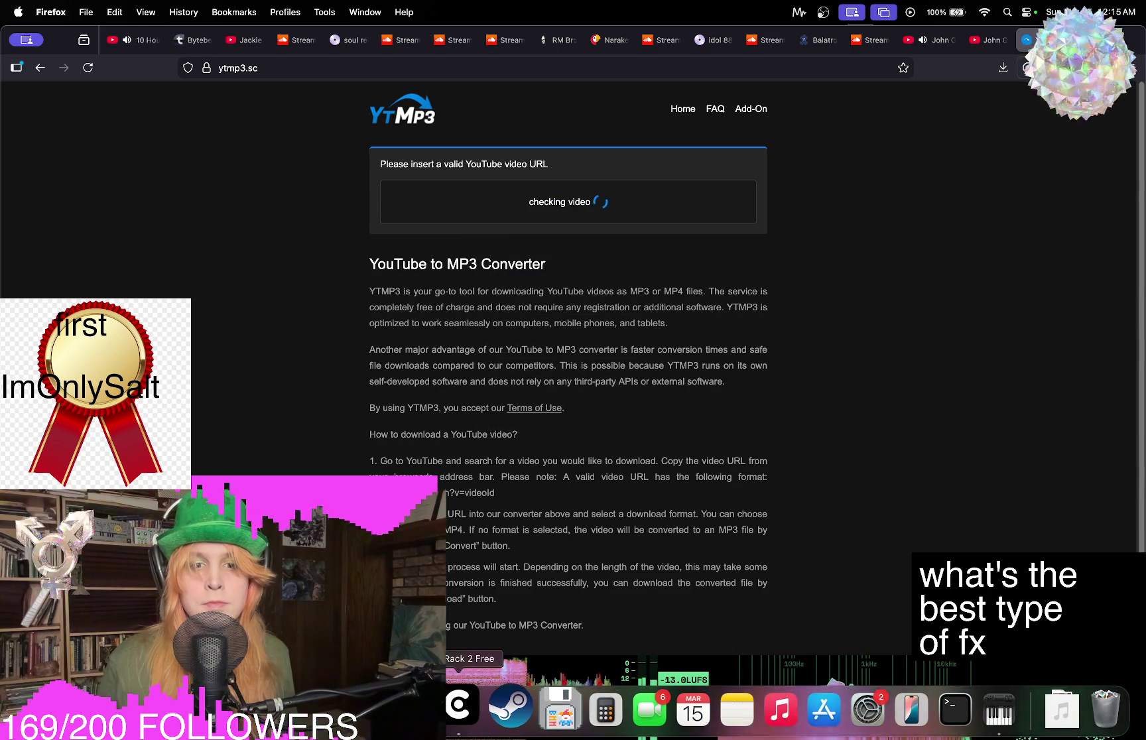
left_click(458, 708)
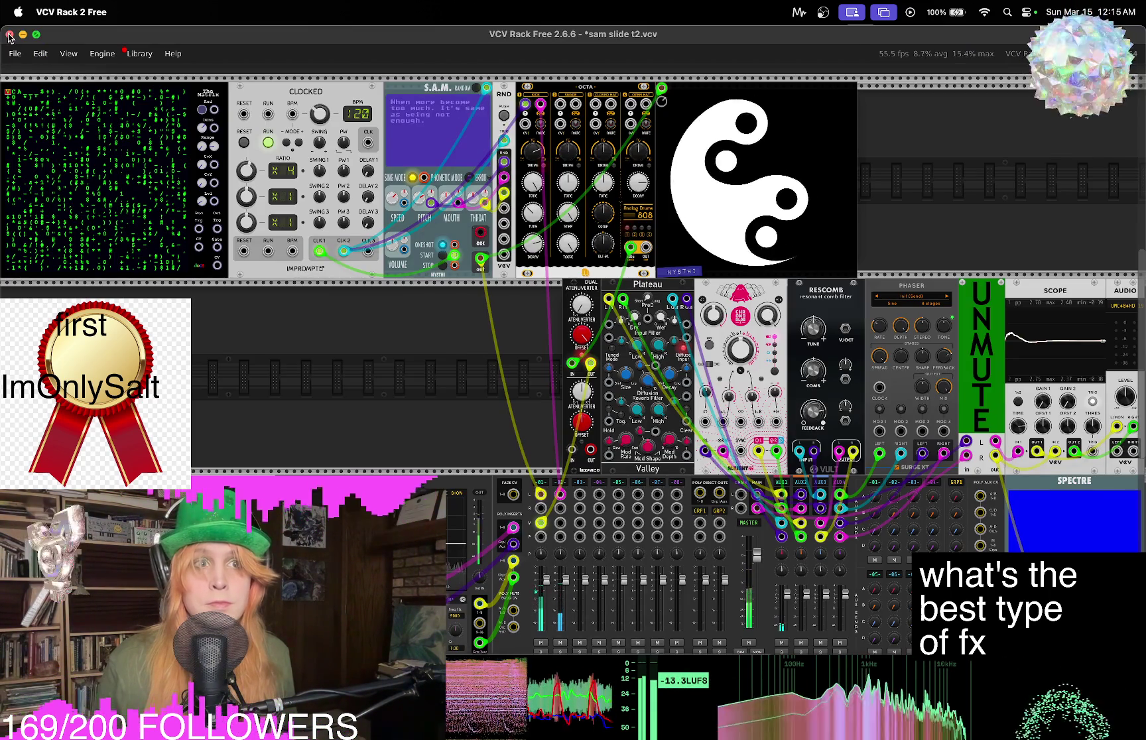
key("super+Tab")
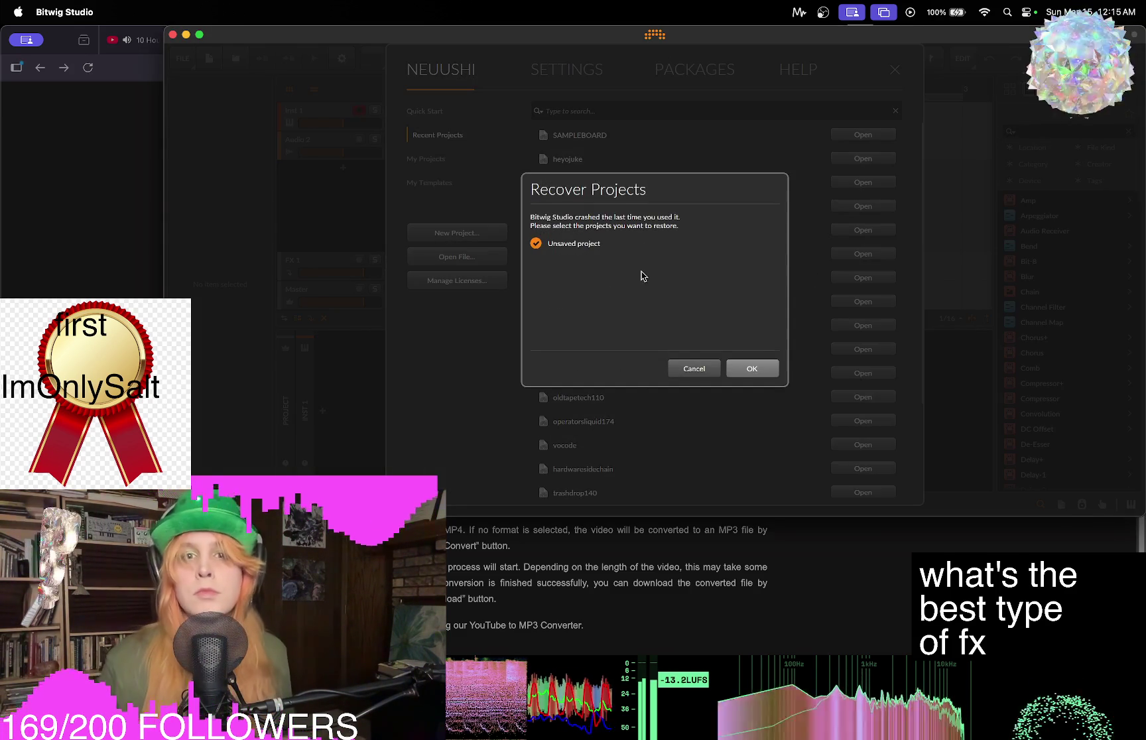
left_click(746, 371)
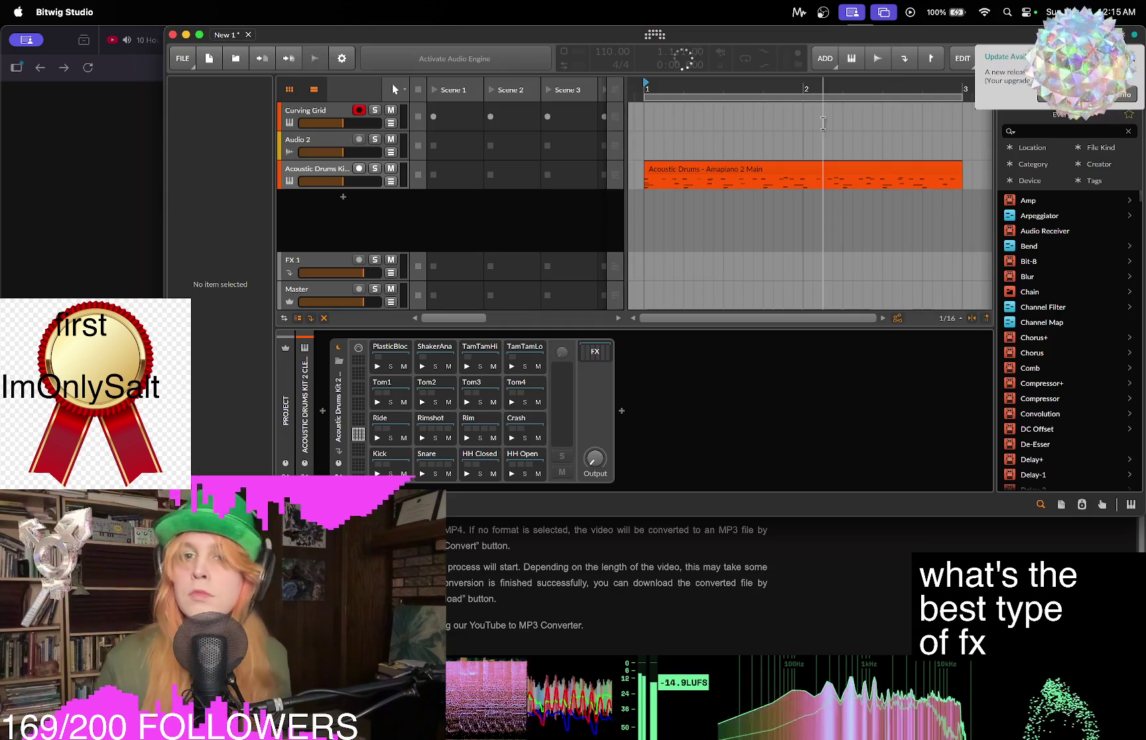
Reposition and enlarge the Bitwig window, zooming the arranger out to bars 1–17.
left_click_drag(755, 36, 595, 26)
mouse_move(975, 508)
left_mouse_down()
mouse_move(1061, 600)
mouse_move(1140, 657)
left_mouse_up()
left_click(589, 247)
left_click_drag(564, 98, 159, 81)
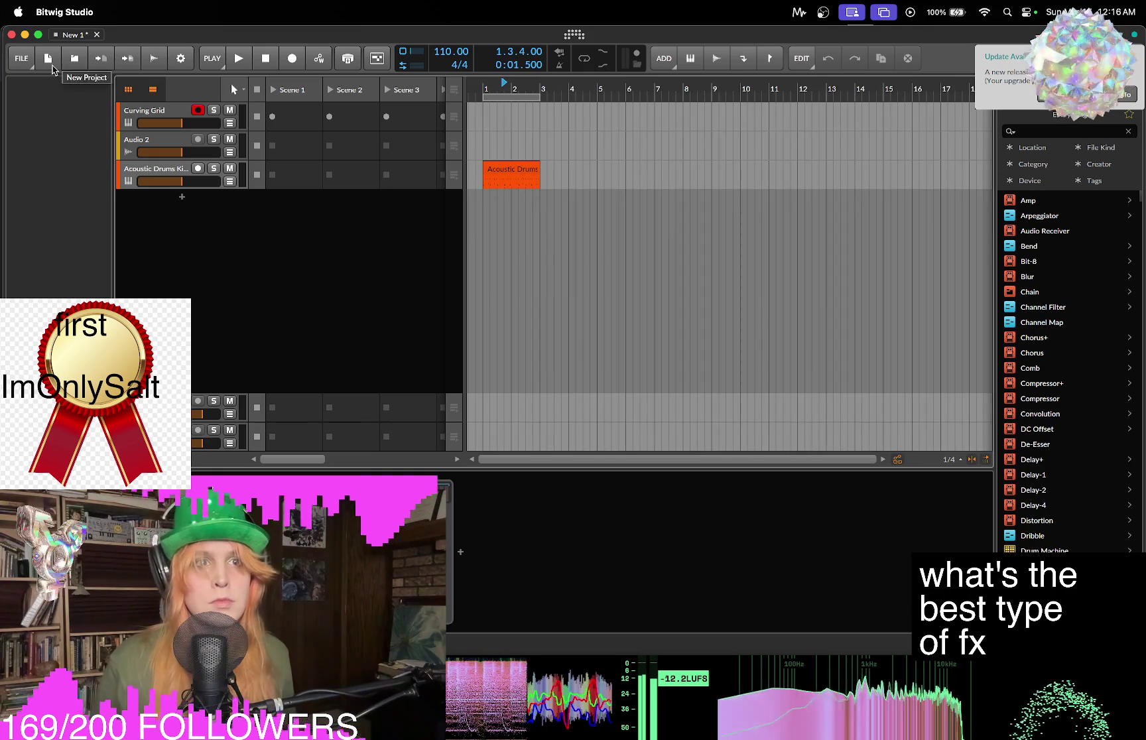
Create new project New 2, check the audio settings, and activate its audio engine.
left_click(51, 65)
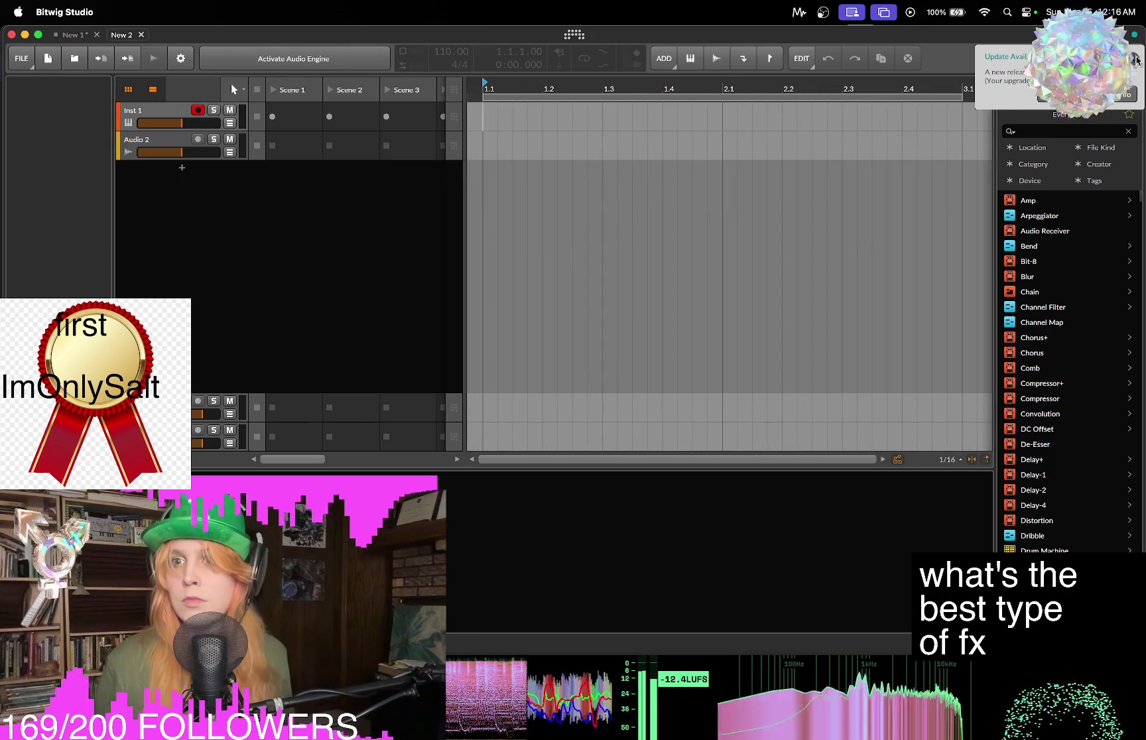
left_click(181, 58)
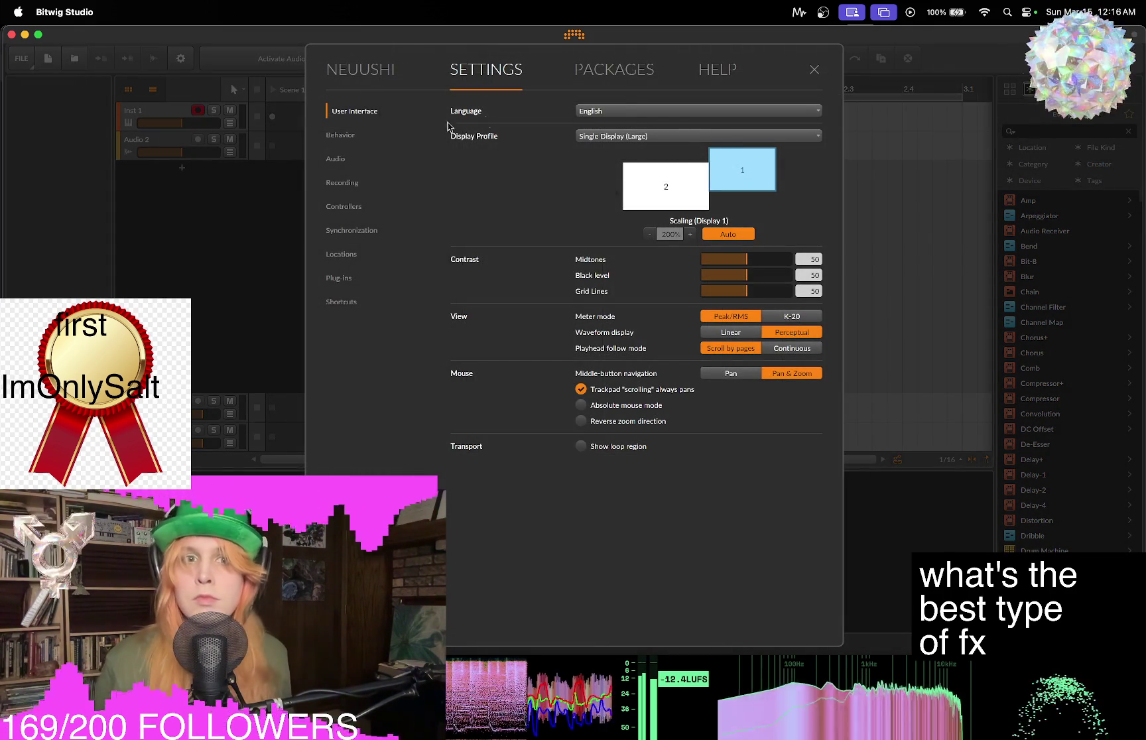
left_click(335, 159)
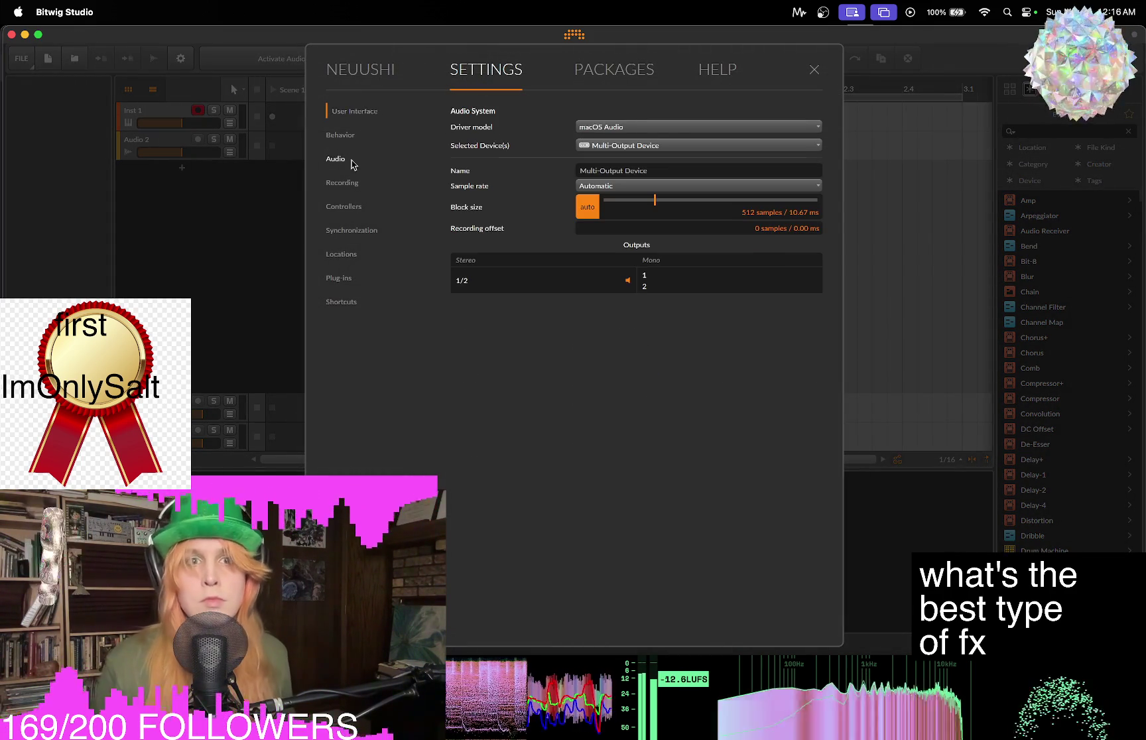
left_click(816, 69)
left_click(310, 61)
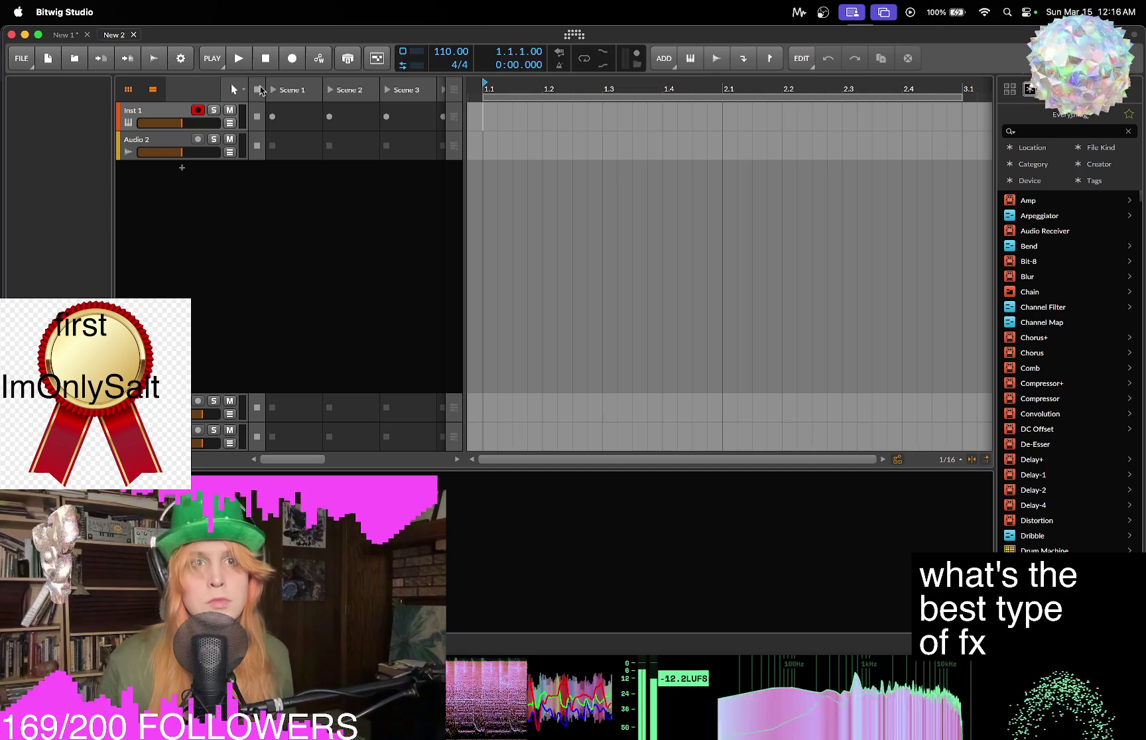
key("super+alt+space")
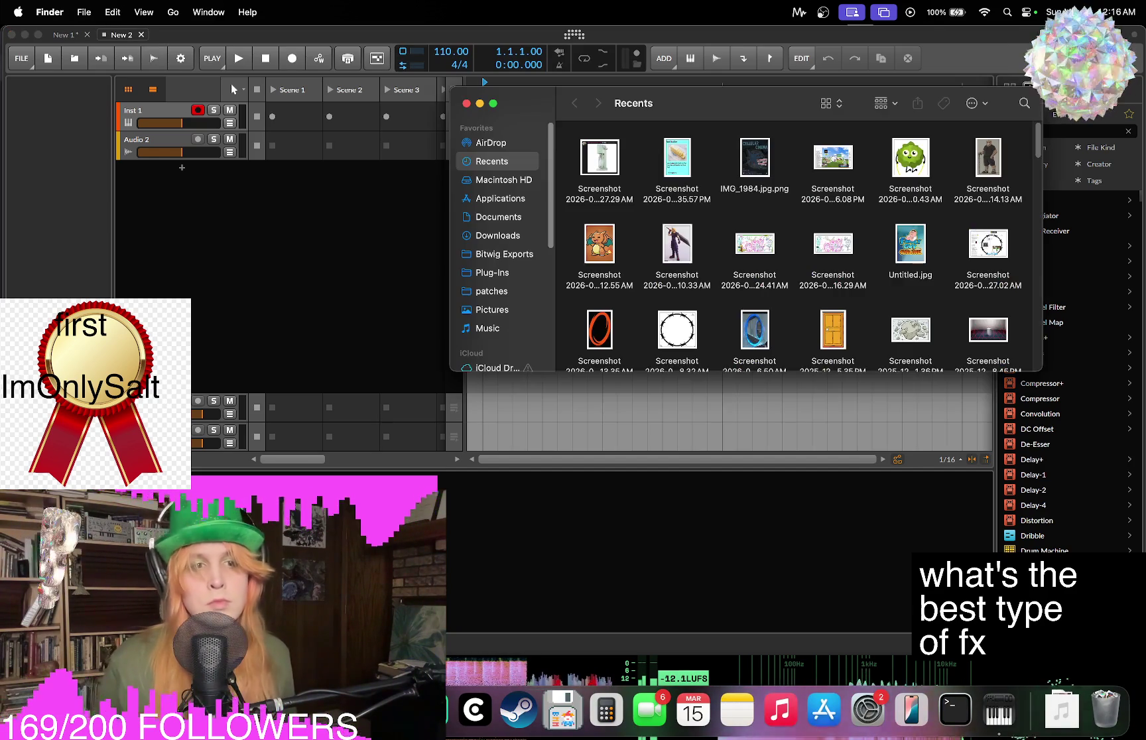
Download the converted John Grip MP3 from YTMP3 and close the converter tab.
key("super+Tab")
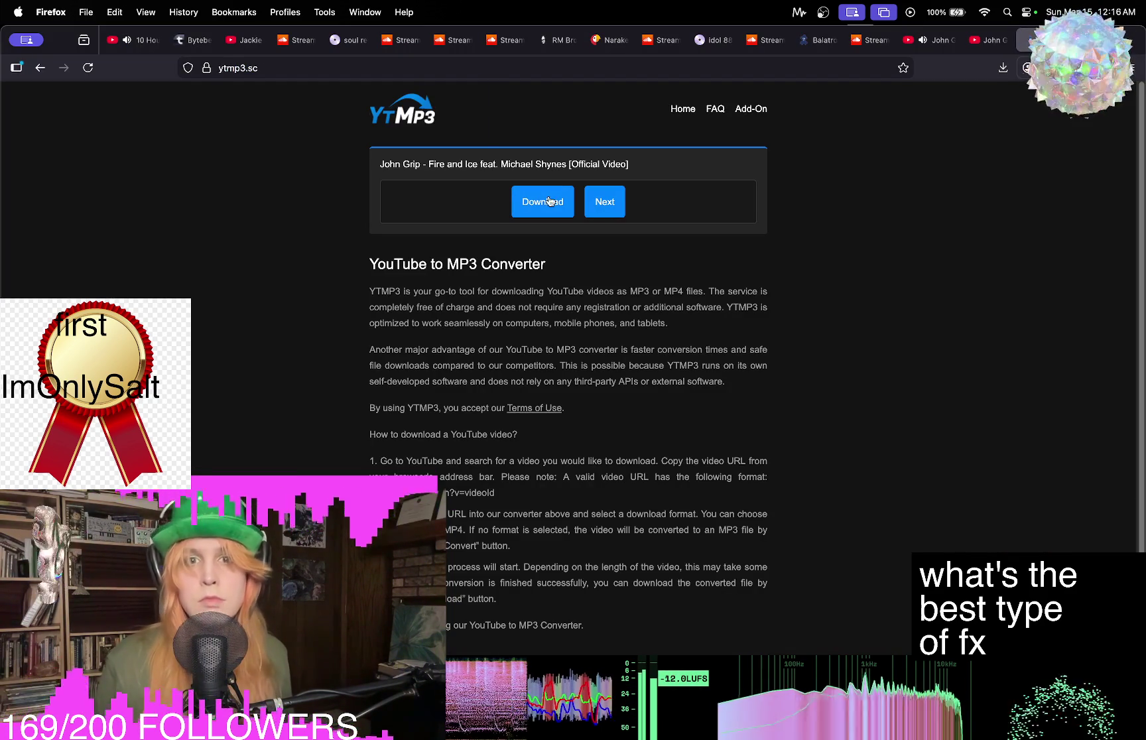
left_click(549, 201)
left_click(906, 259)
key("super+w")
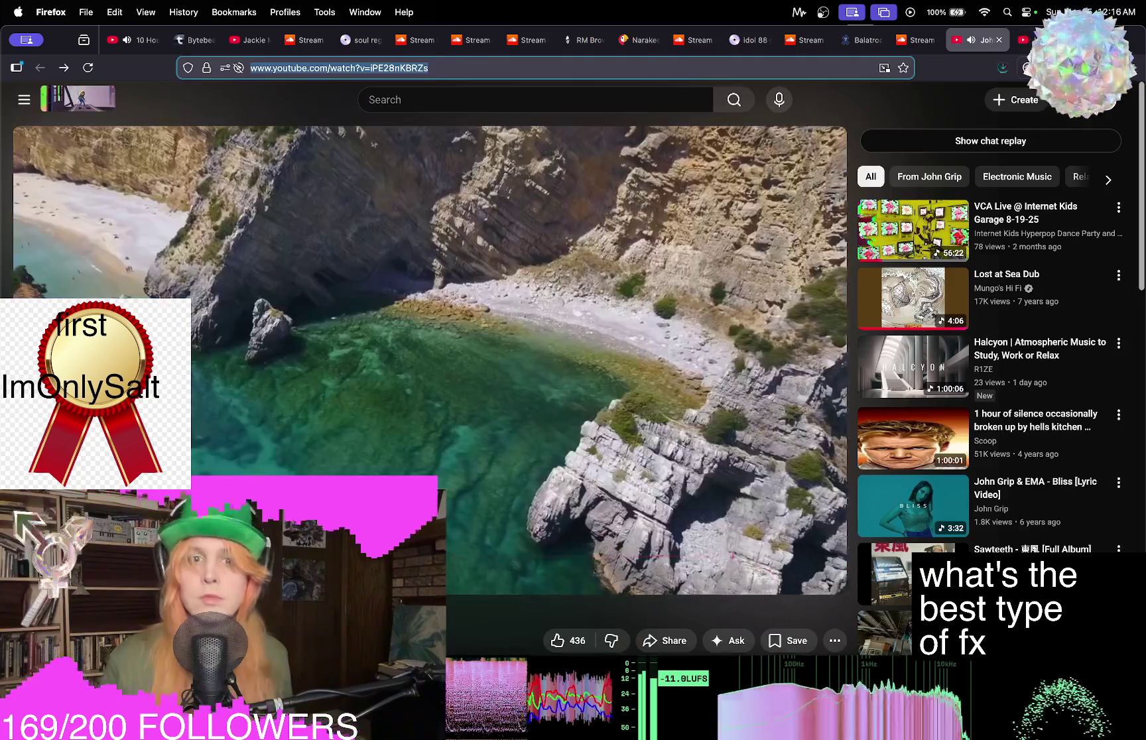
key("super+Tab")
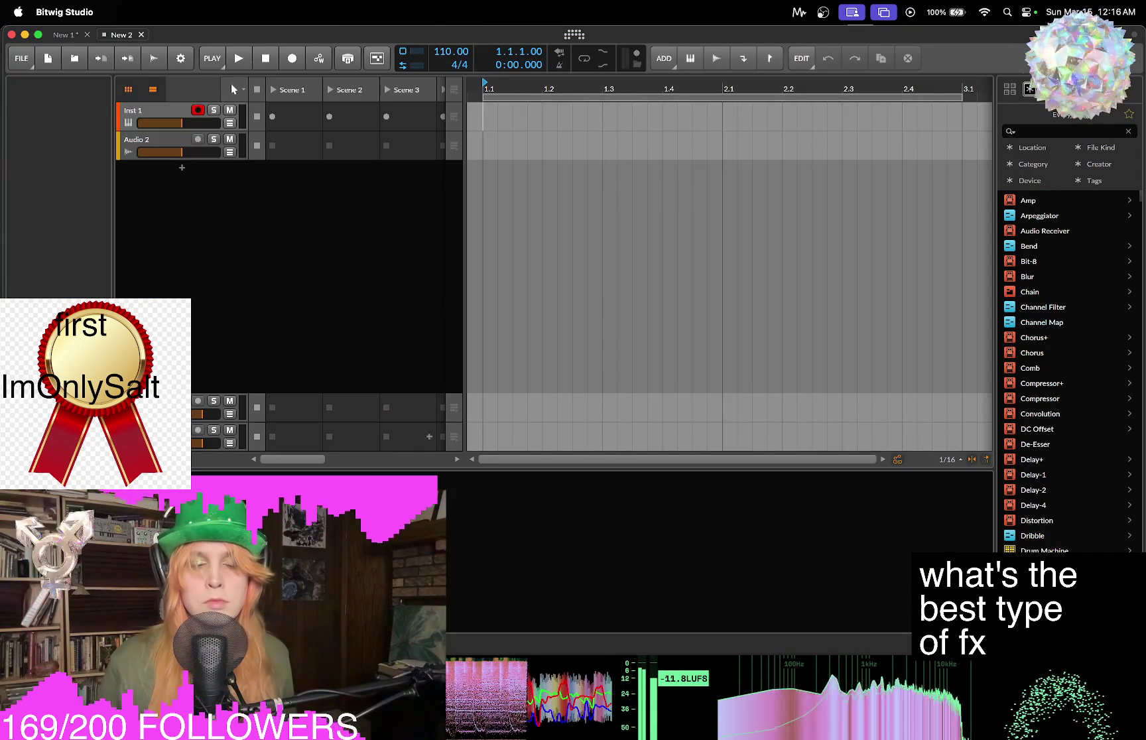
Drag the John Grip MP3 from Finder's Downloads onto a new Bitwig audio track.
left_click(429, 715)
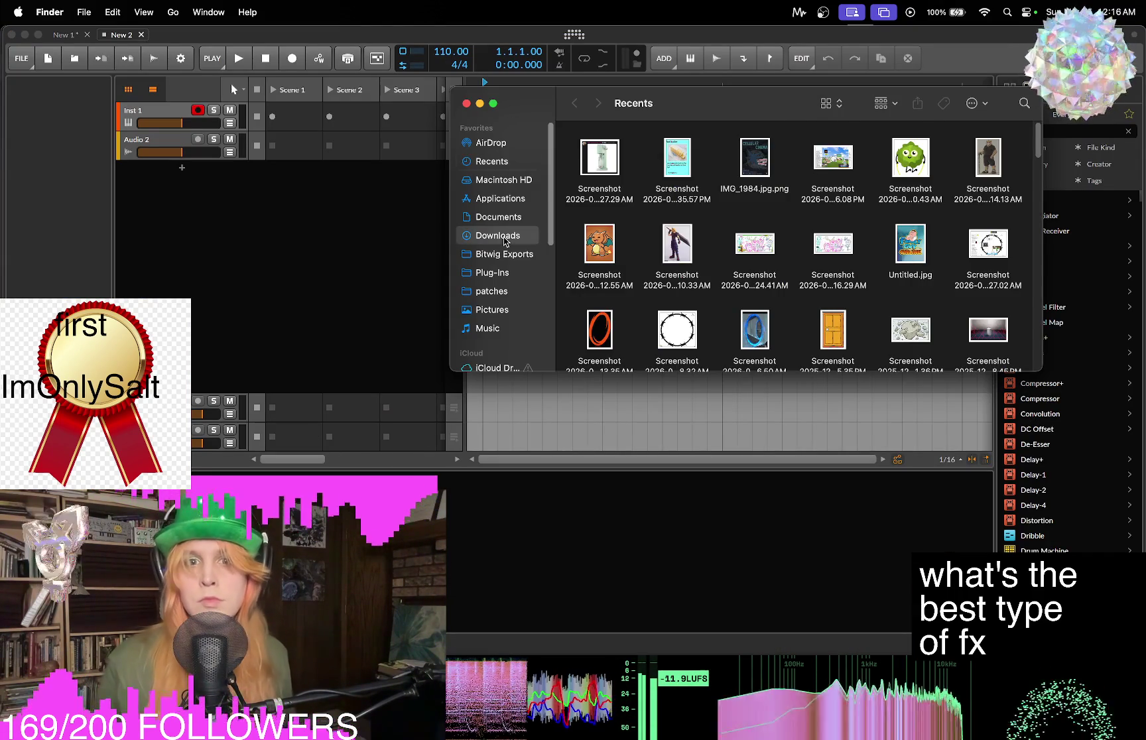
left_click(506, 237)
left_click(637, 152)
mouse_move(716, 154)
left_mouse_down()
mouse_move(319, 255)
mouse_move(378, 255)
mouse_move(332, 254)
mouse_move(514, 178)
mouse_move(483, 183)
left_mouse_up()
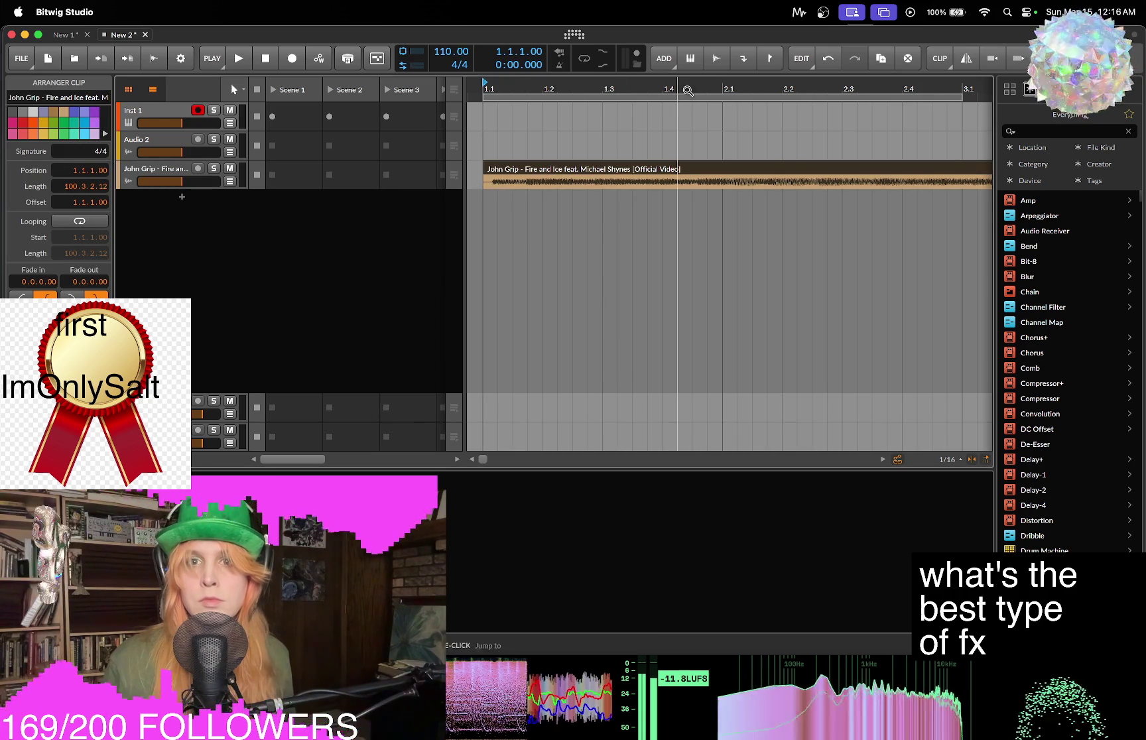
Zoom the arranger on the song clip and mark a bars 1–17 time range.
key("minus")
key("minus")
key("minus")
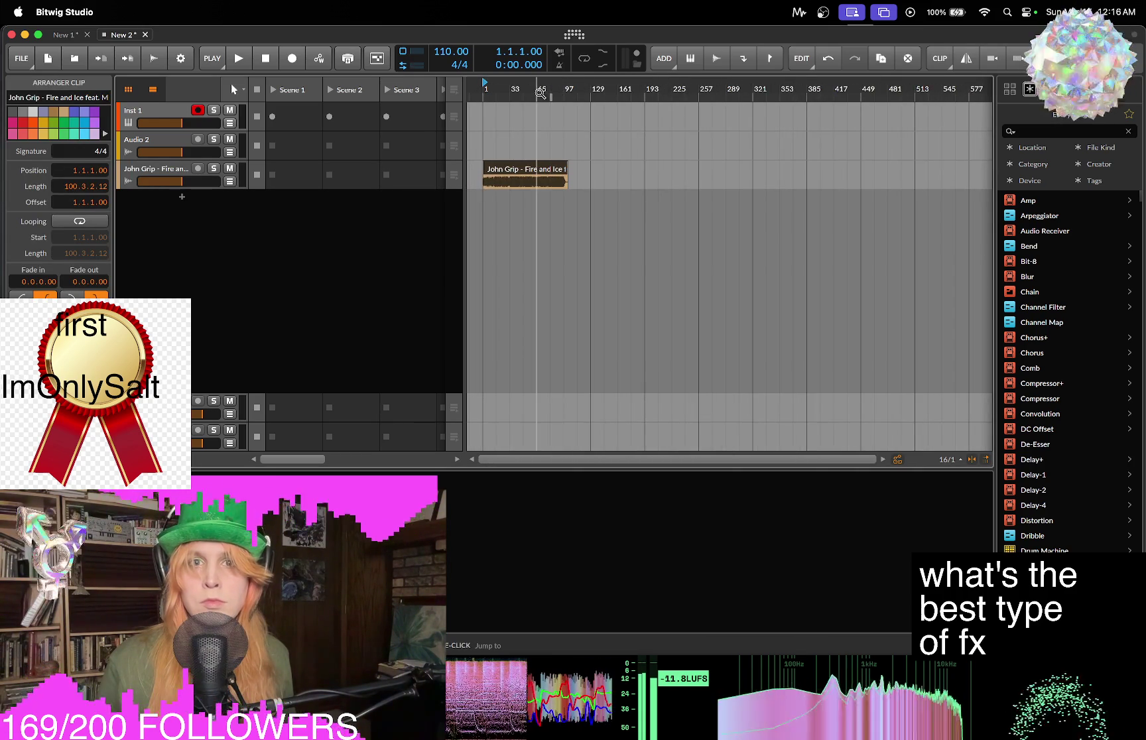
key("plus")
key("plus")
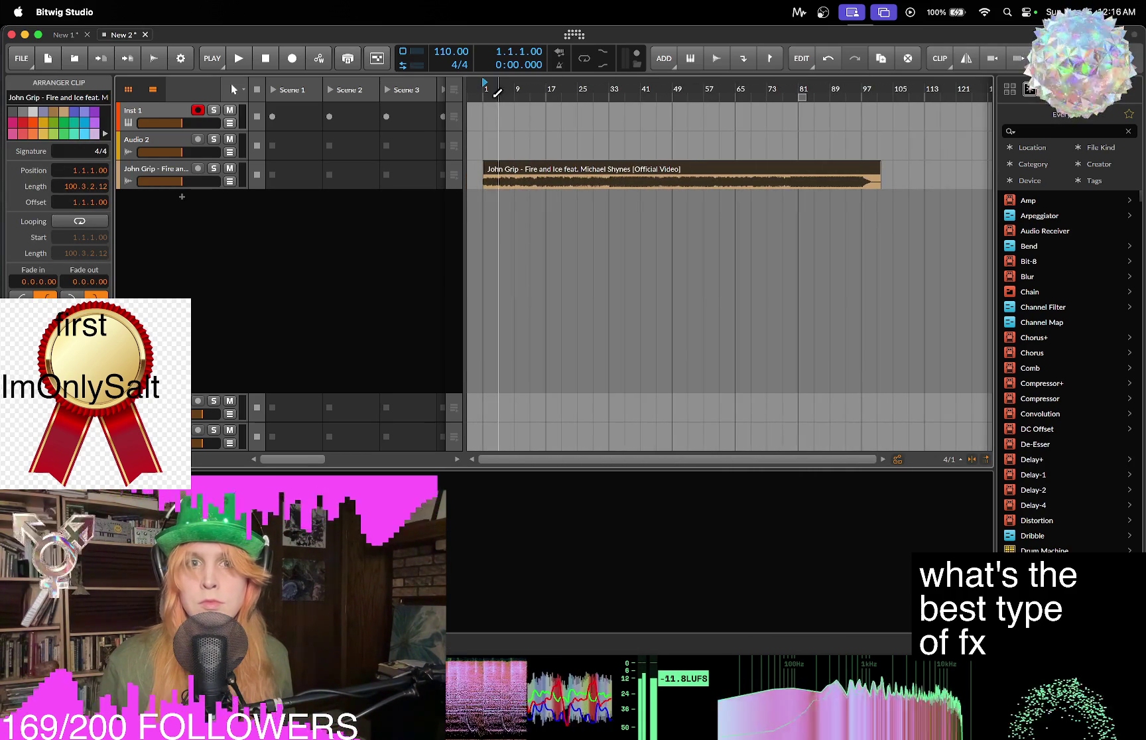
left_click_drag(497, 93, 562, 93)
left_click(532, 89)
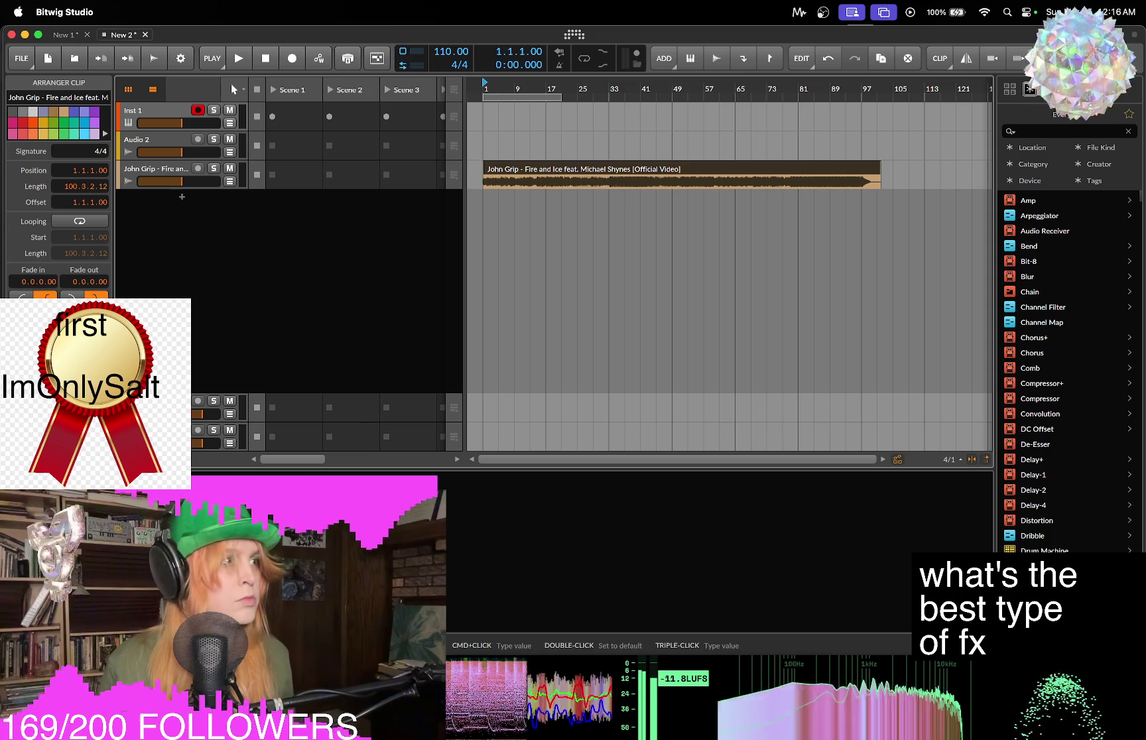
Open the Fire and Ice clip's full waveform in the detail editor and select the clip.
double_click(536, 168)
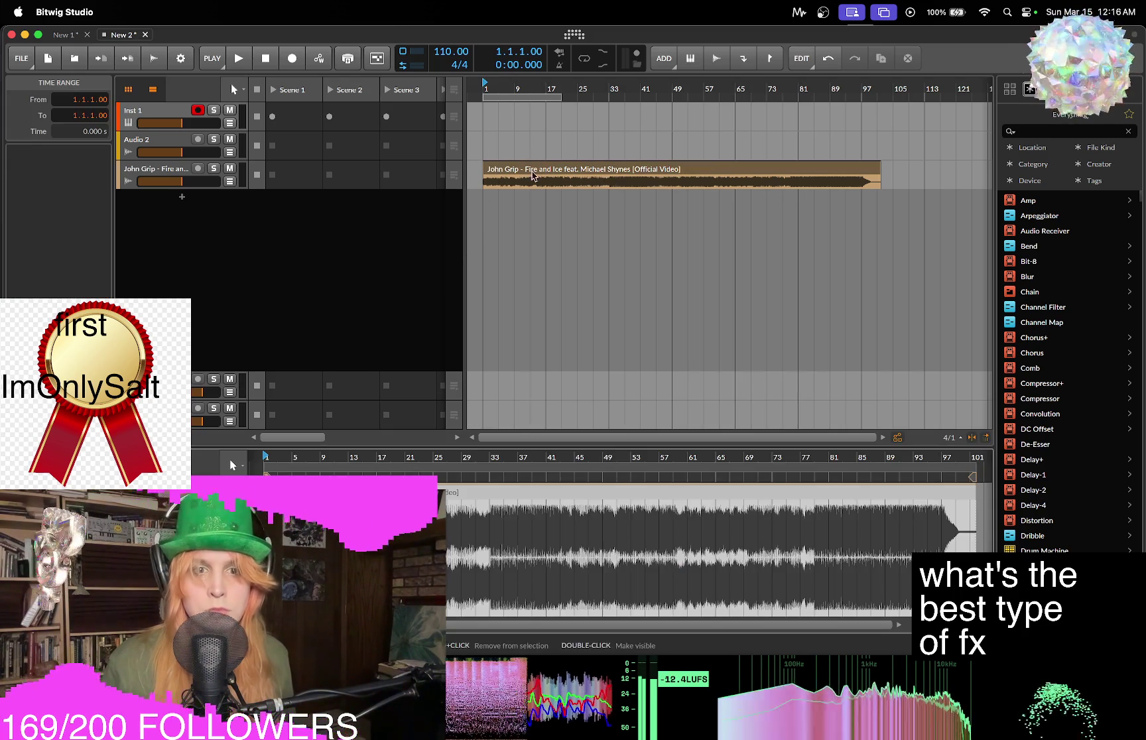
mouse_move(455, 464)
left_mouse_down()
mouse_move(455, 505)
mouse_move(455, 464)
mouse_move(398, 483)
mouse_move(399, 522)
mouse_move(349, 530)
left_mouse_up()
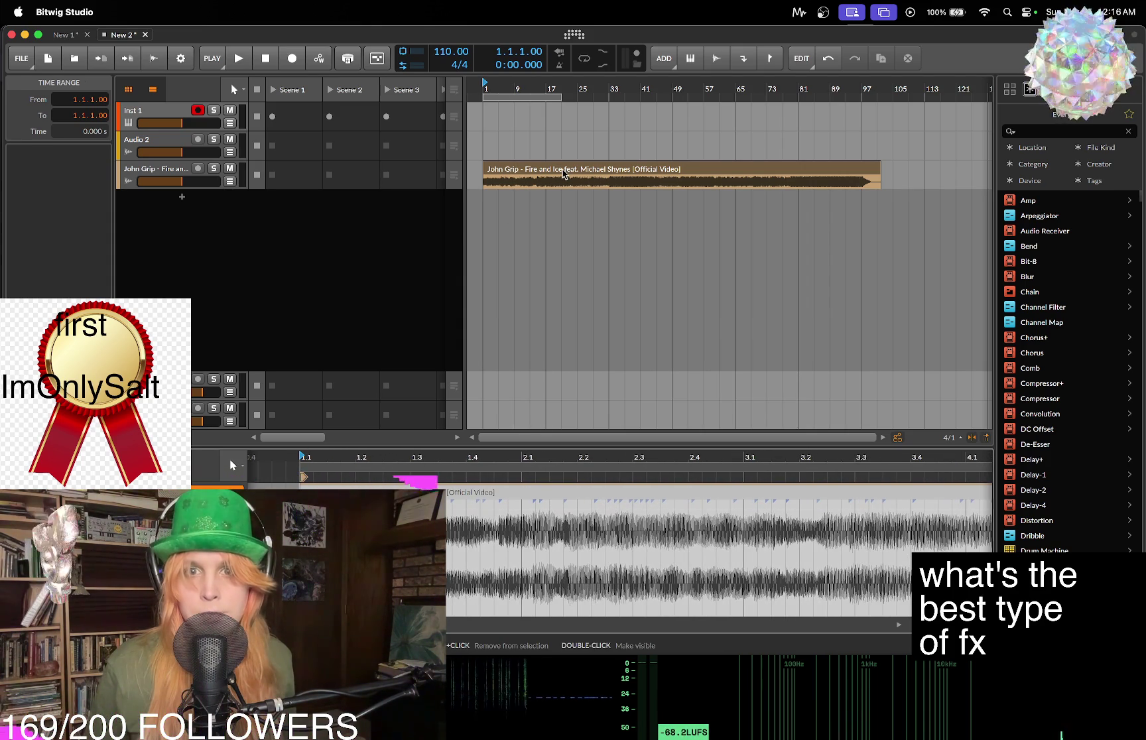
key("shift+z")
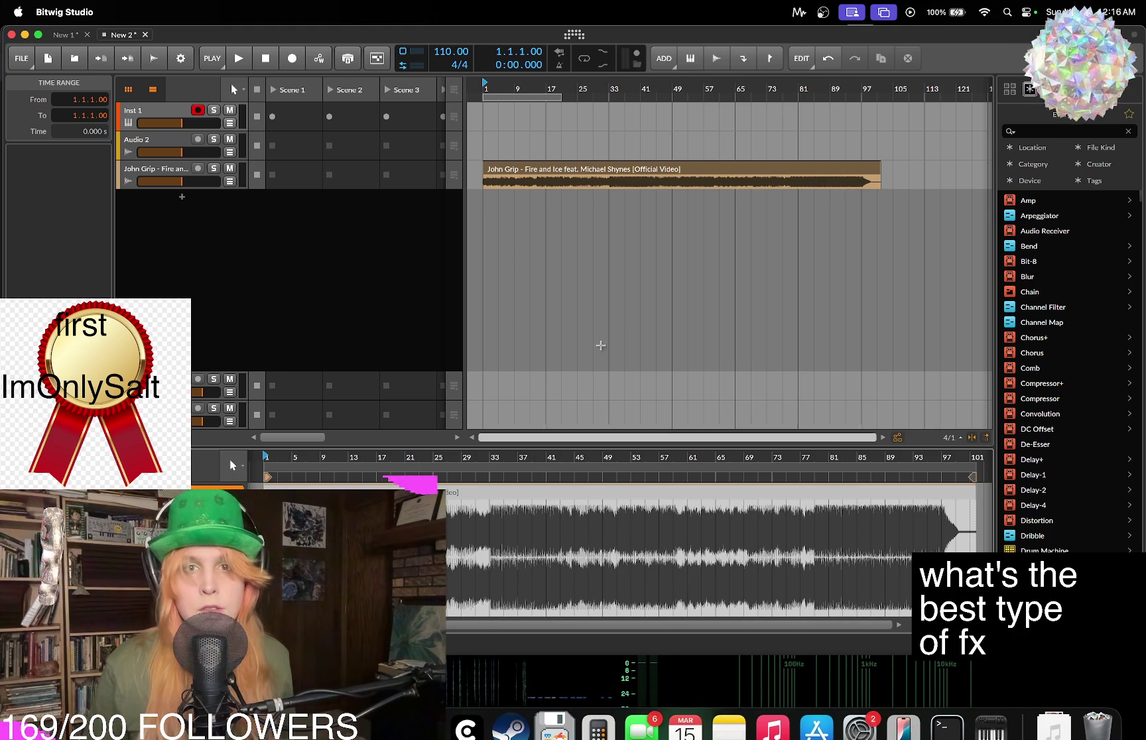
left_click(657, 176)
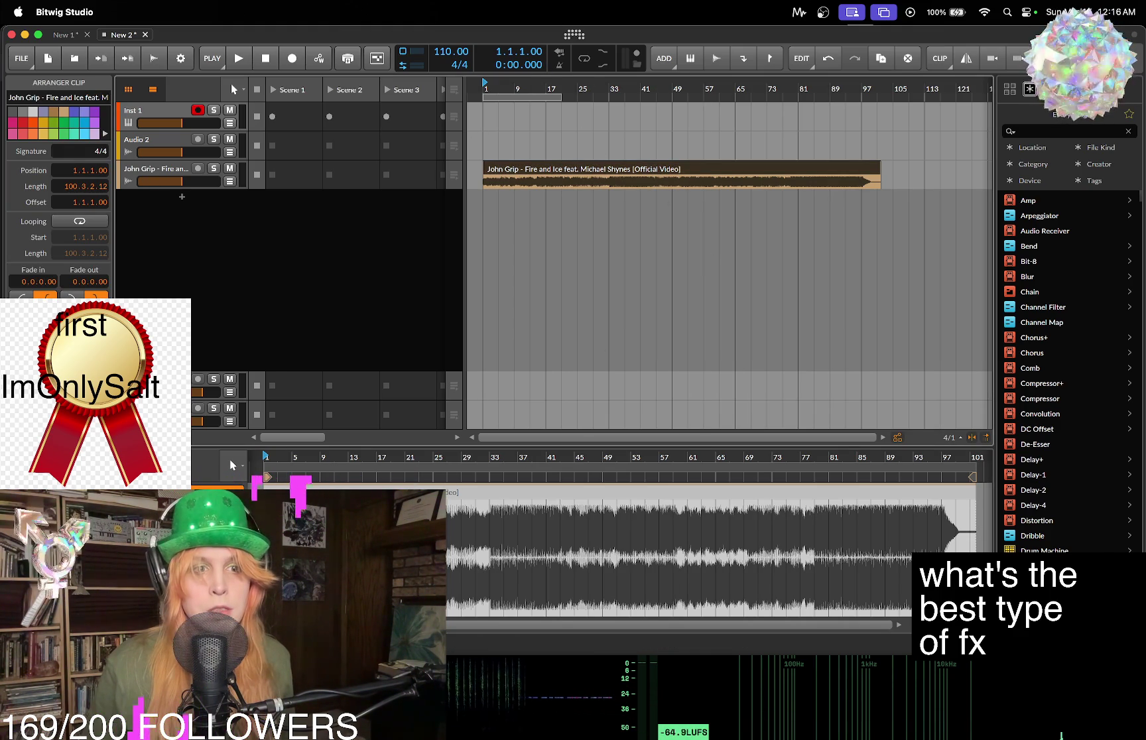
left_click(1031, 89)
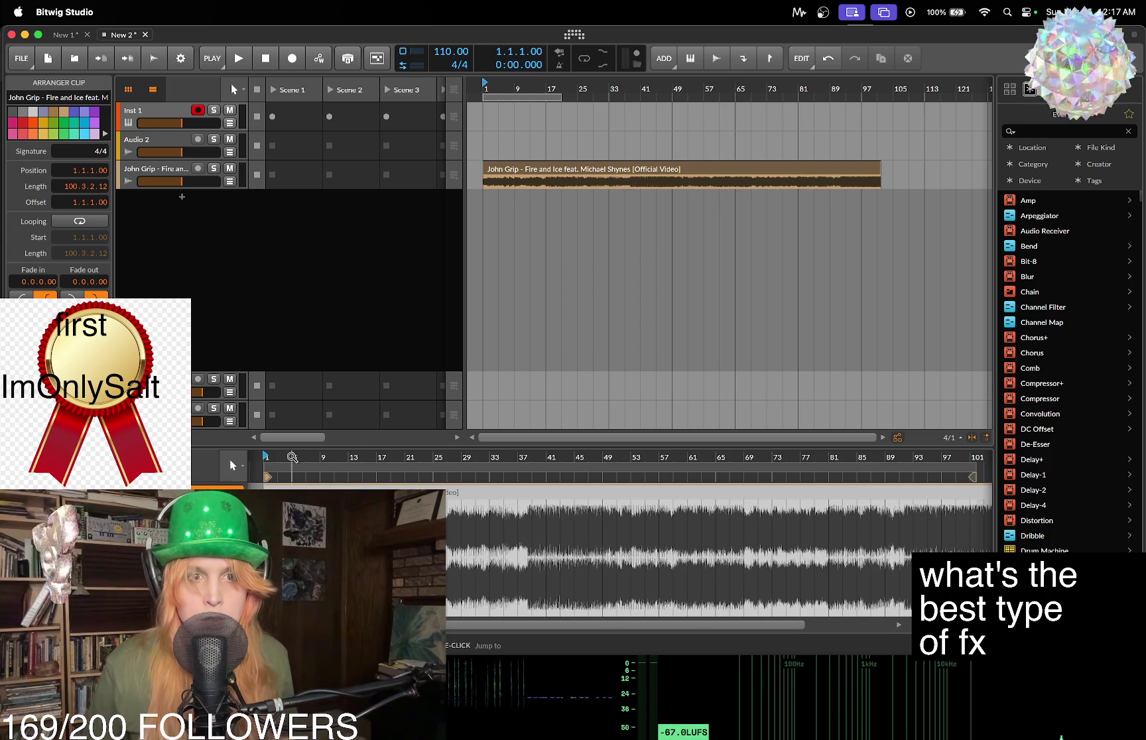
Zoom in on the song's first bars and audition them with playback.
left_click_drag(292, 456, 344, 445)
key("space")
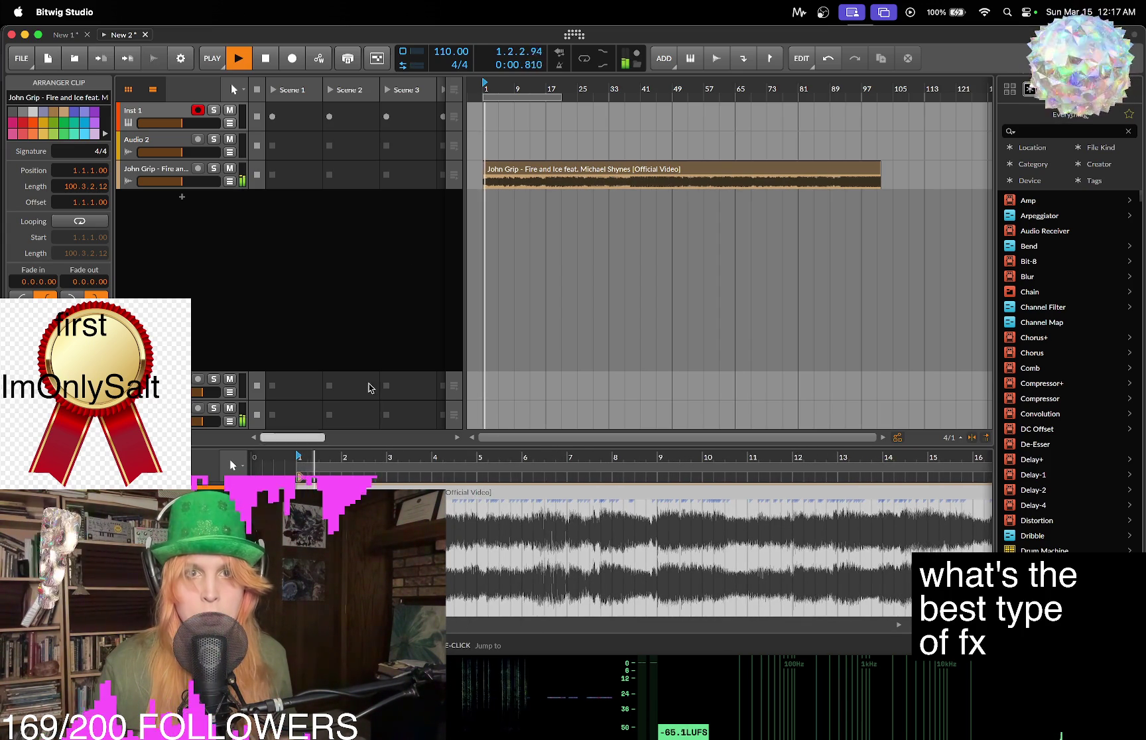
key("space")
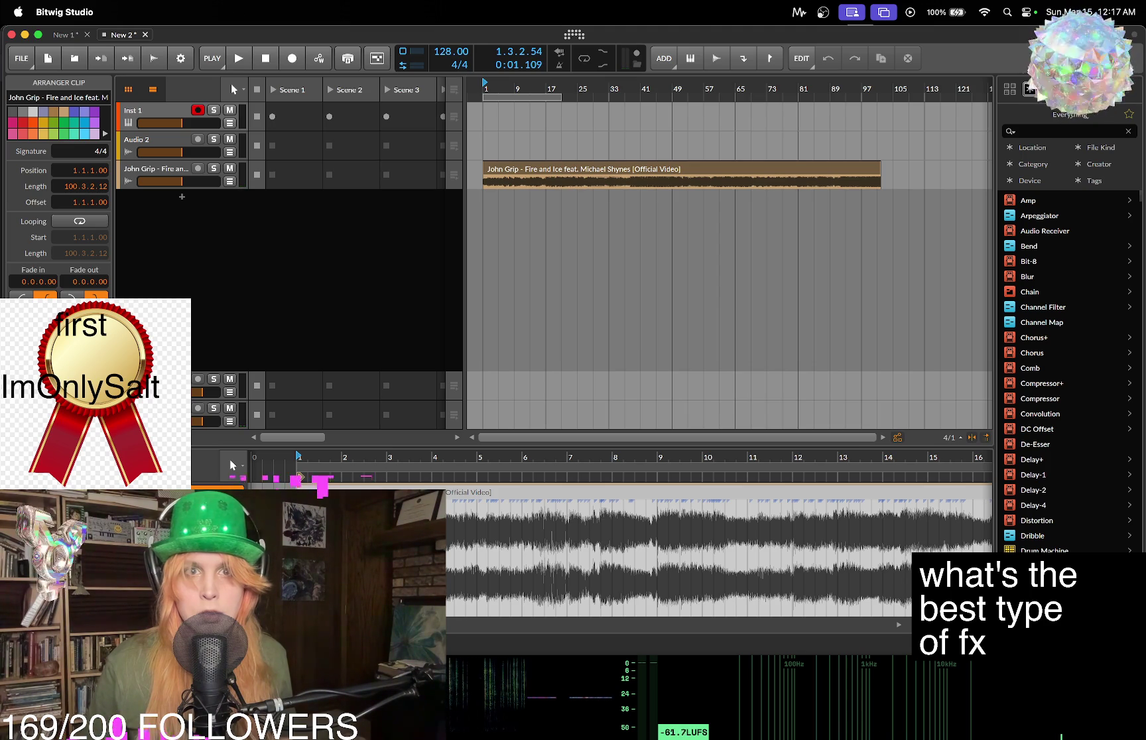
key("space")
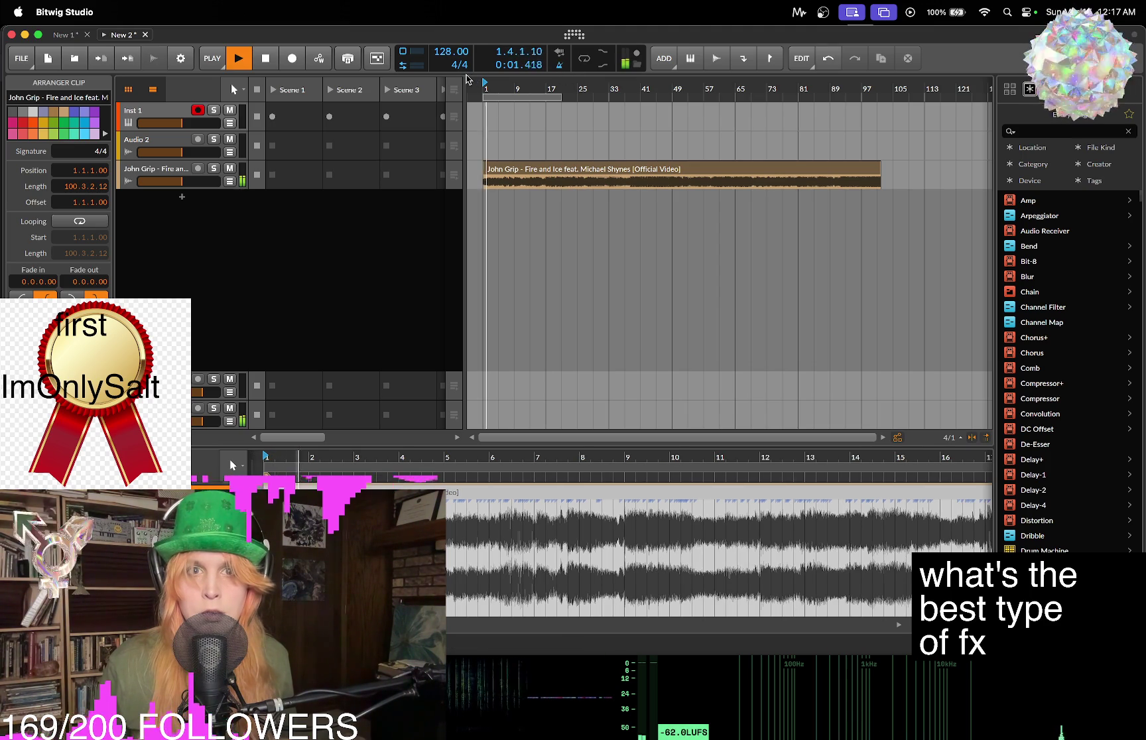
left_click_drag(513, 86, 514, 177)
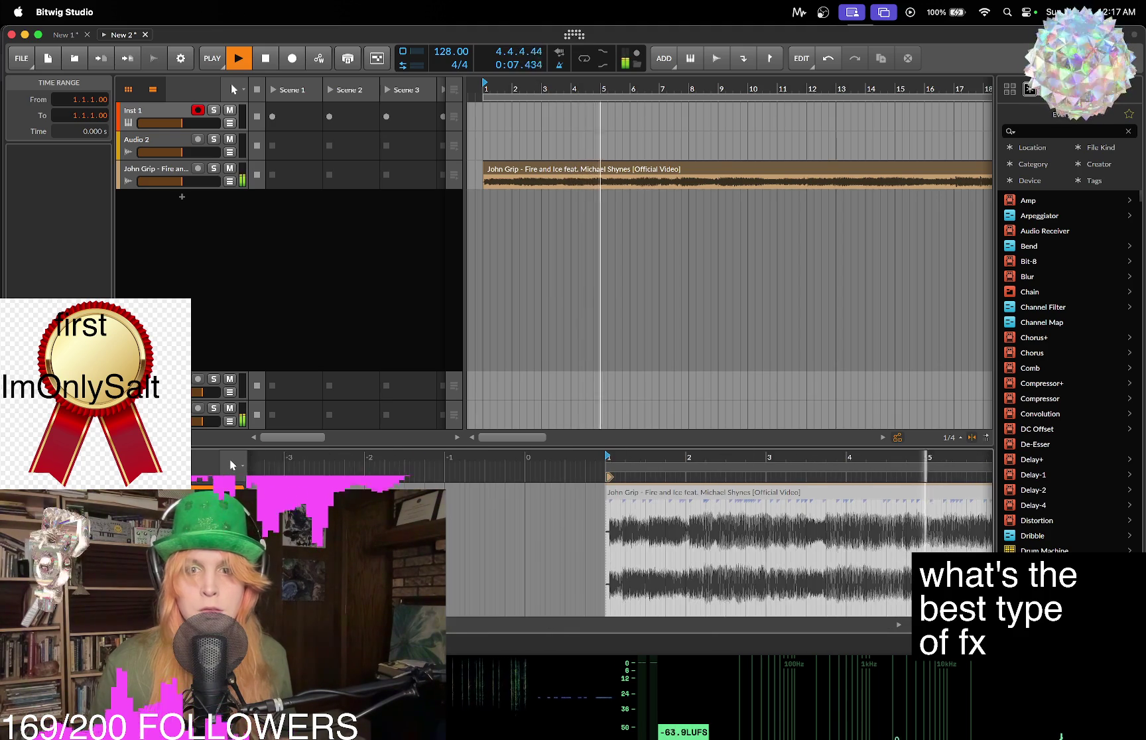
key("space")
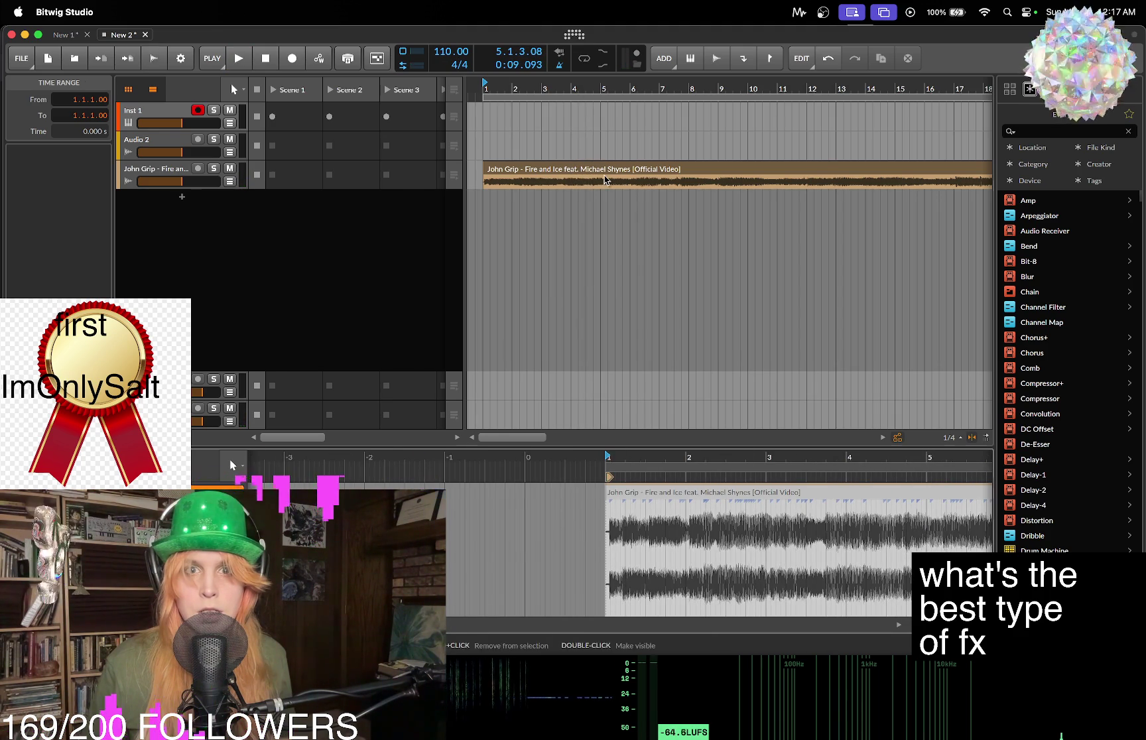
Trim the Fire and Ice audio event to end at bar 101 and play it back.
left_click(605, 179)
key("super+a")
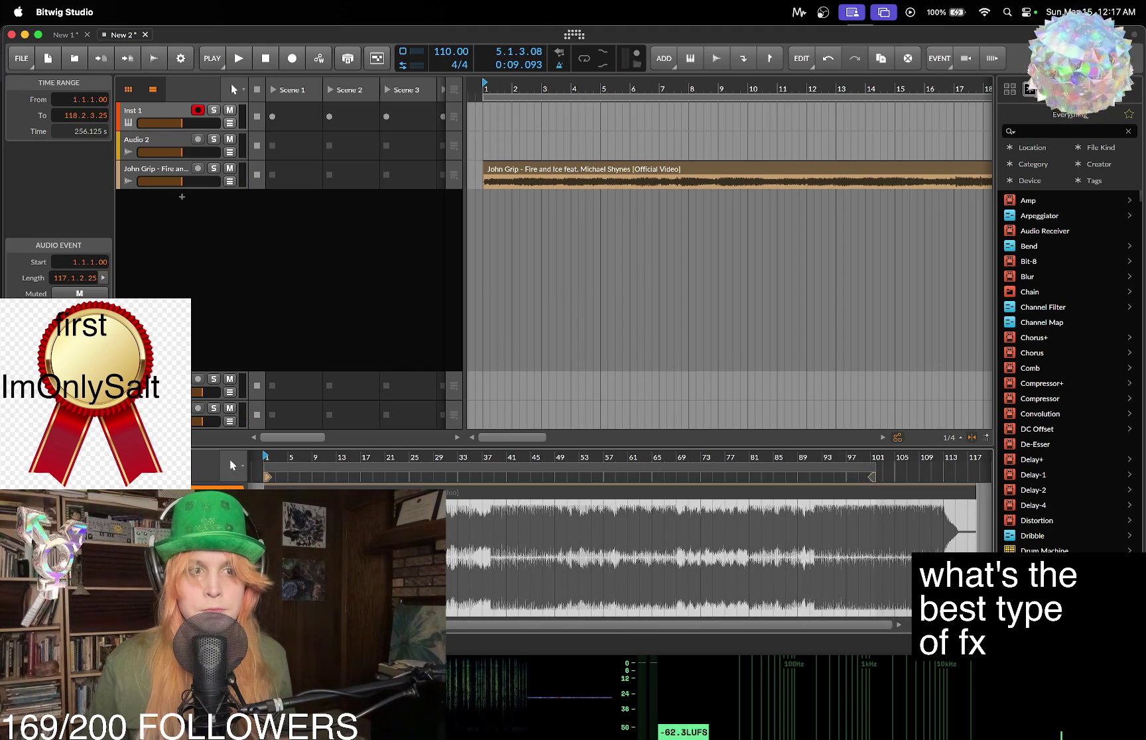
key("Escape")
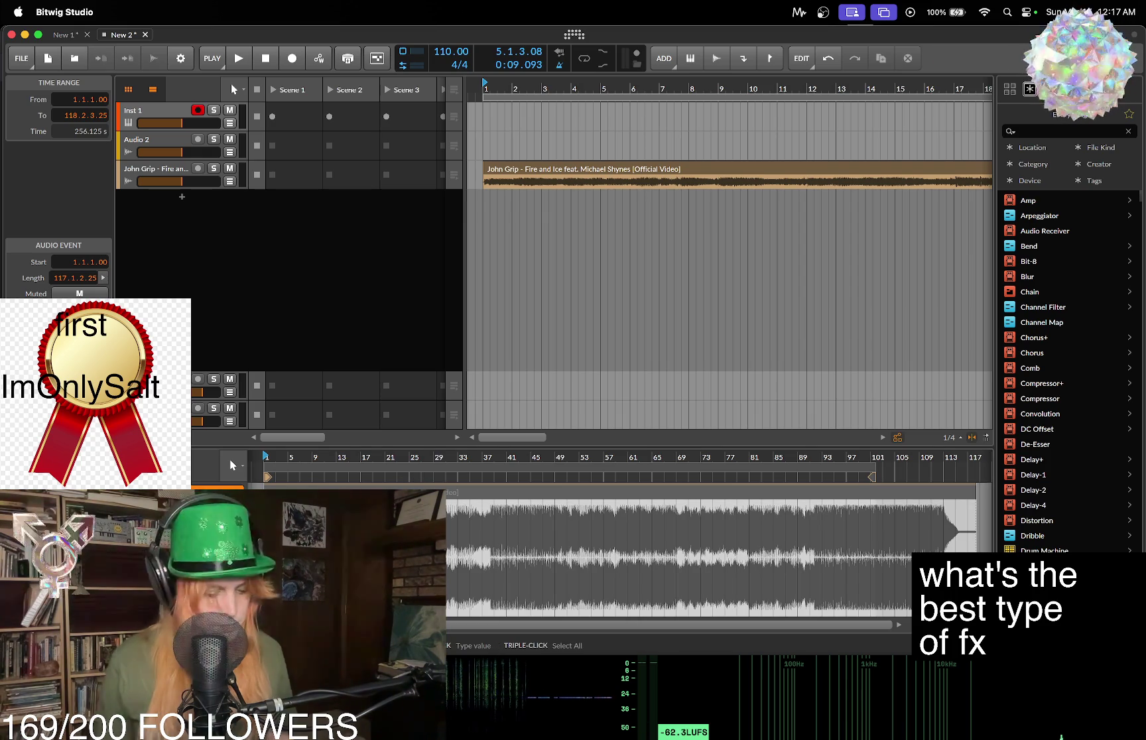
left_click_drag(77, 278, 76, 305)
key("space")
left_click_drag(513, 92, 556, 170)
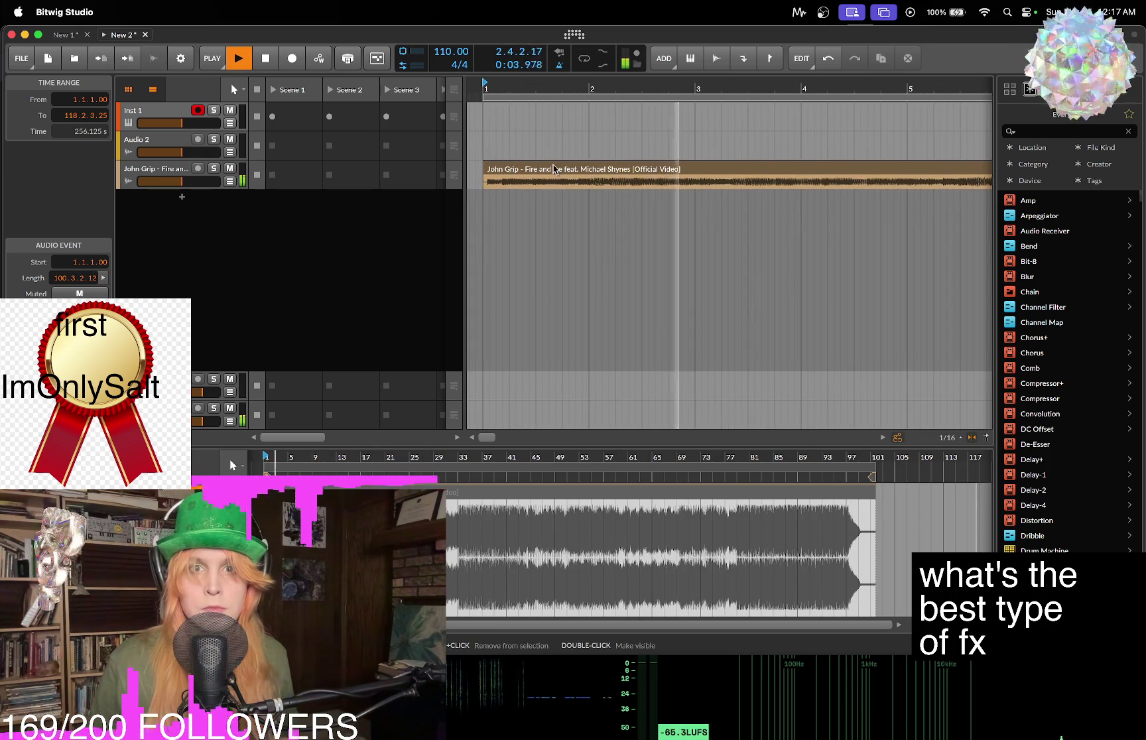
left_click(555, 170)
key("space")
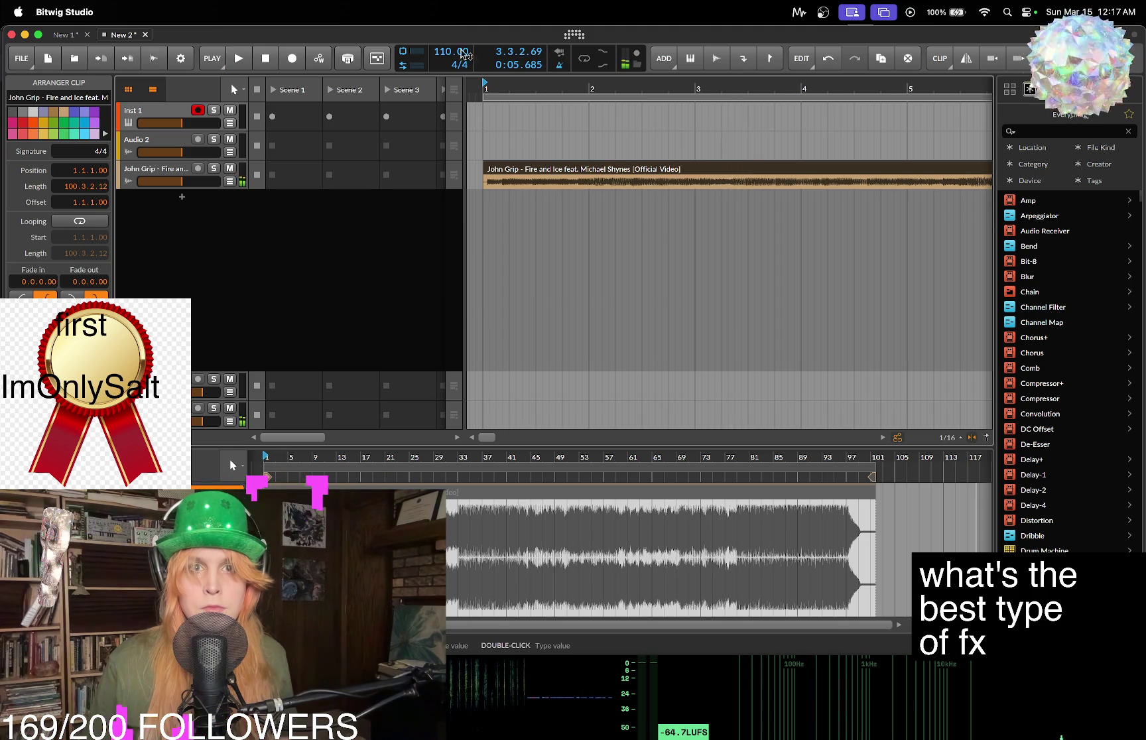
Lower the project tempo to 95 BPM and play the song again from the start.
double_click(451, 55)
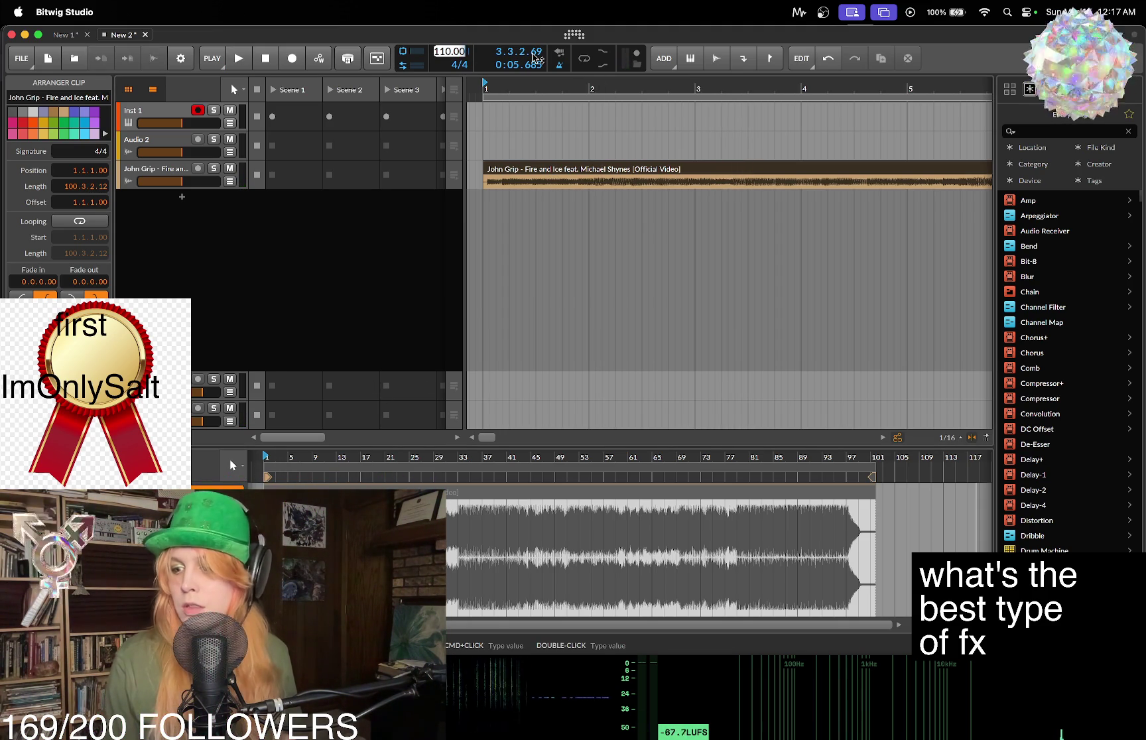
type("90 BPM")
left_click(558, 180)
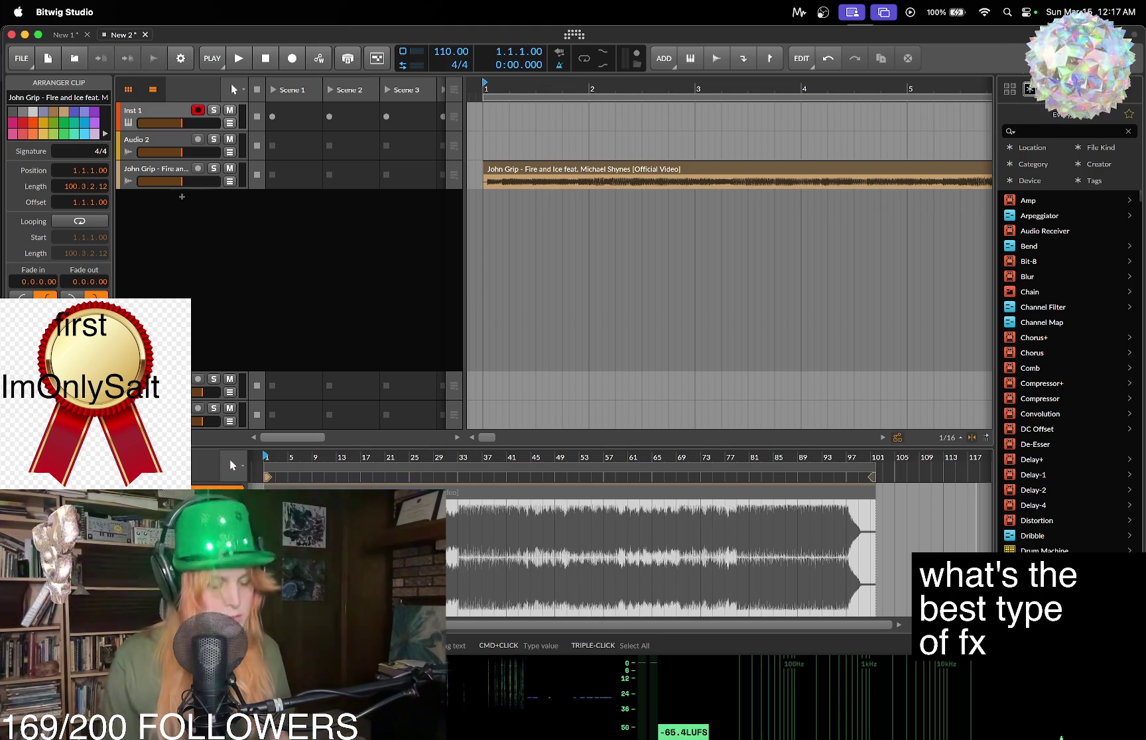
key("Return")
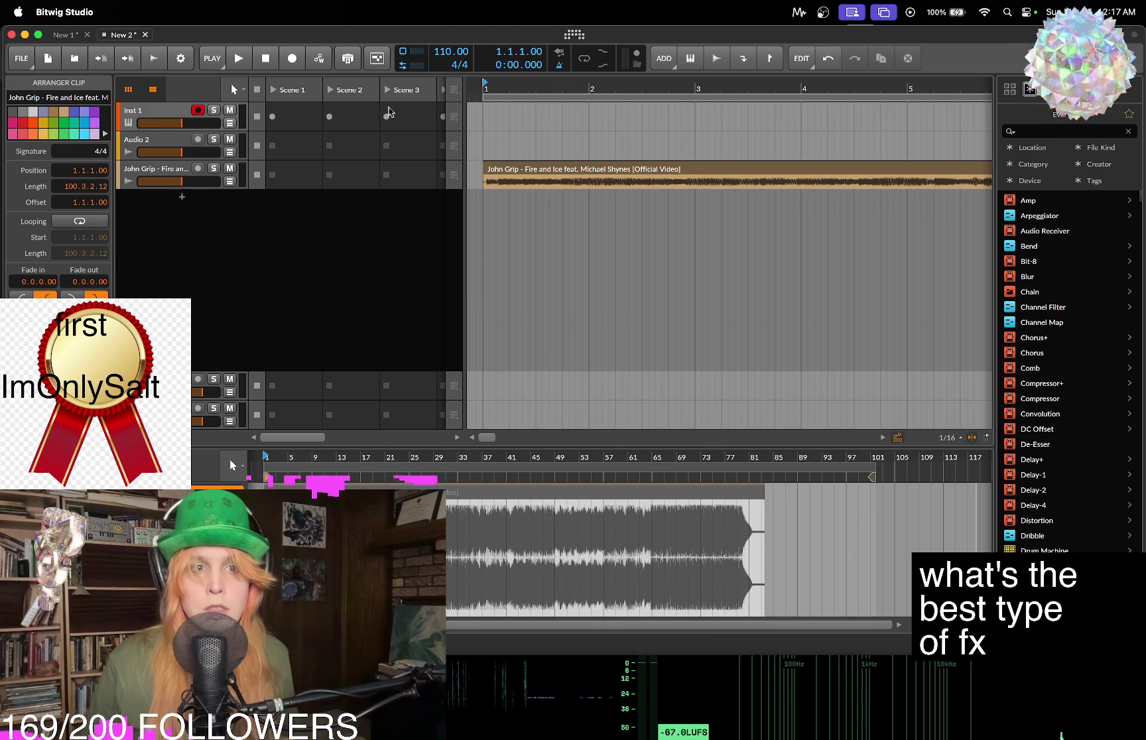
key("space")
left_click_drag(451, 53, 451, 61)
key("space")
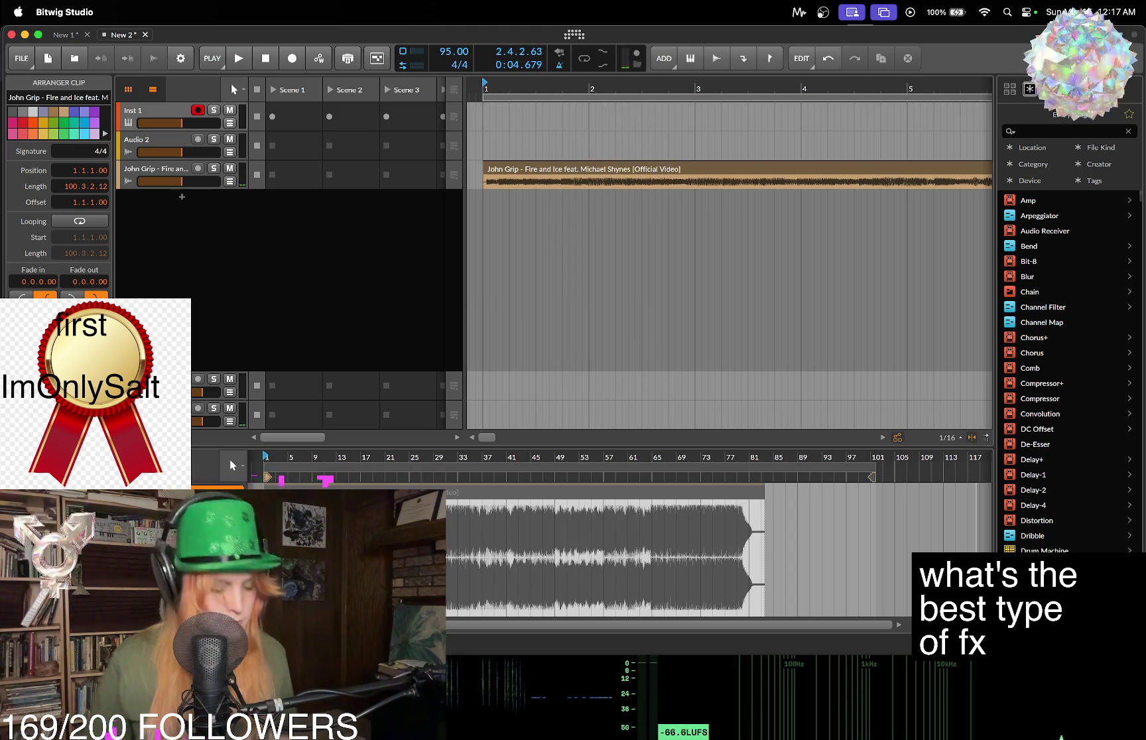
key("space")
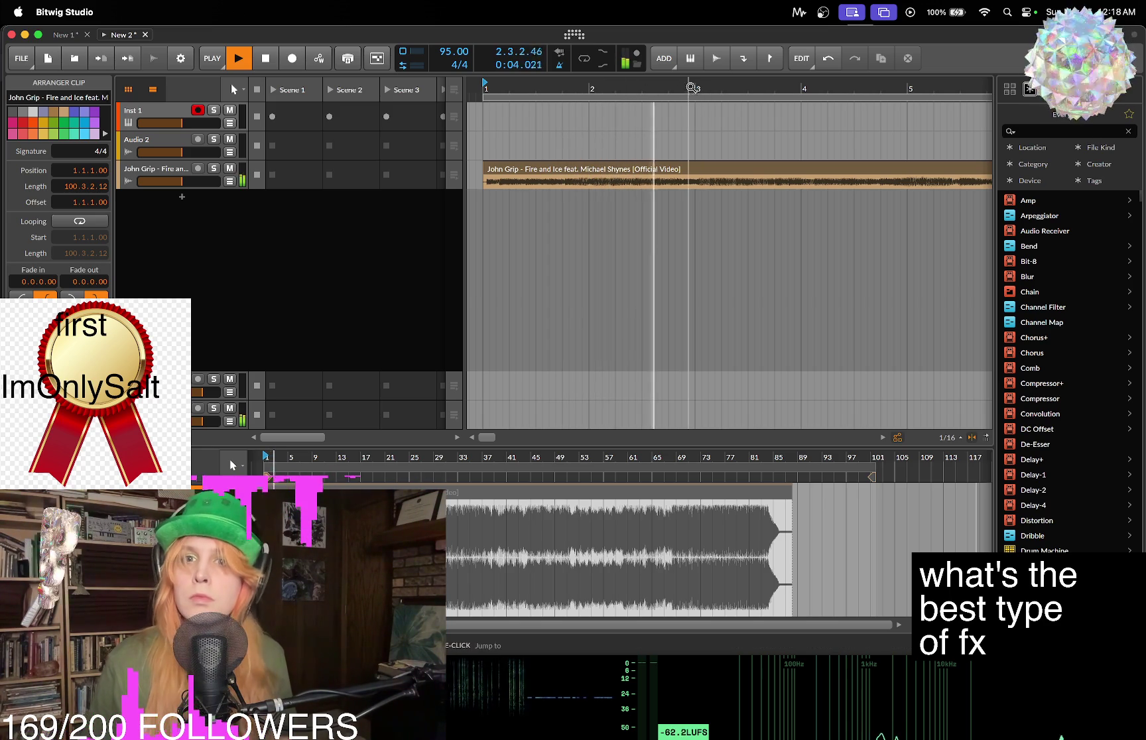
left_click_drag(696, 101, 697, 159)
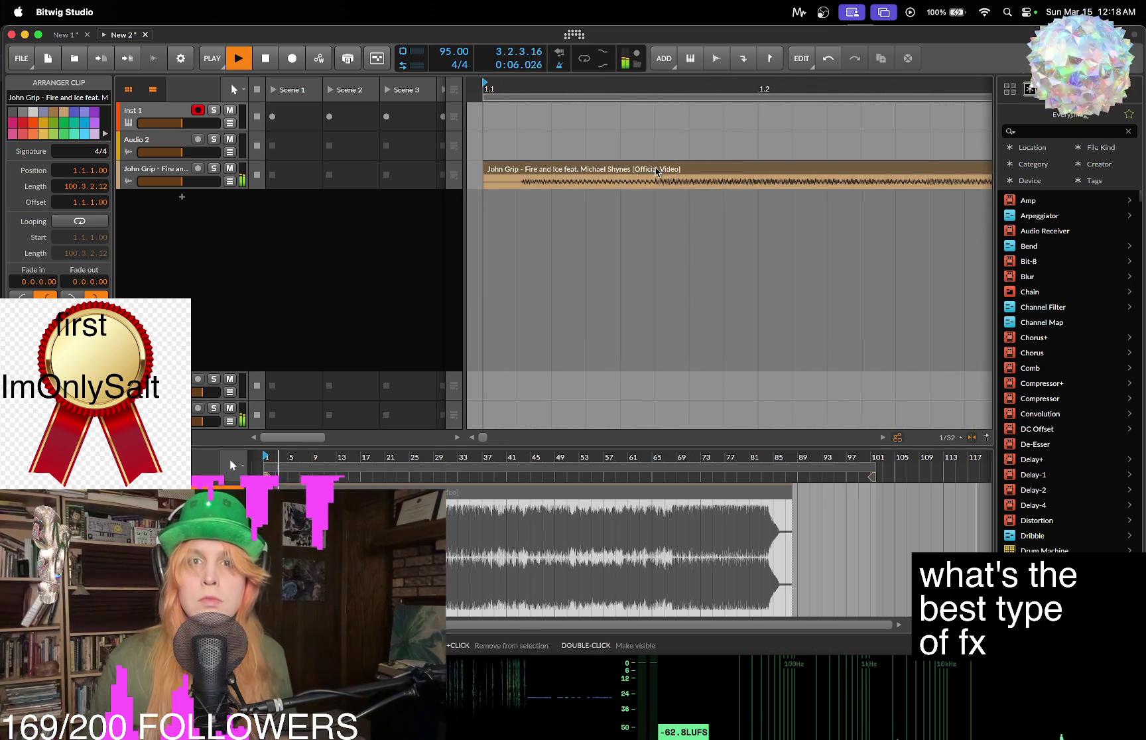
Select the Fire and Ice audio event, zoom the editor to its start, and replay the song.
left_click(345, 557)
mouse_move(269, 460)
left_mouse_down()
mouse_move(498, 498)
mouse_move(663, 492)
left_mouse_up()
key("space")
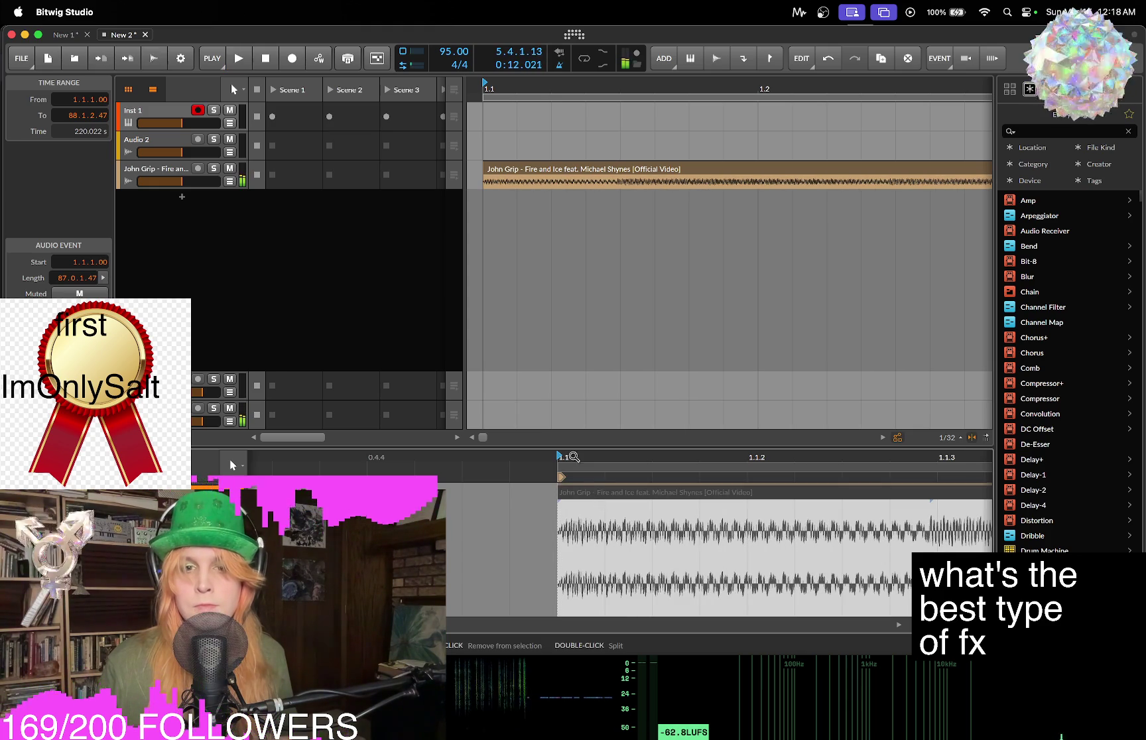
key("space")
scroll(720, 534, "down", 3)
scroll(424, 452, "down", 2)
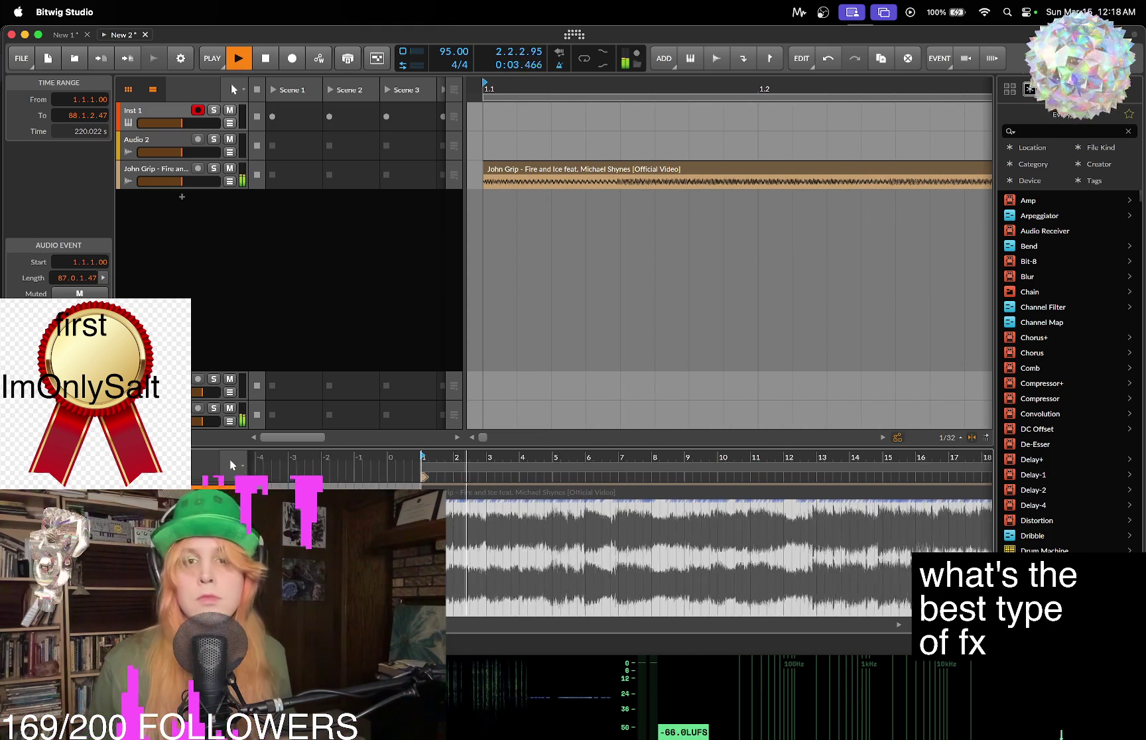
scroll(491, 468, "up", 5)
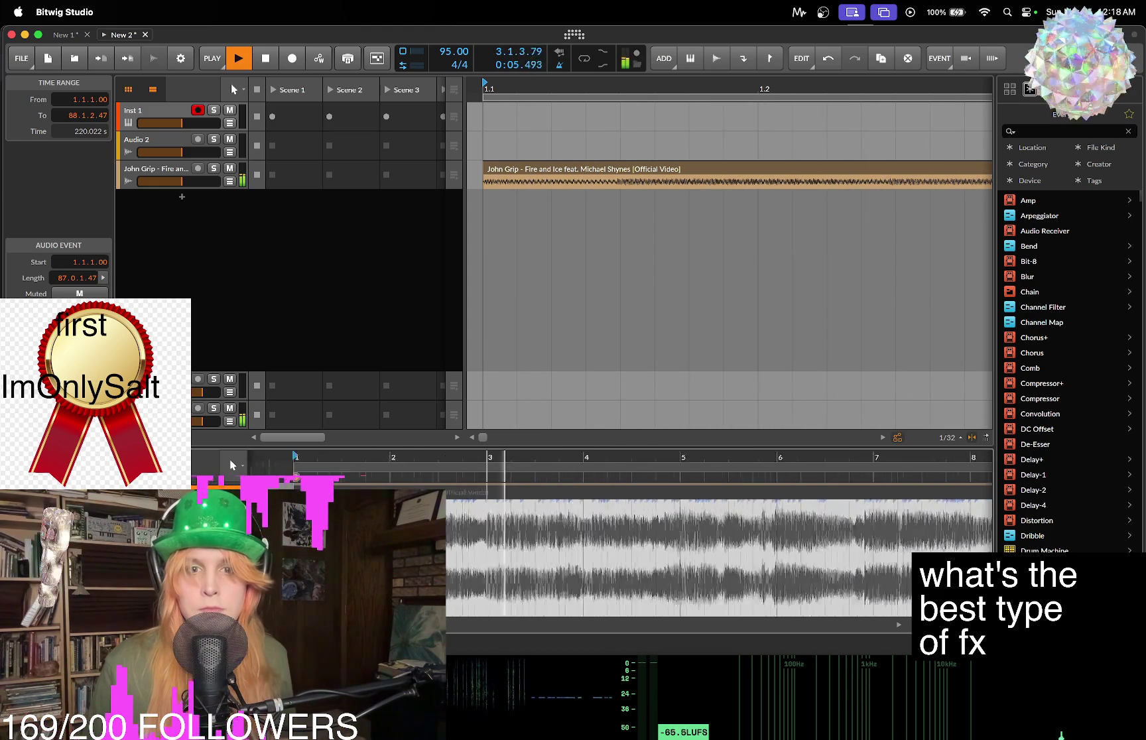
scroll(433, 459, "down", 3)
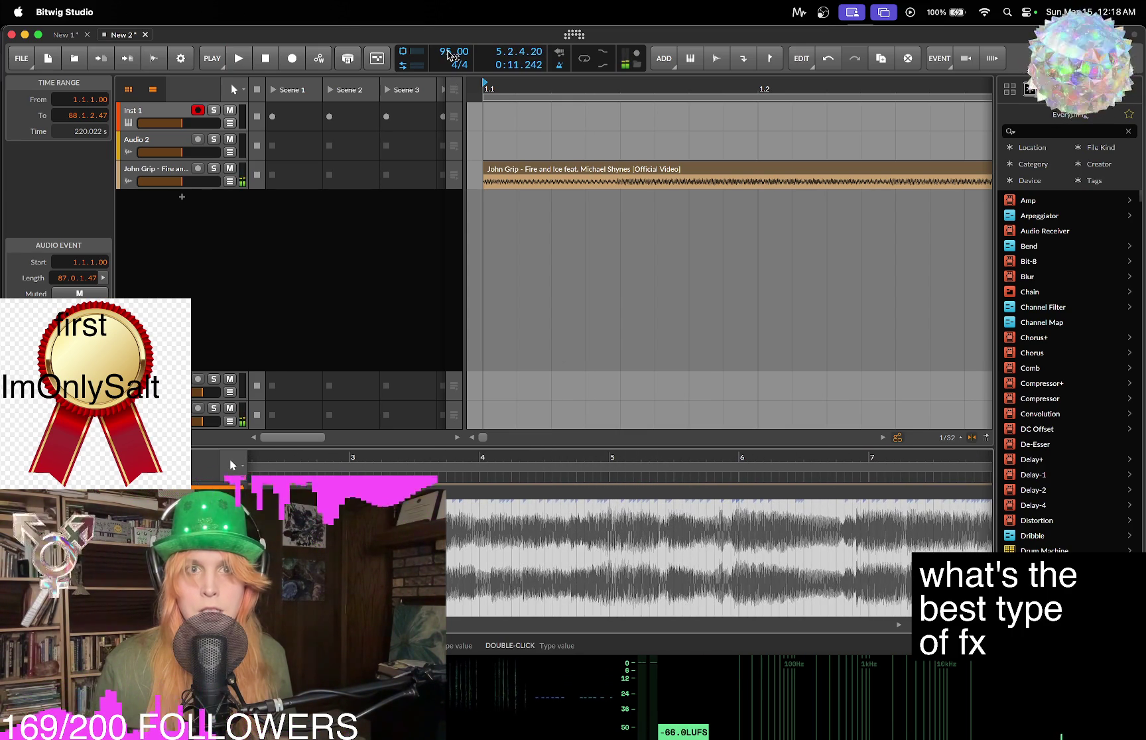
Select the song clip, play from the start, and zoom the arrangement to bars 1–9.
left_click(579, 171)
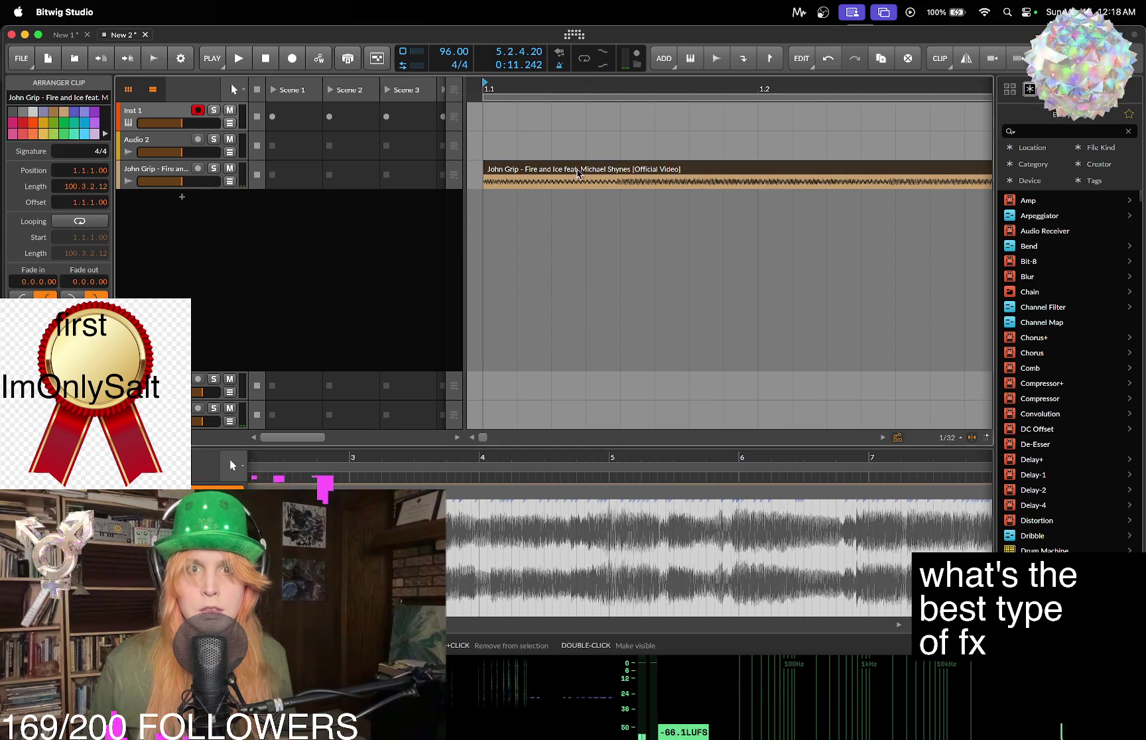
left_click(1069, 131)
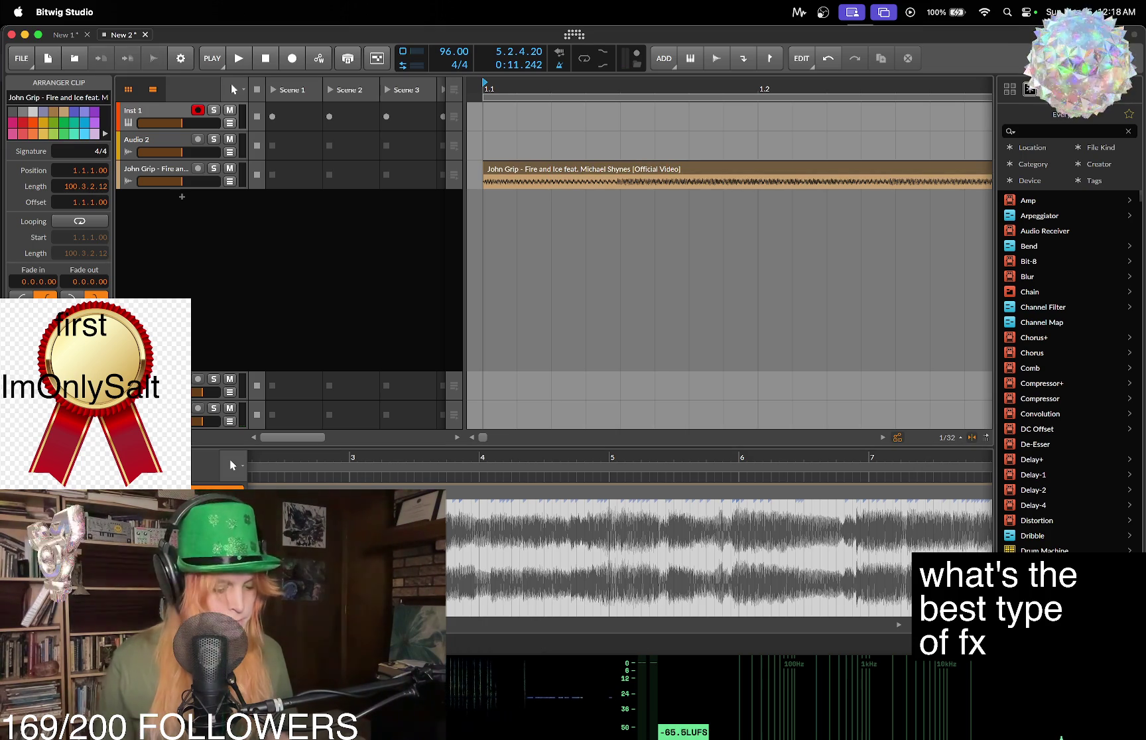
key("space")
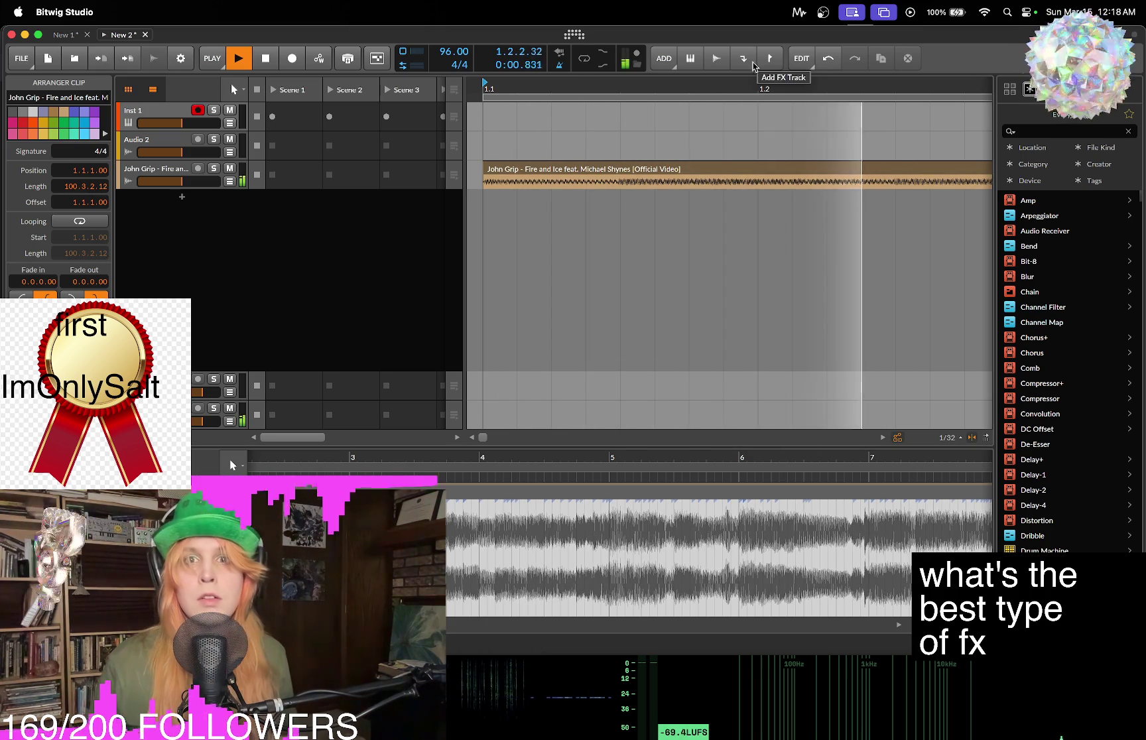
mouse_move(796, 93)
left_mouse_down()
mouse_move(630, 79)
mouse_move(499, 39)
mouse_move(664, 85)
left_mouse_up()
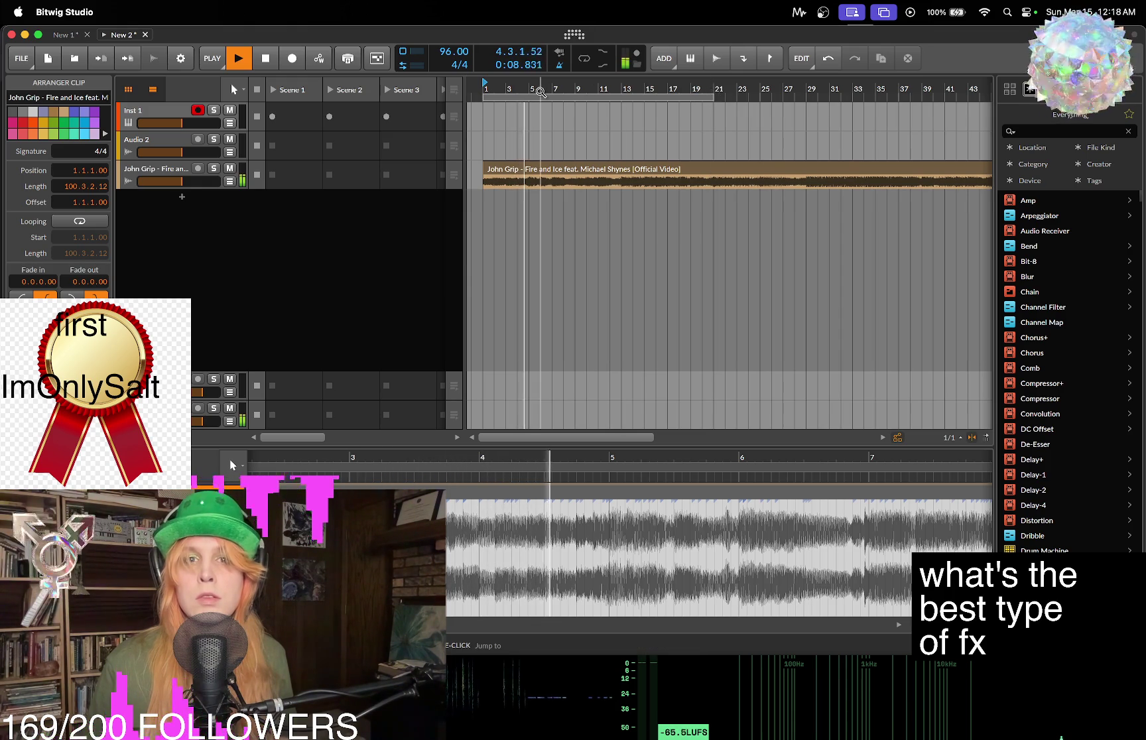
Zoom the detail editor out around the playhead, stop playback, and reselect the Fire and Ice clip.
mouse_move(467, 732)
key("plus")
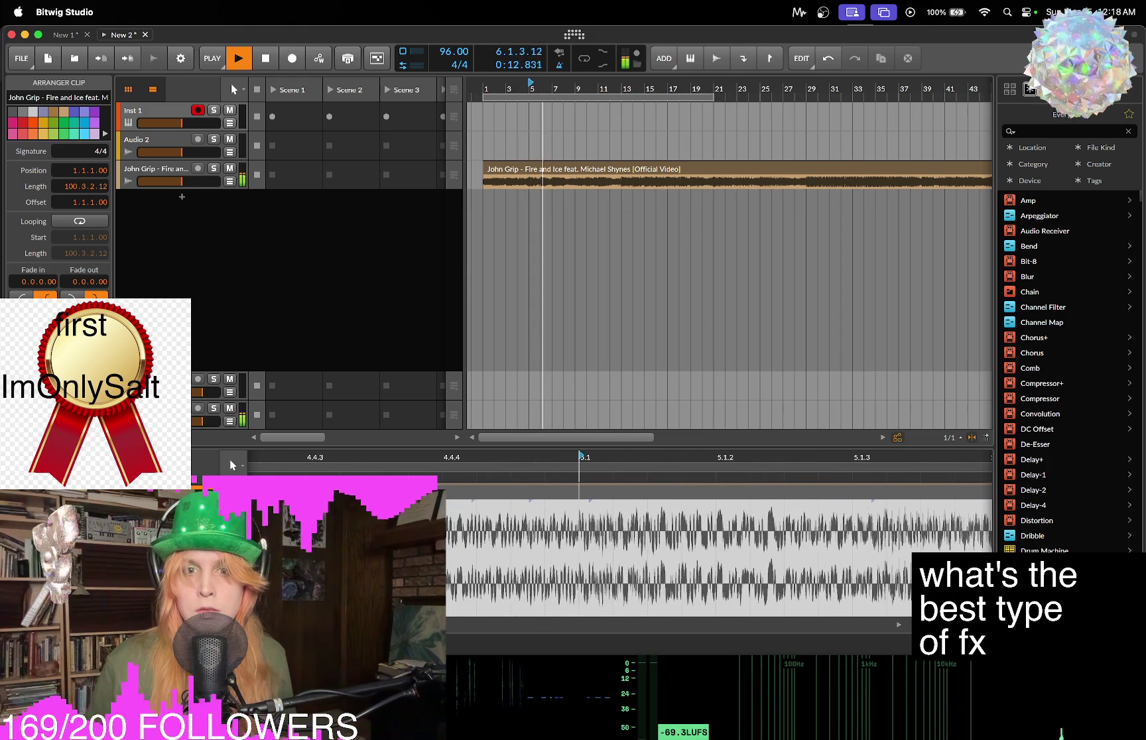
key("minus")
key("minus")
key("minus")
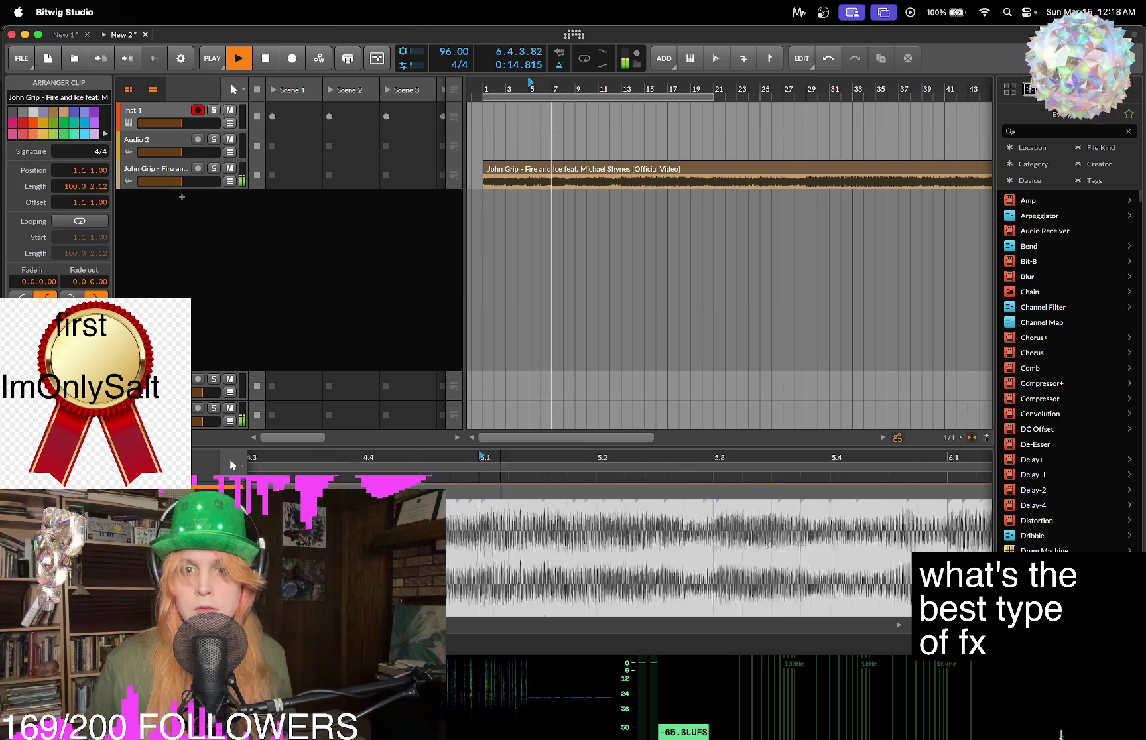
key("minus")
key("minus")
key("minus")
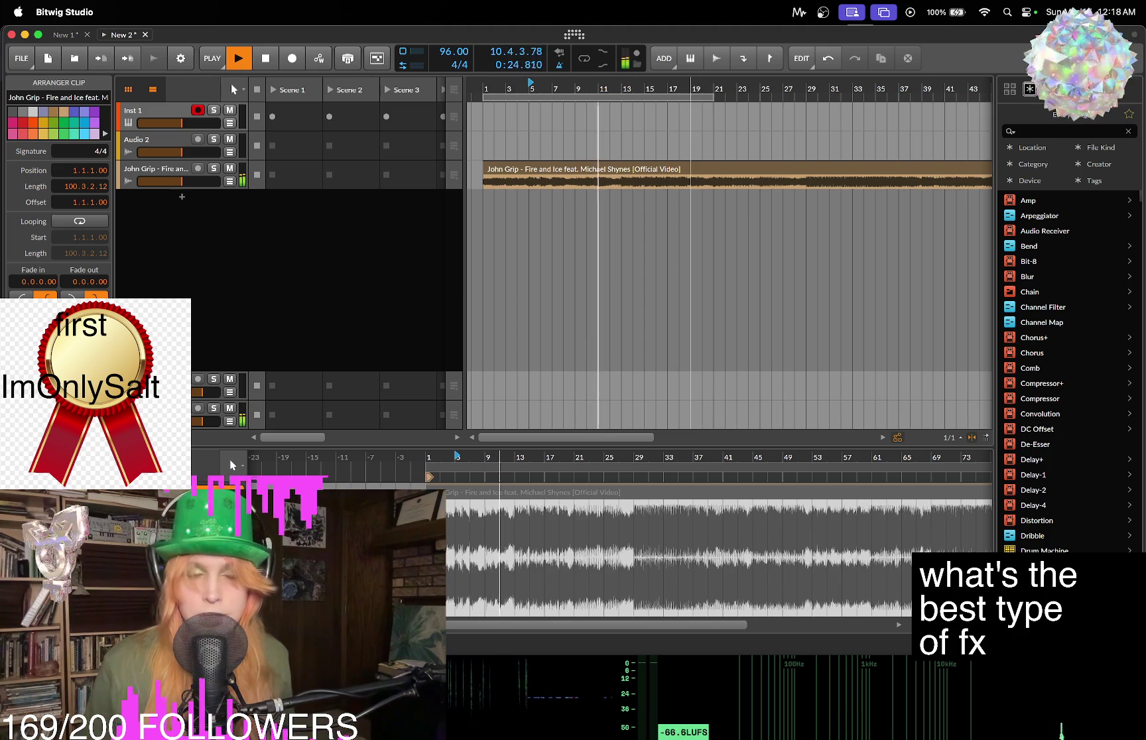
key("space")
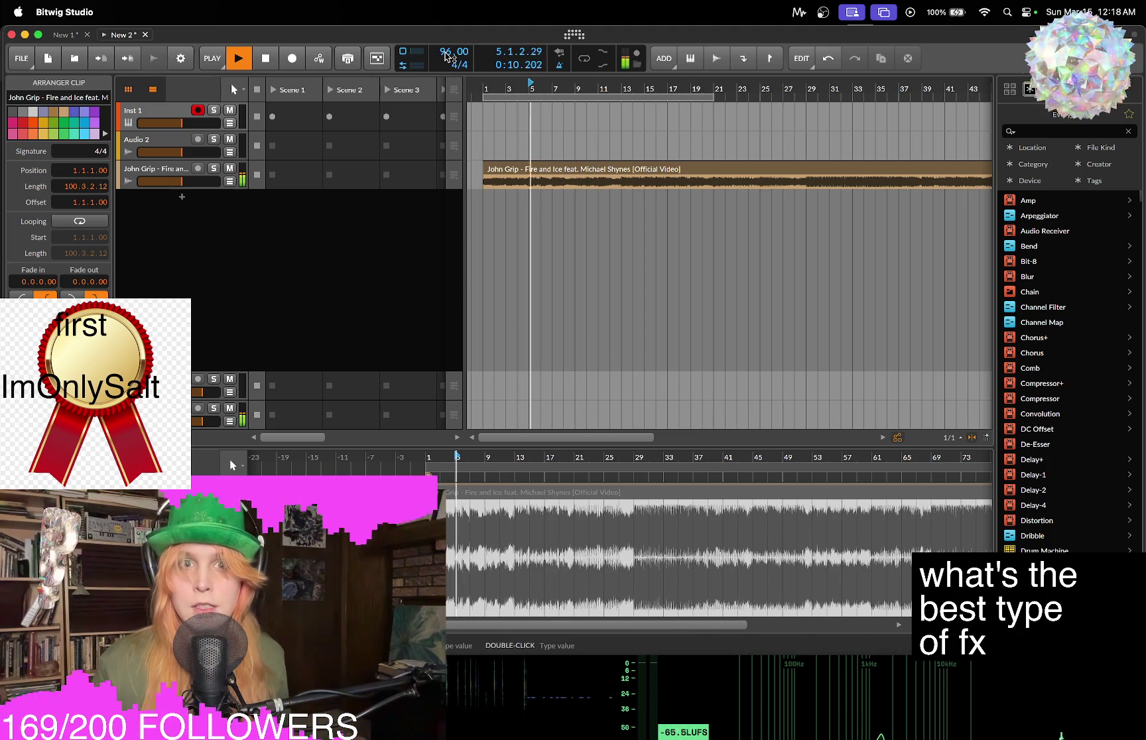
left_click(583, 185)
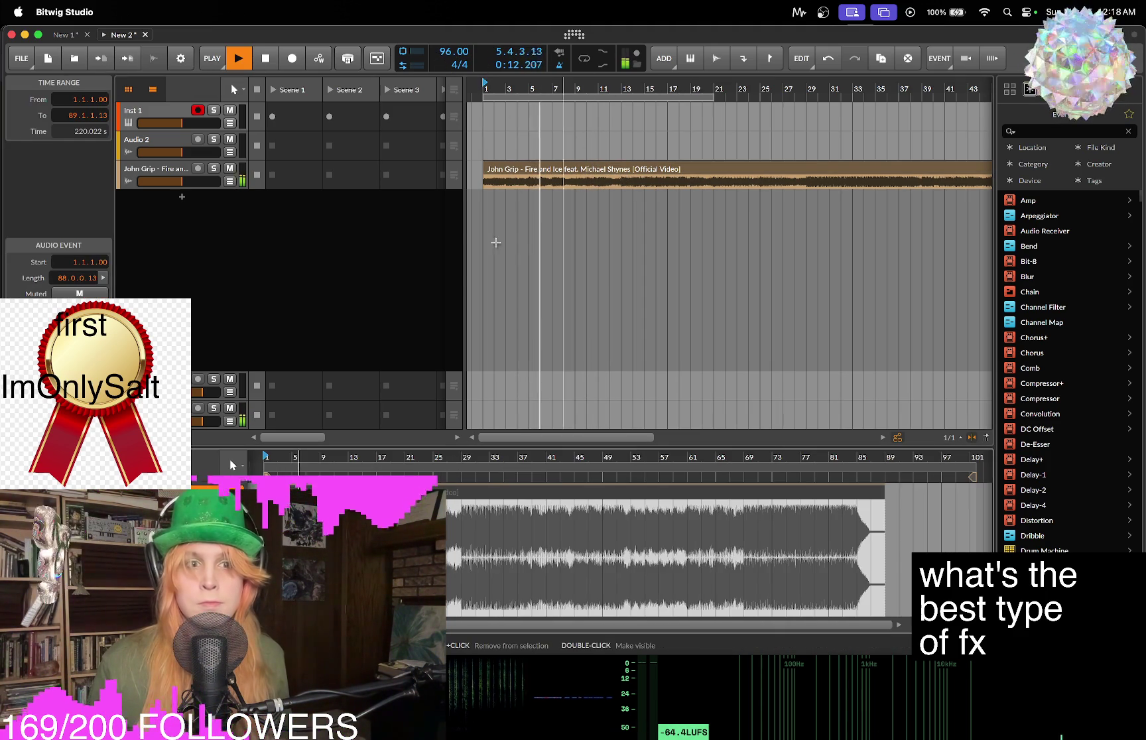
Look through the clip's list of stretch modes.
left_click(132, 343)
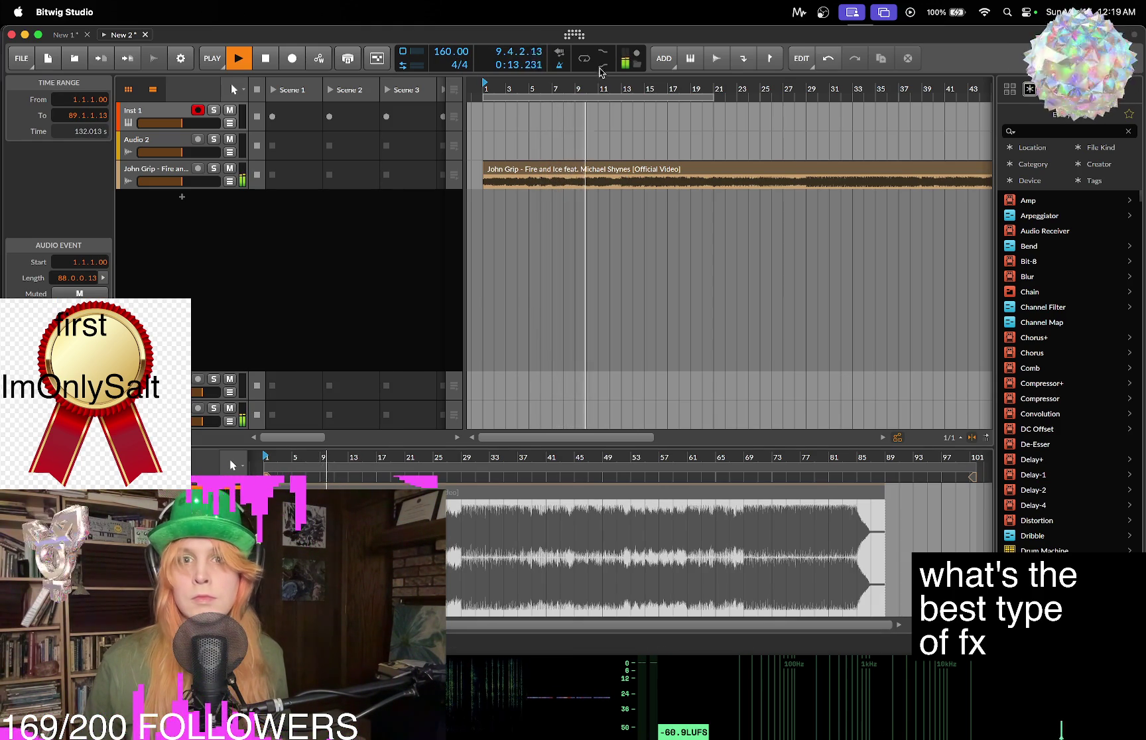
scroll(595, 87, "down", 3)
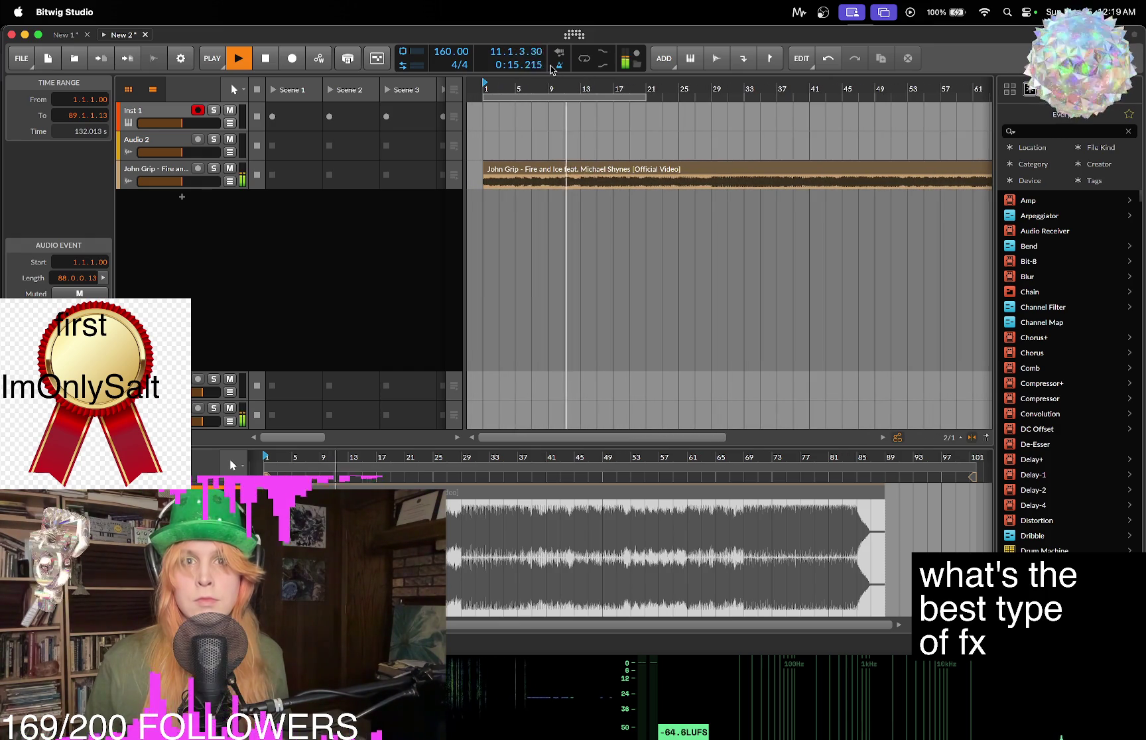
scroll(597, 86, "up", 2)
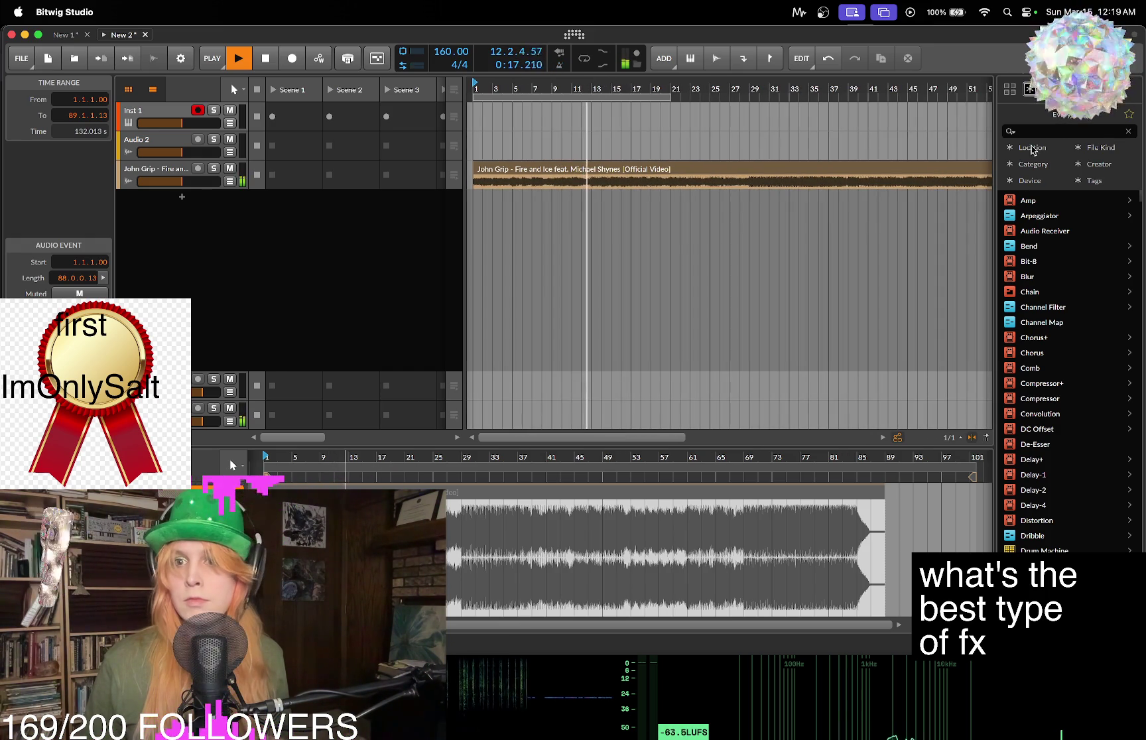
Search the browser for 909, then amen, and select Winstons - Amen, Brother (ver.1).
left_click(1031, 89)
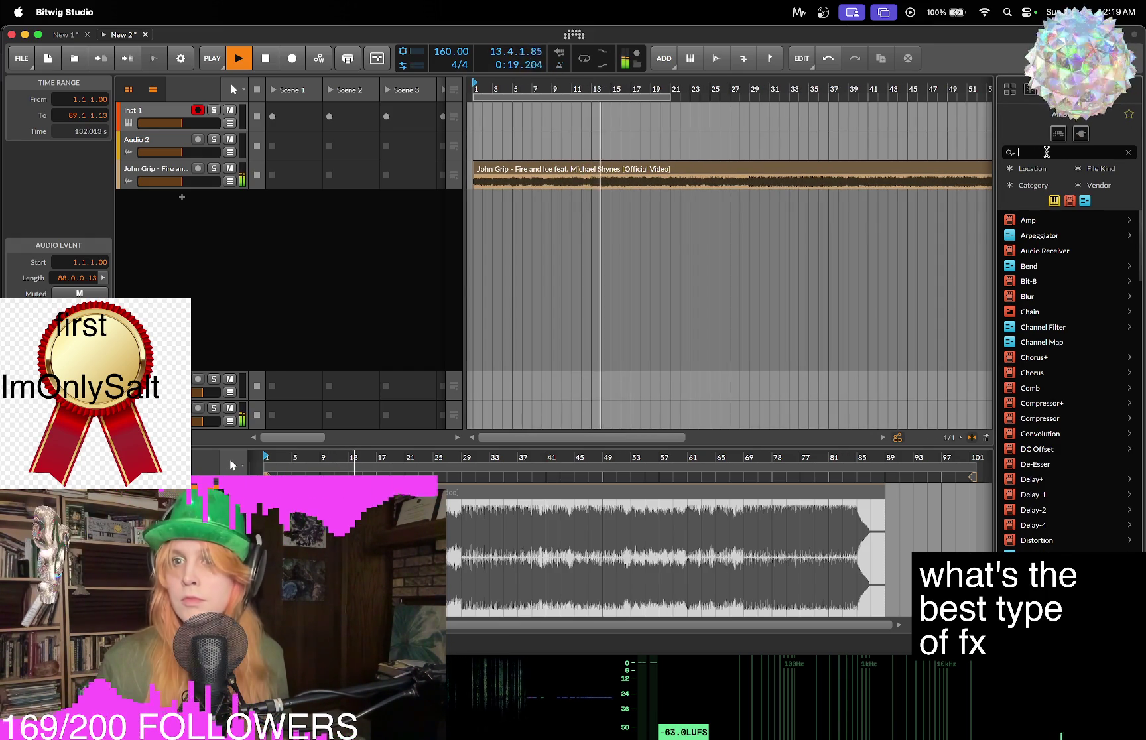
type("909")
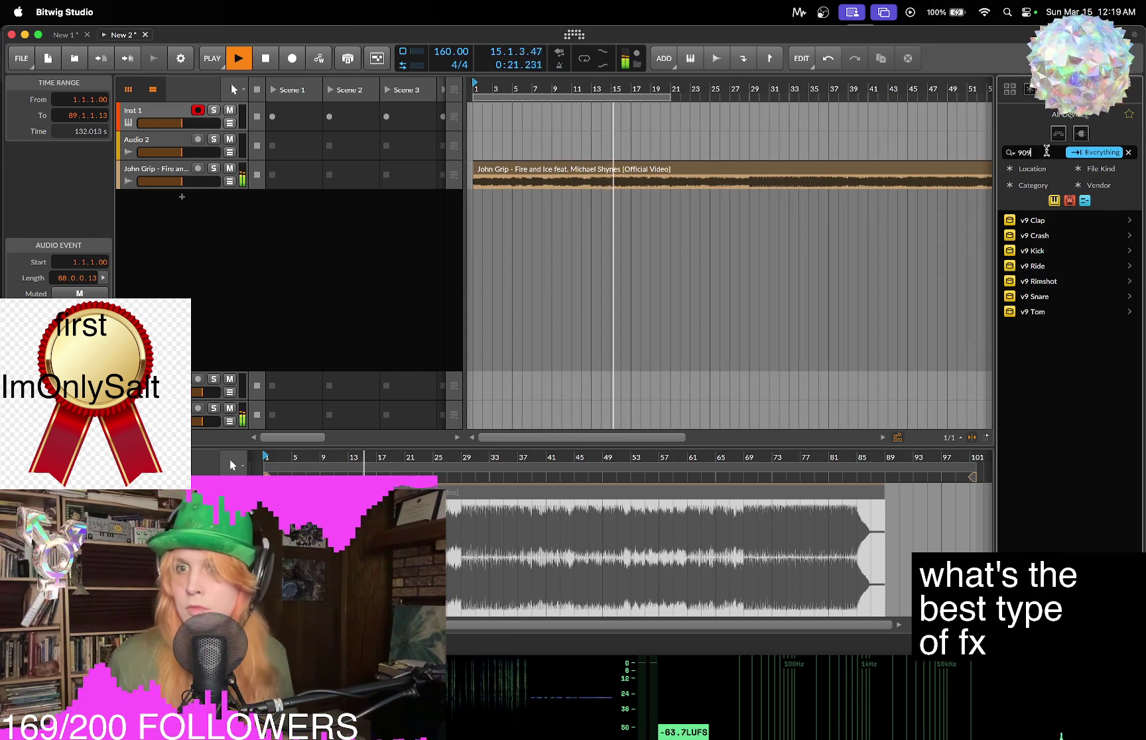
key("Tab")
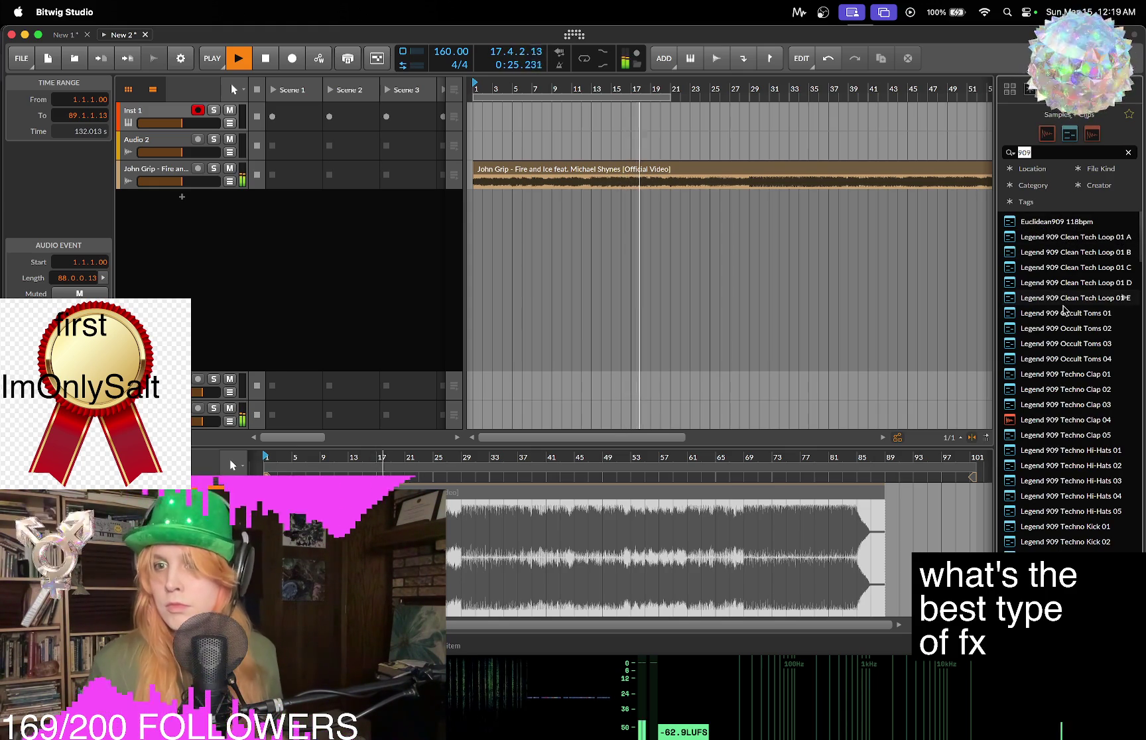
type("amen")
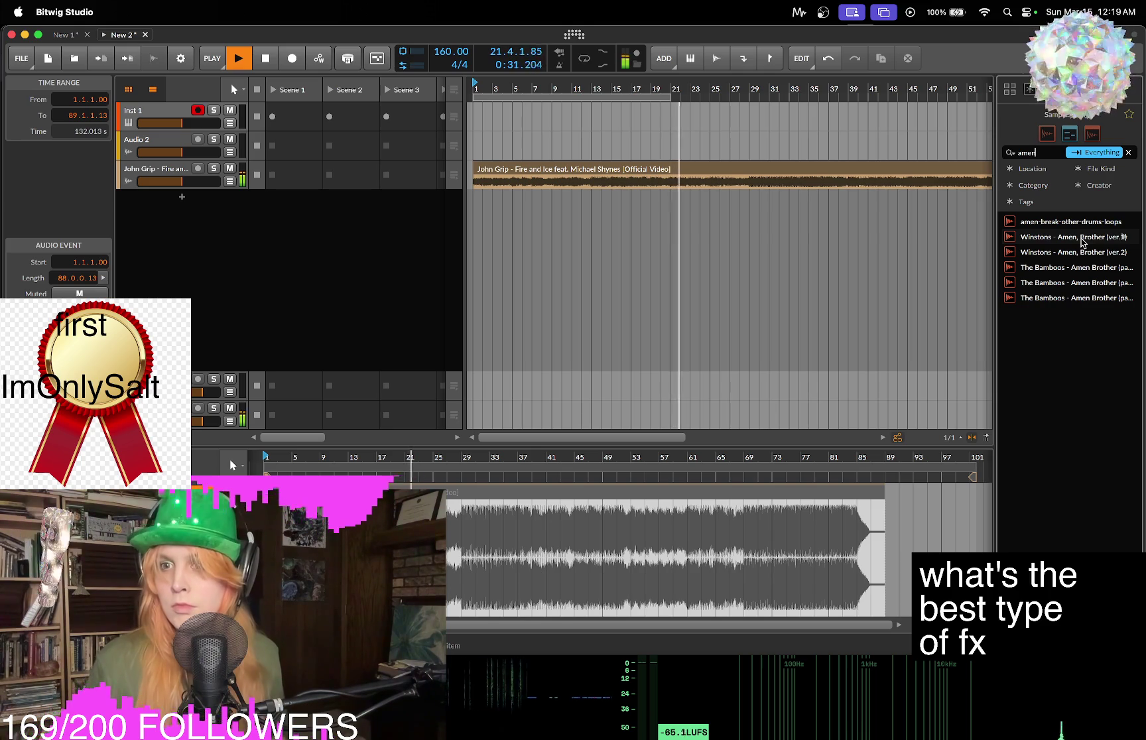
left_click(1081, 237)
Drop the Winstons Amen sample onto a new track and warp it to end at bar 5.
mouse_move(982, 244)
left_mouse_down()
mouse_move(882, 205)
mouse_move(604, 198)
mouse_move(614, 199)
left_mouse_up()
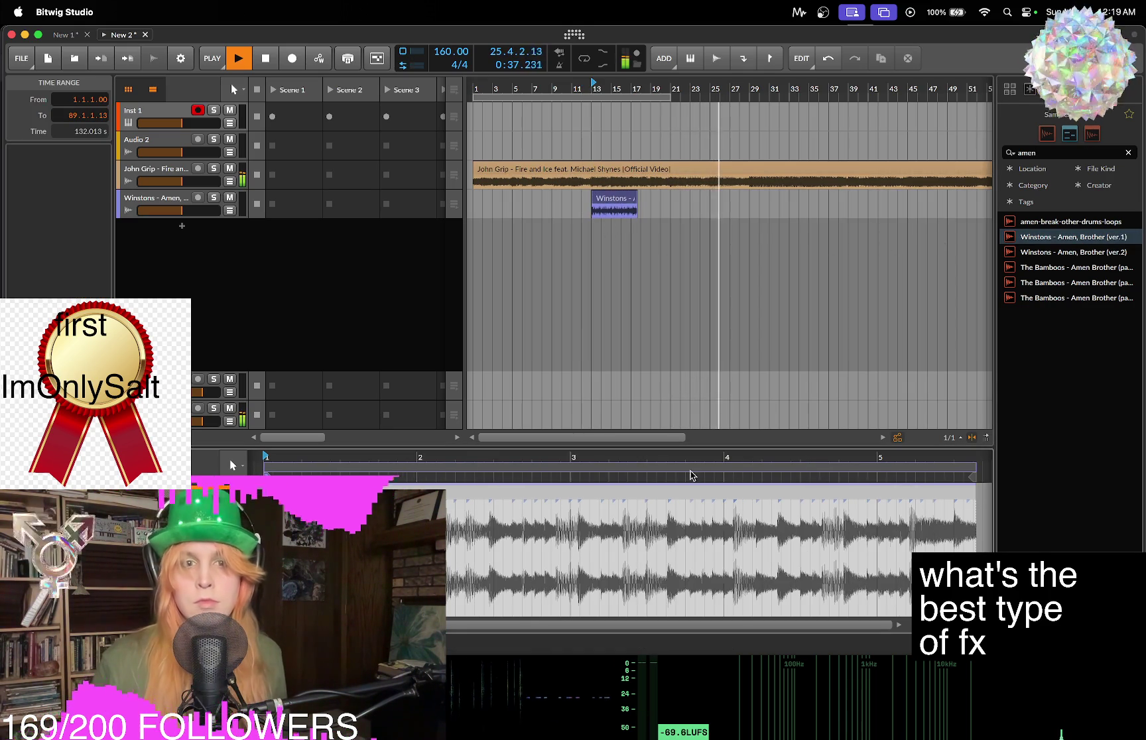
left_click_drag(976, 478, 973, 479)
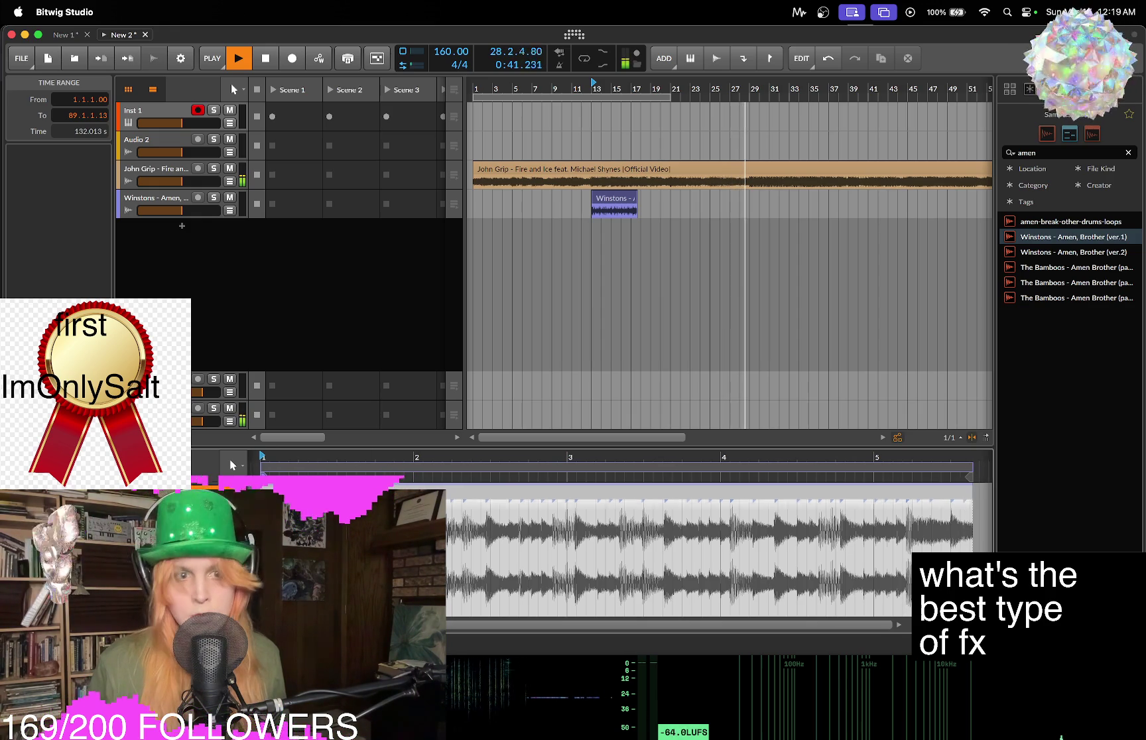
left_click_drag(974, 479, 874, 479)
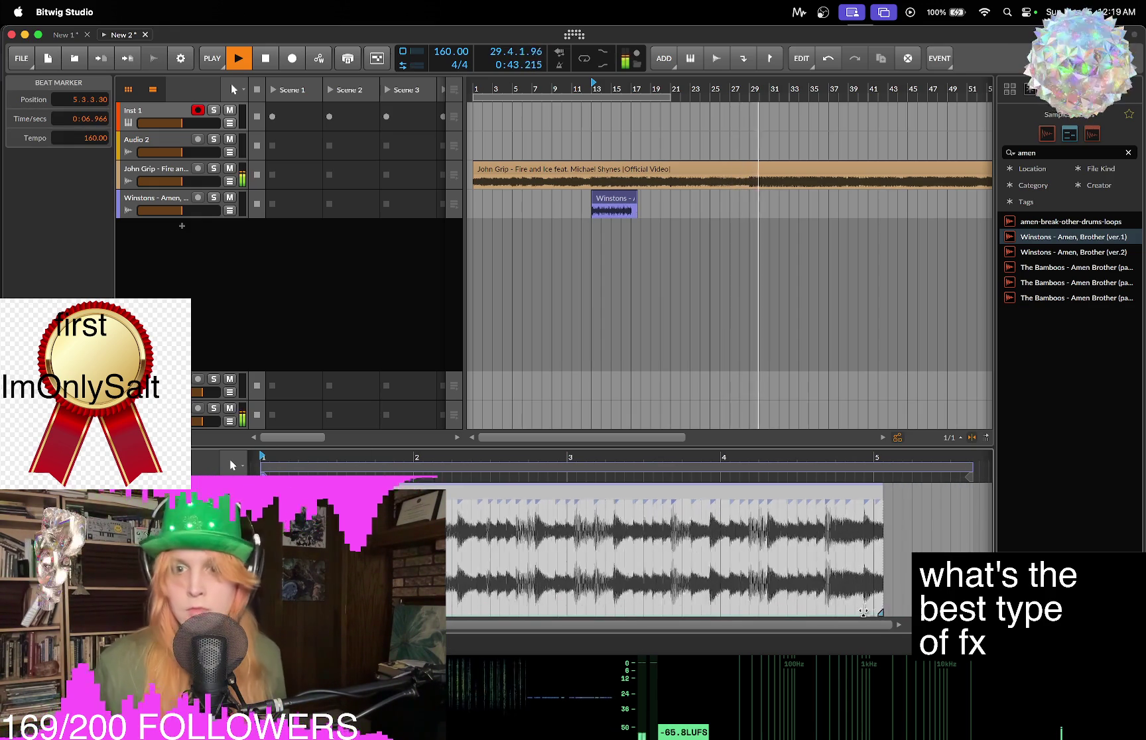
left_click(969, 469)
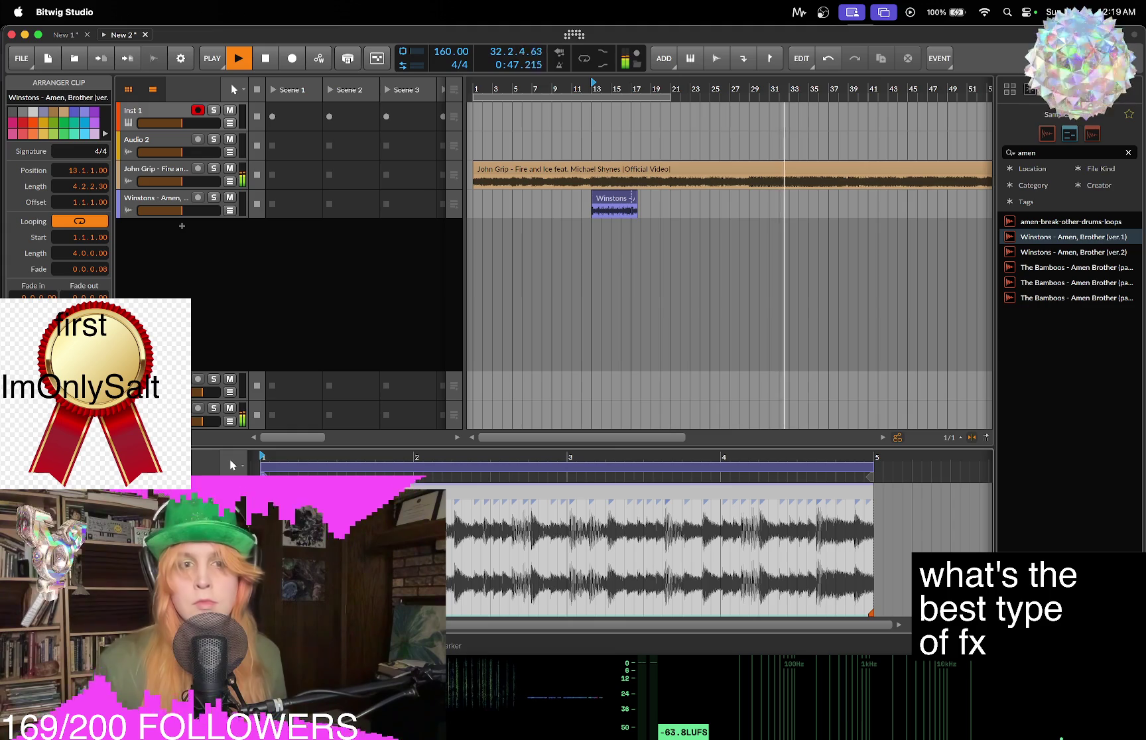
Audition a short slice of the Amen audio, then play the break from bar 21.
left_click(279, 517)
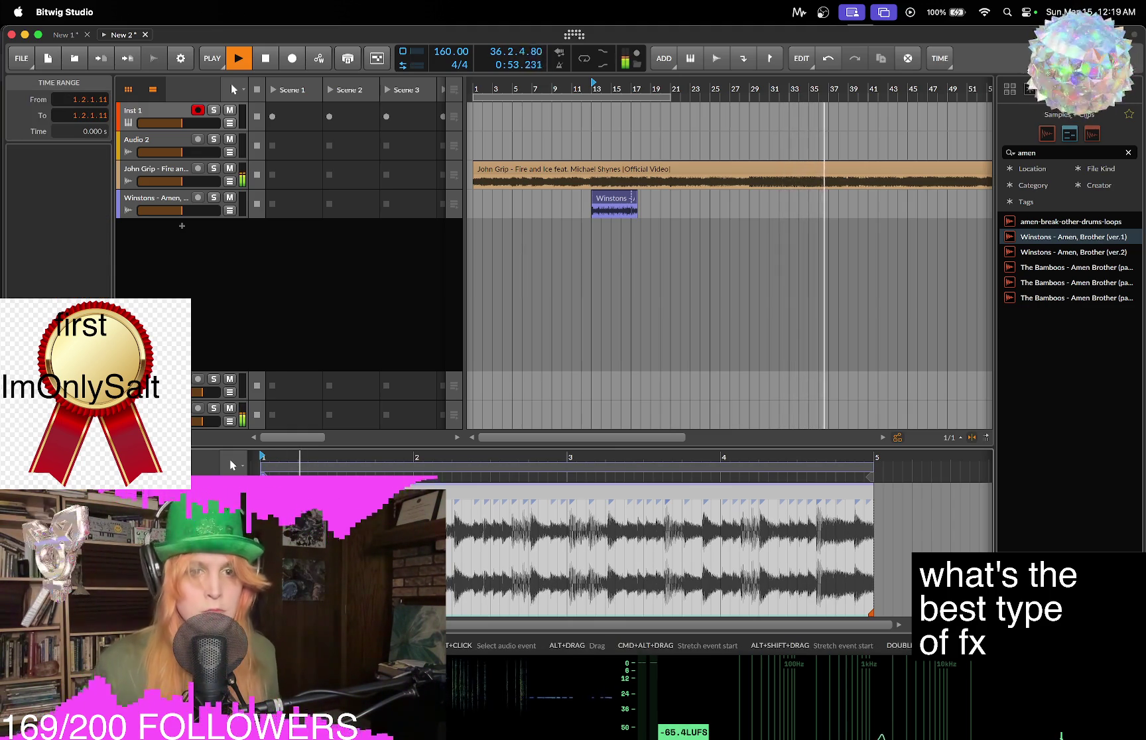
left_click(279, 471, "shift")
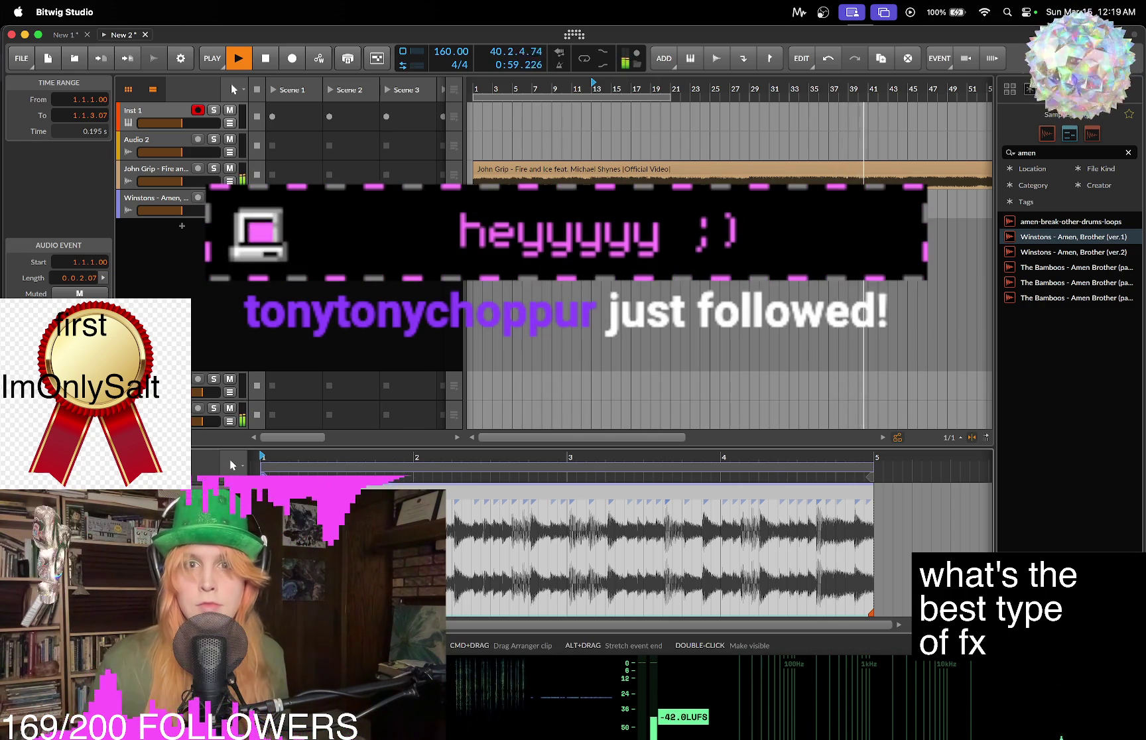
key("Escape")
key("space")
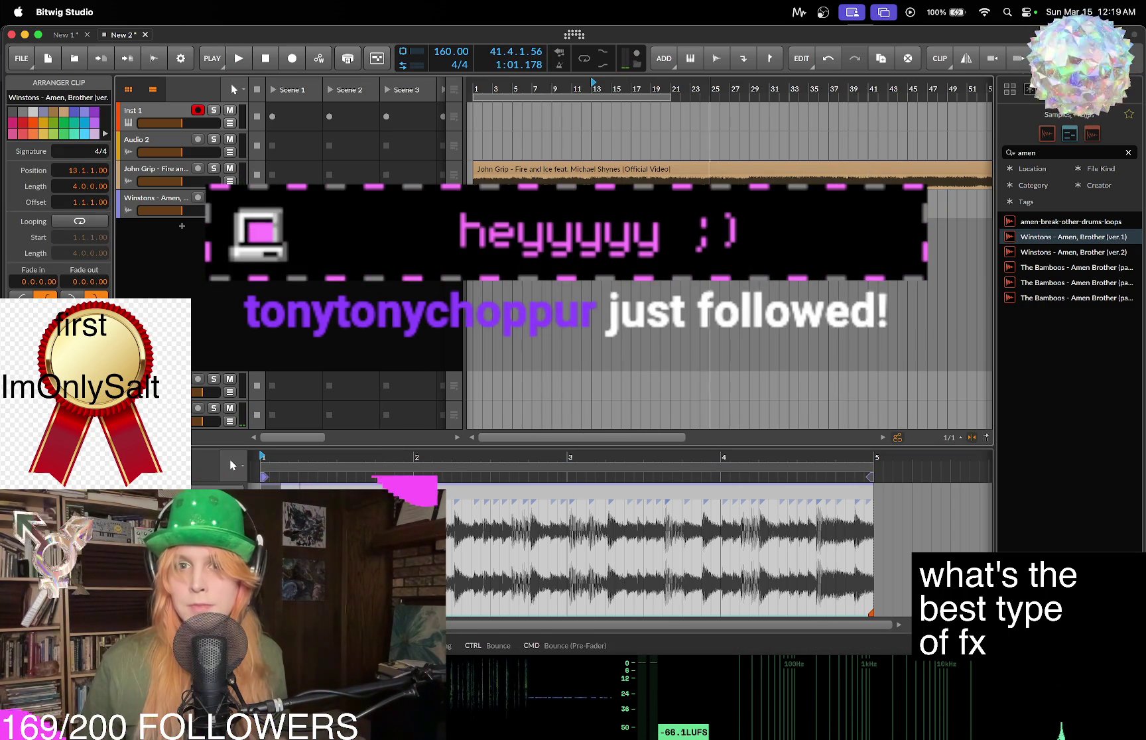
left_click(674, 146)
key("space")
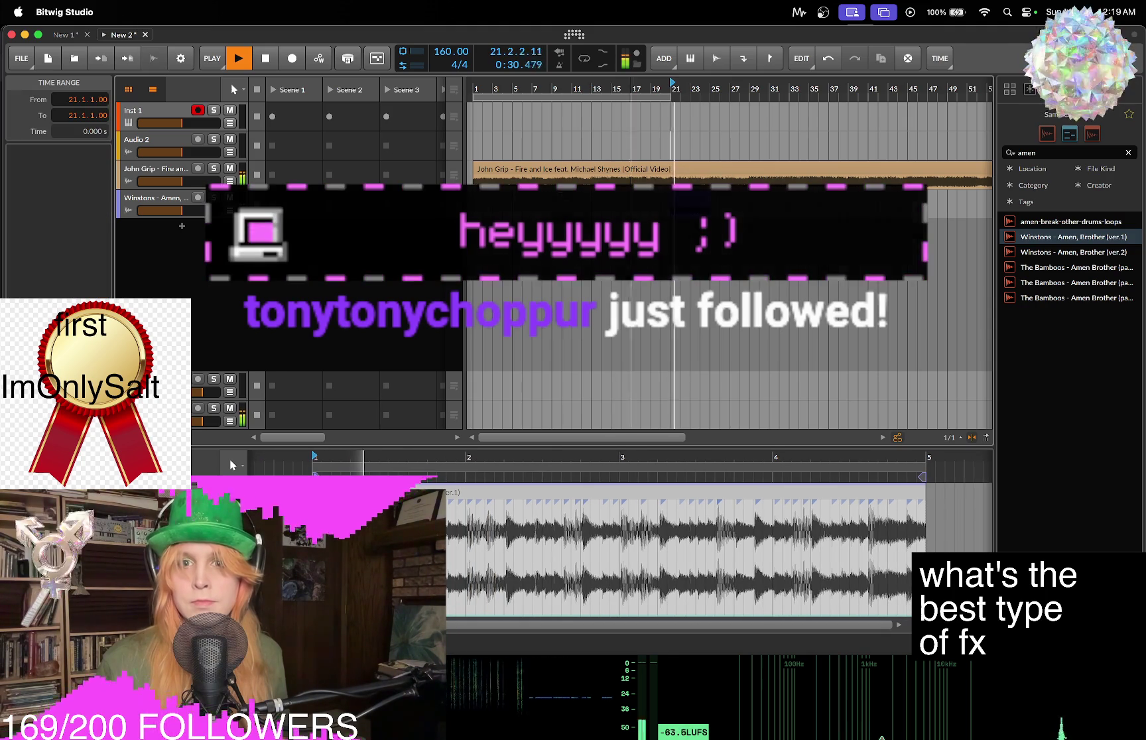
key("Escape")
key("space")
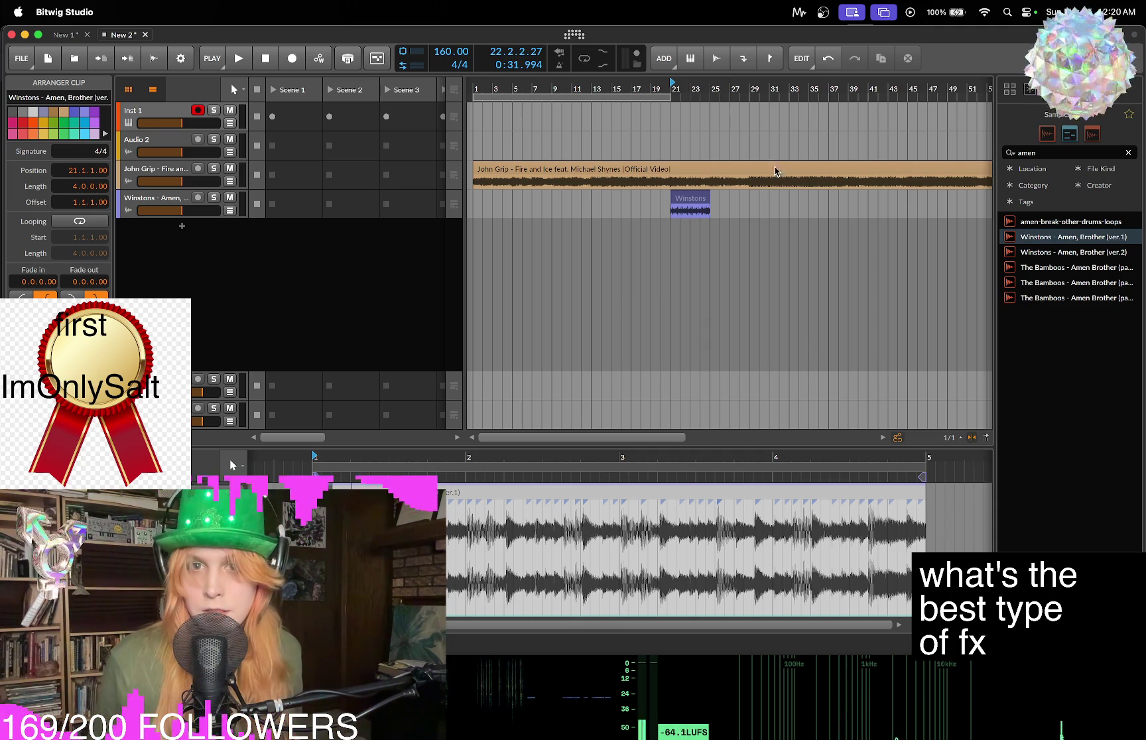
Loop the Amen clip to eight bars from bar 21 and raise the Winstons fader to -6.4 dB.
left_click(693, 207)
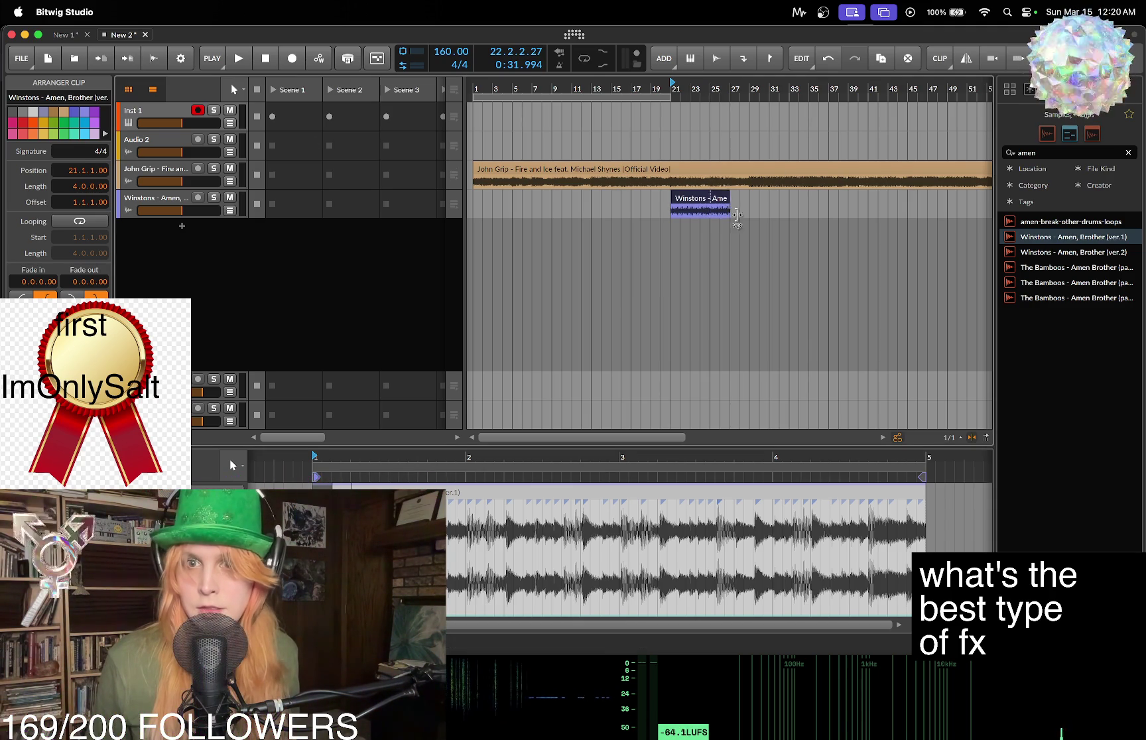
left_click_drag(754, 214, 756, 213)
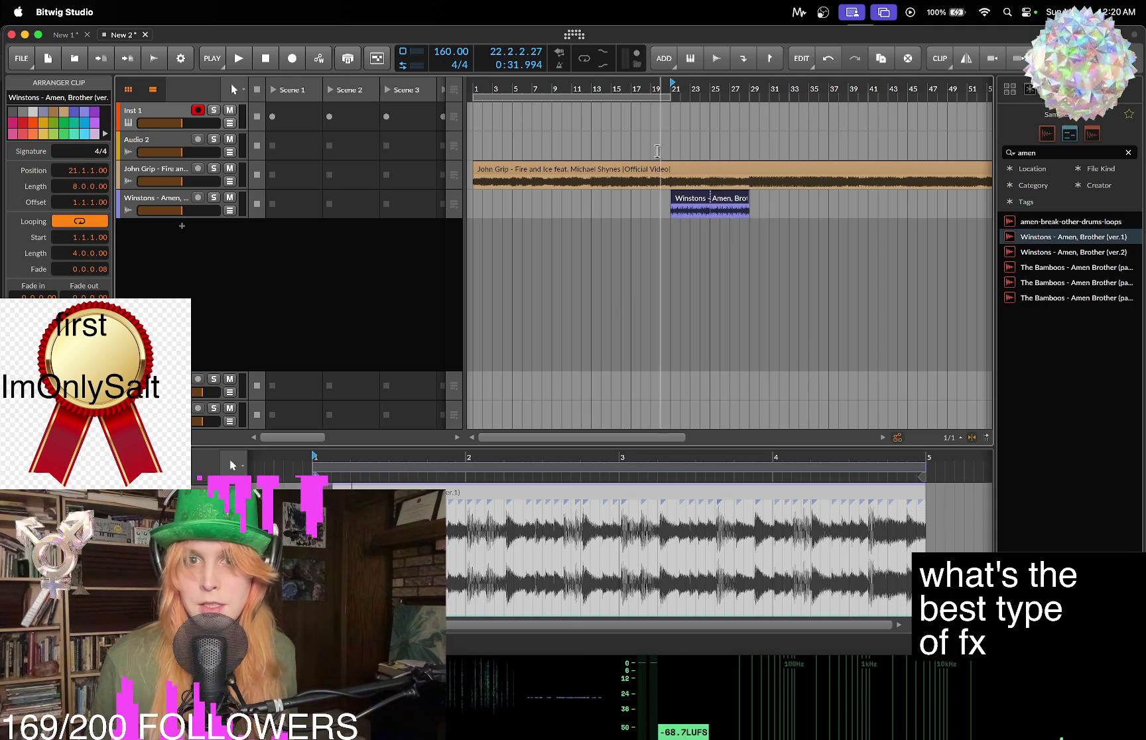
left_click(673, 140)
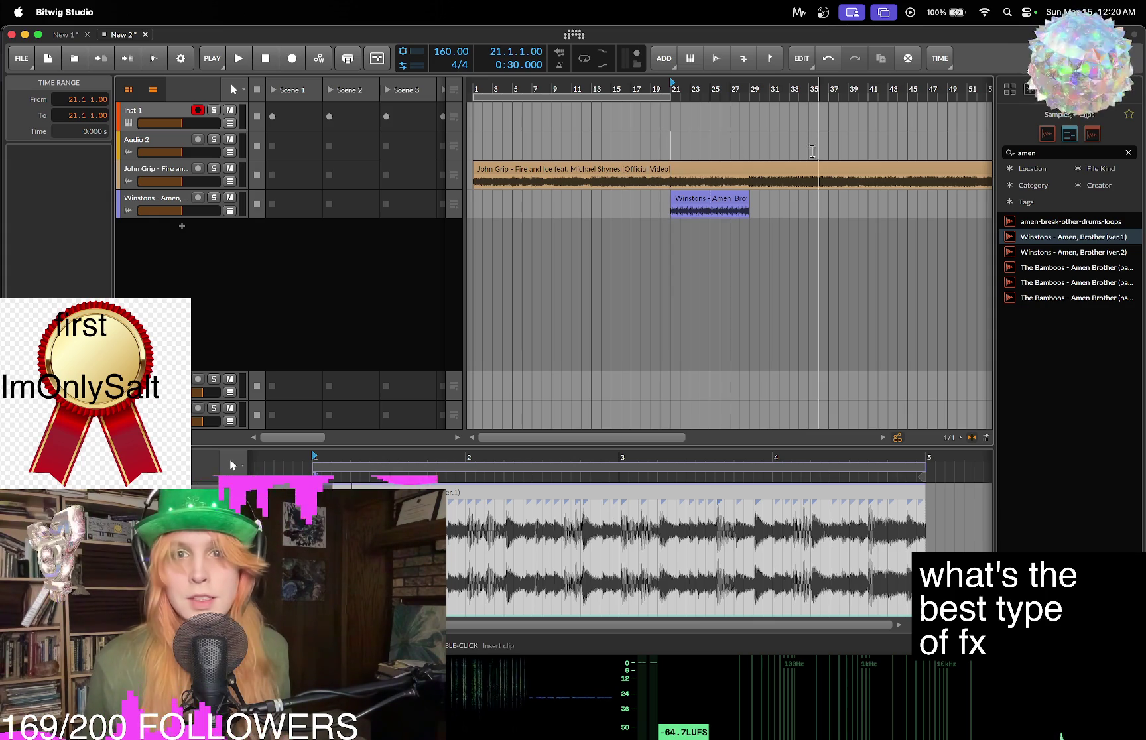
key("space")
left_click(197, 204)
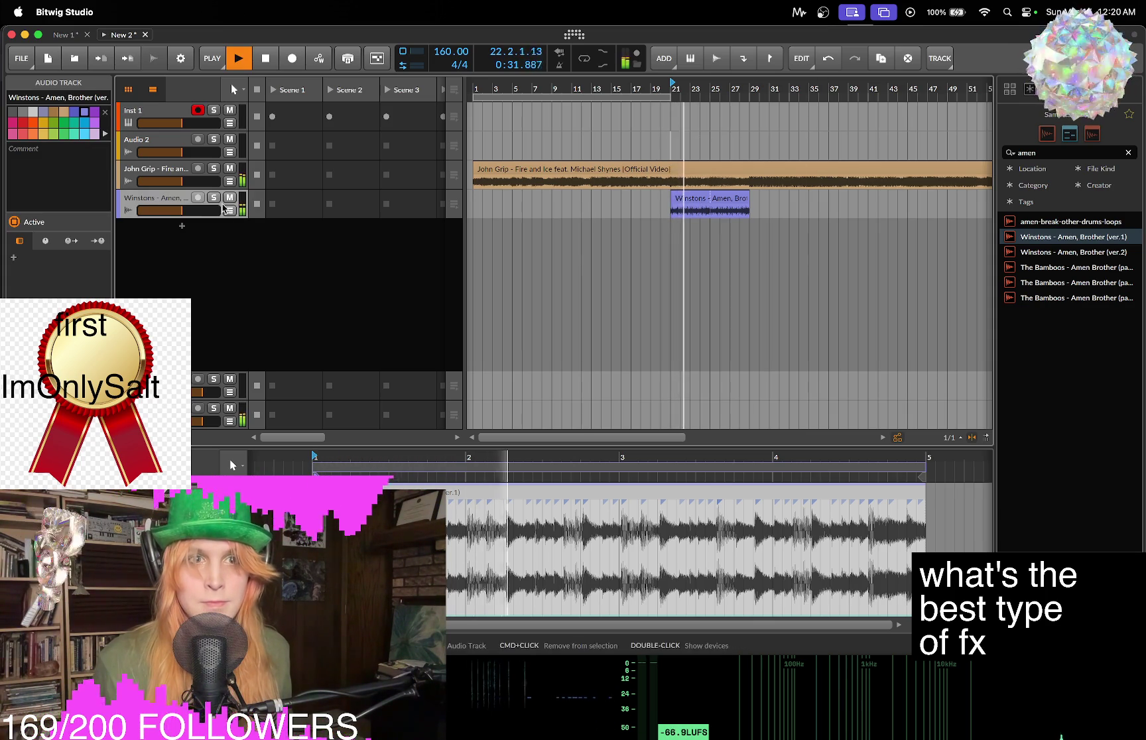
double_click(171, 202)
left_click_drag(184, 219, 188, 198)
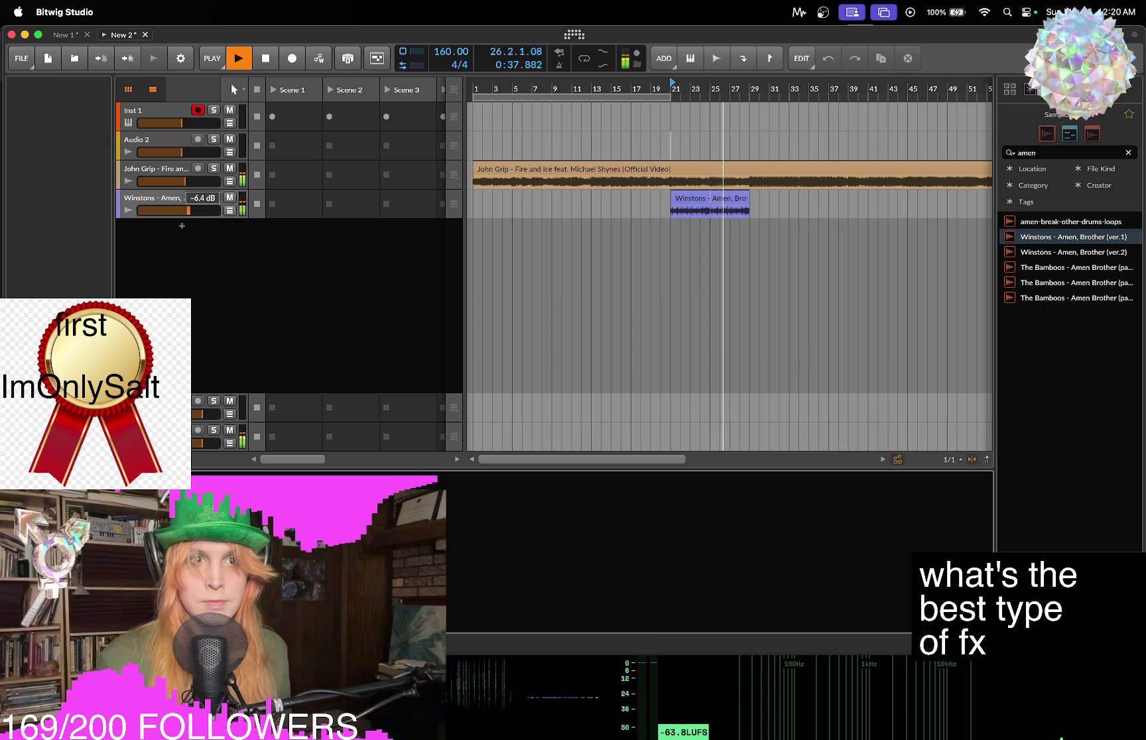
Duplicate the Amen clip to bar 29, delete the original, and set the Winstons volume to -5.6 dB.
left_click(710, 203)
key("super+d")
key("Delete")
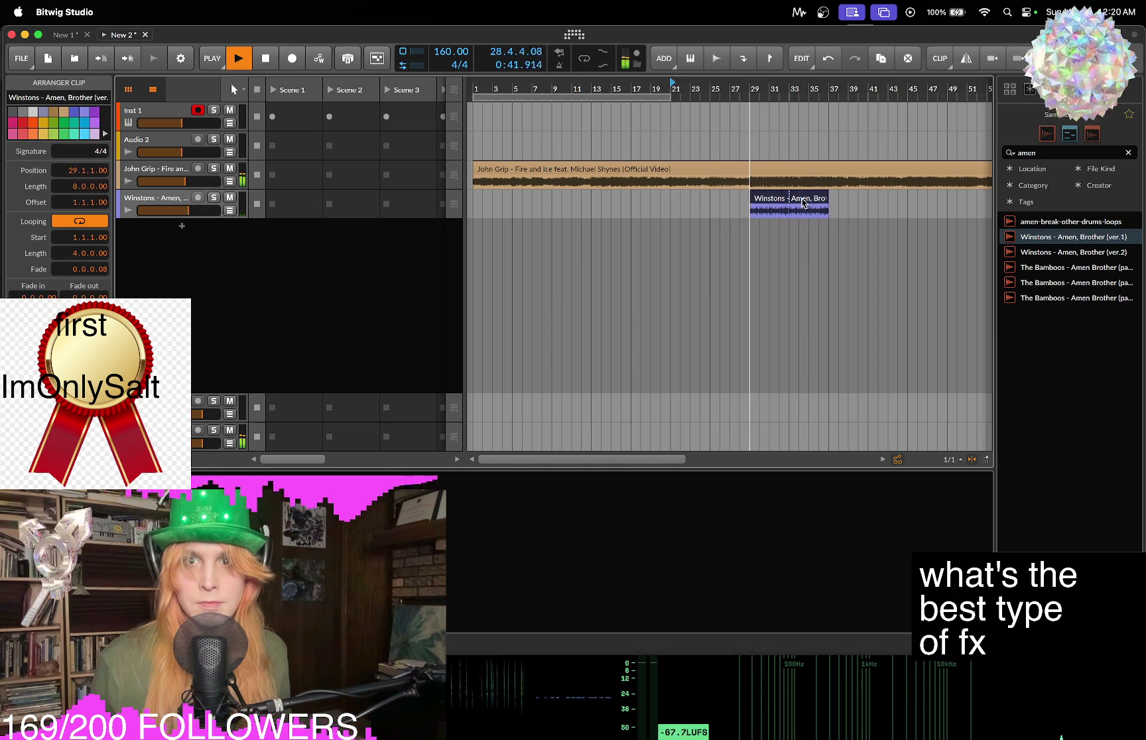
key("e")
left_click_drag(188, 210, 191, 210)
left_click(765, 336)
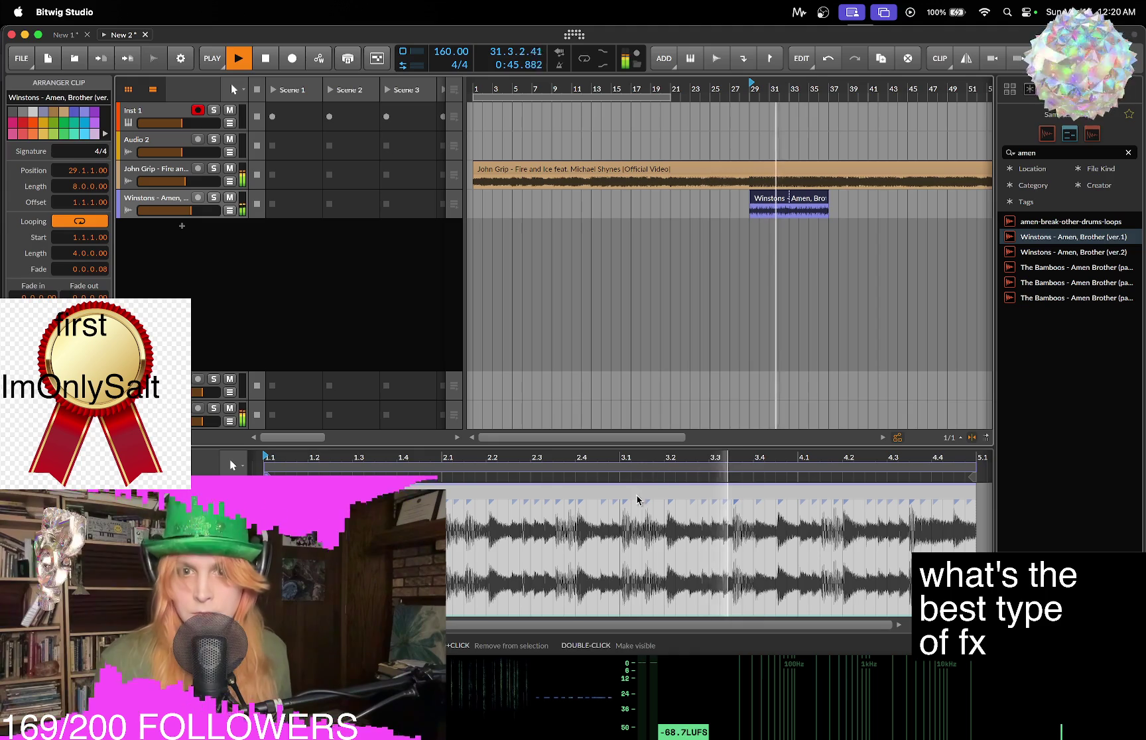
key("space")
Quantize the Amen clip's audio to a 1/16 grid and play back the result.
right_click(770, 202)
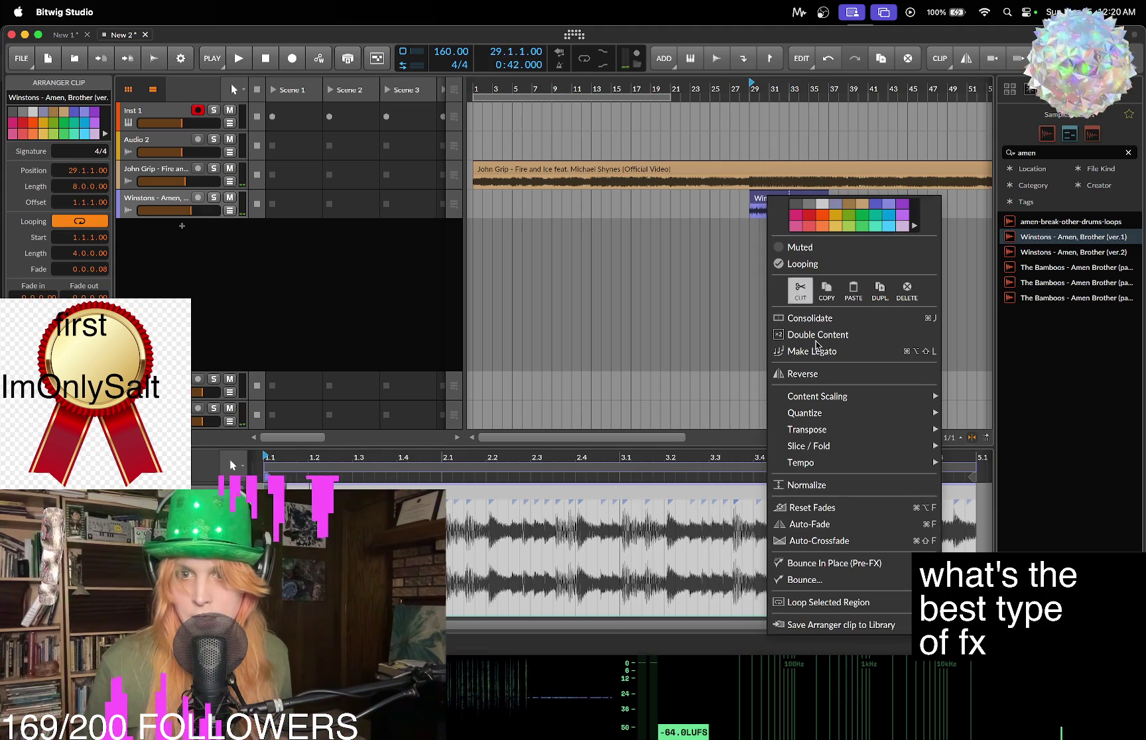
mouse_move(856, 420)
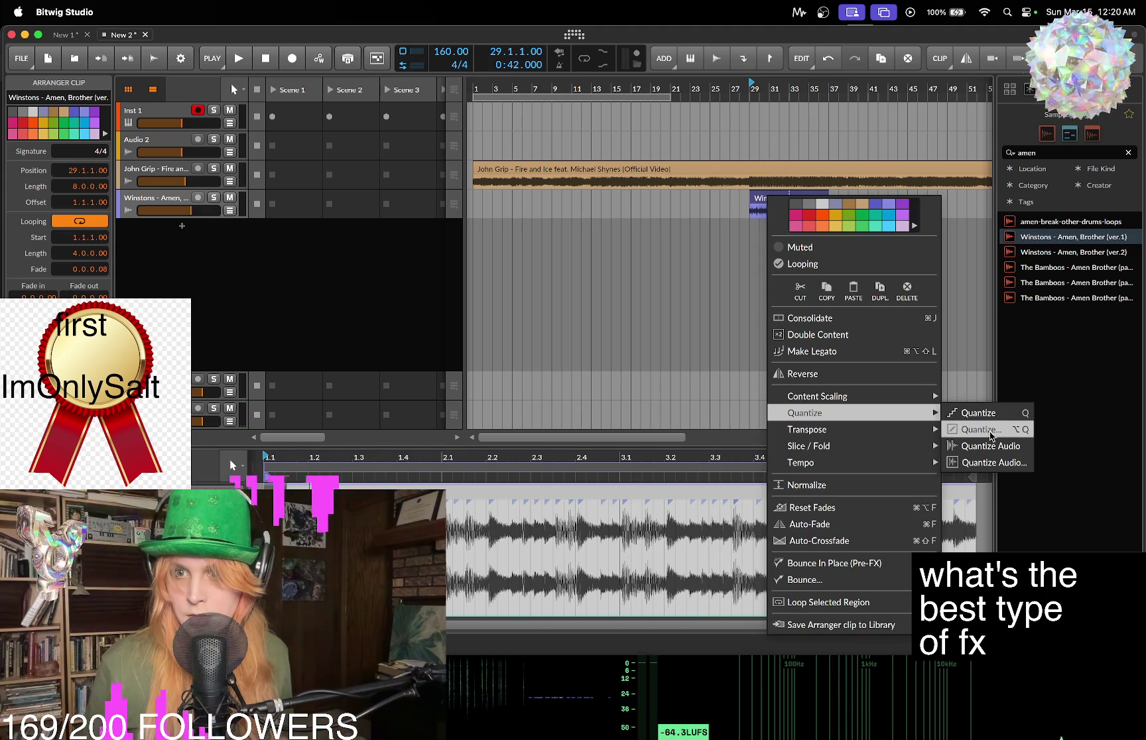
left_click(991, 463)
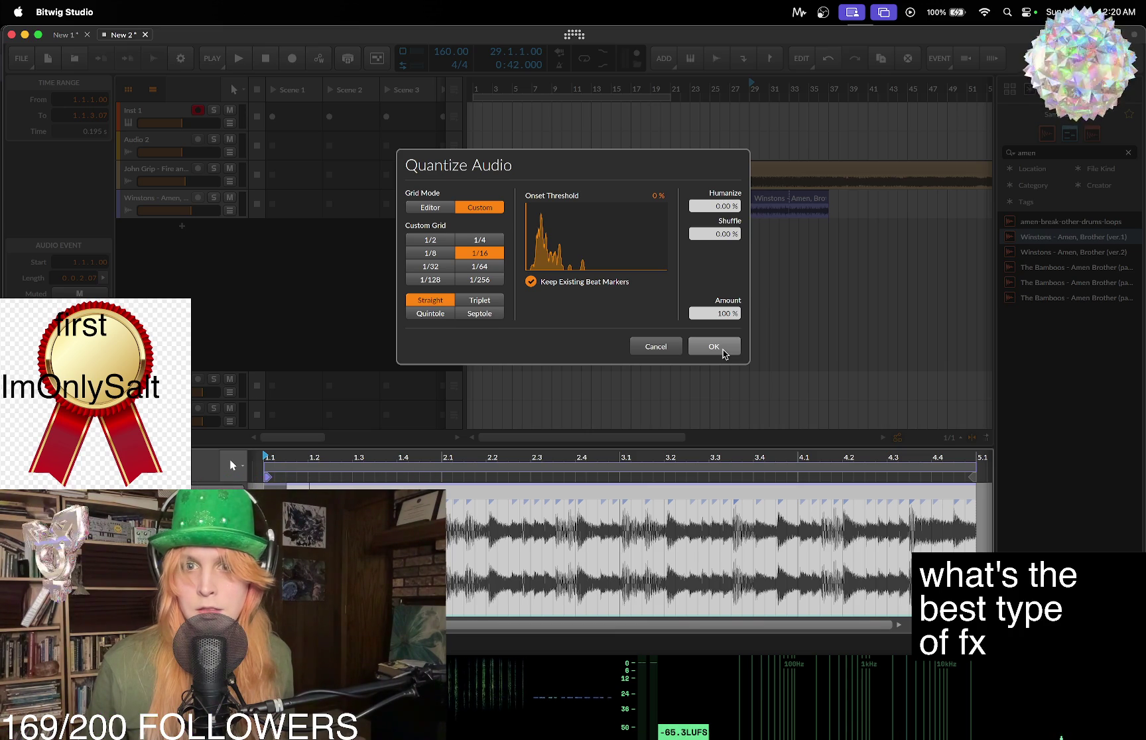
left_click(714, 347)
key("space")
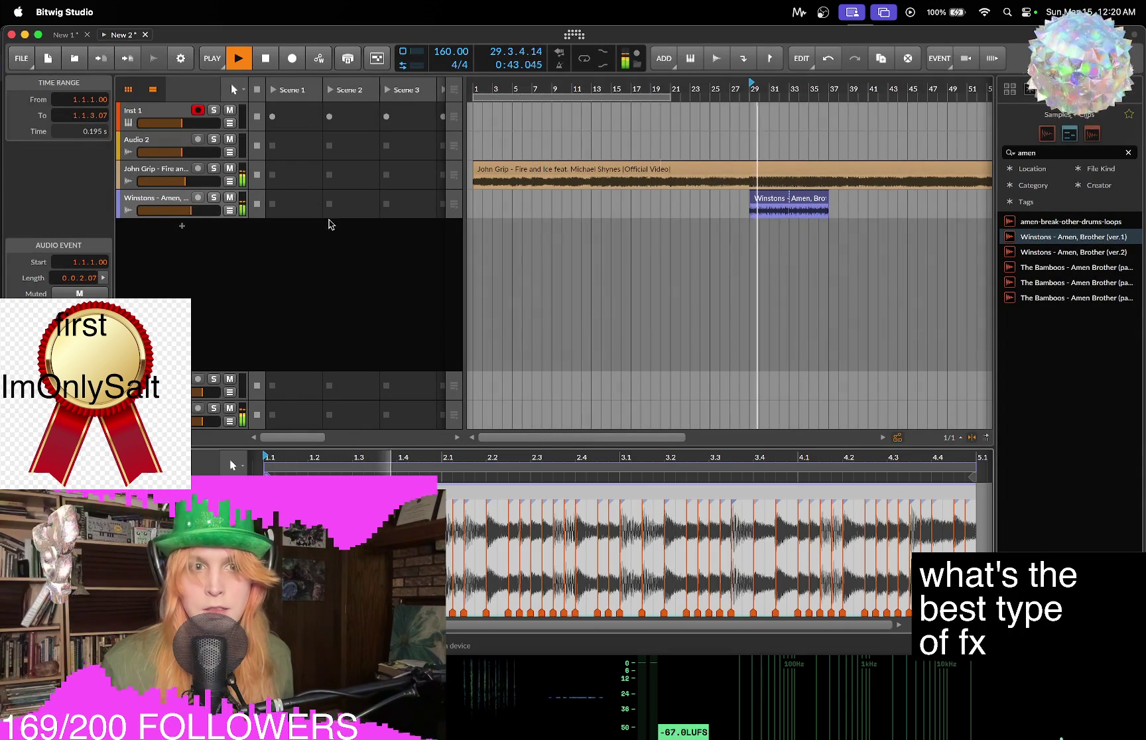
left_click(156, 206)
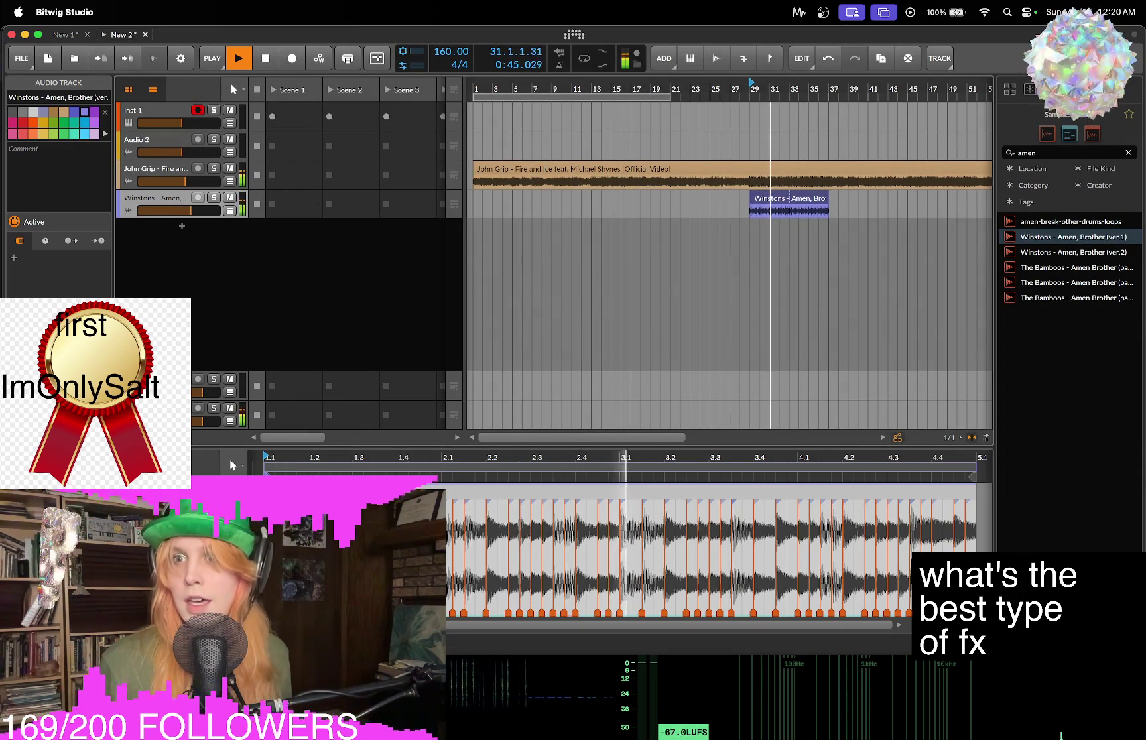
Search 909, audition Legend 909 Techno Kicks 03–05, and drop Kick 02 onto a new track at bar 29.
key("space")
left_click(1035, 153)
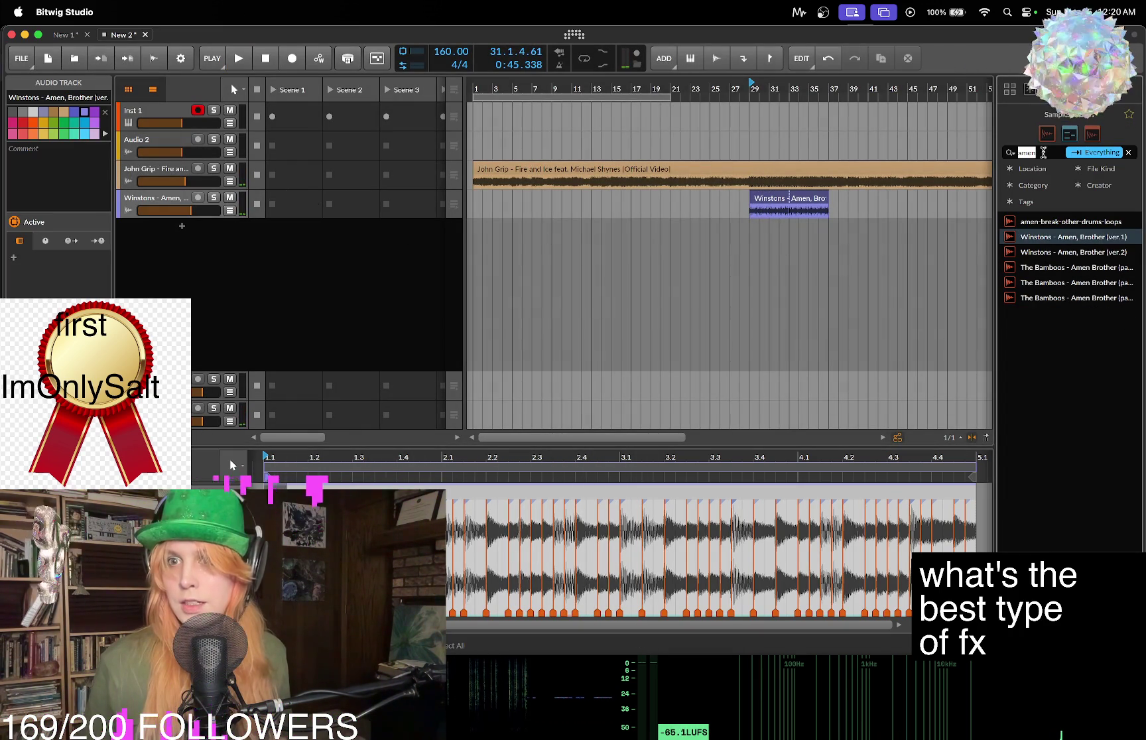
type("909")
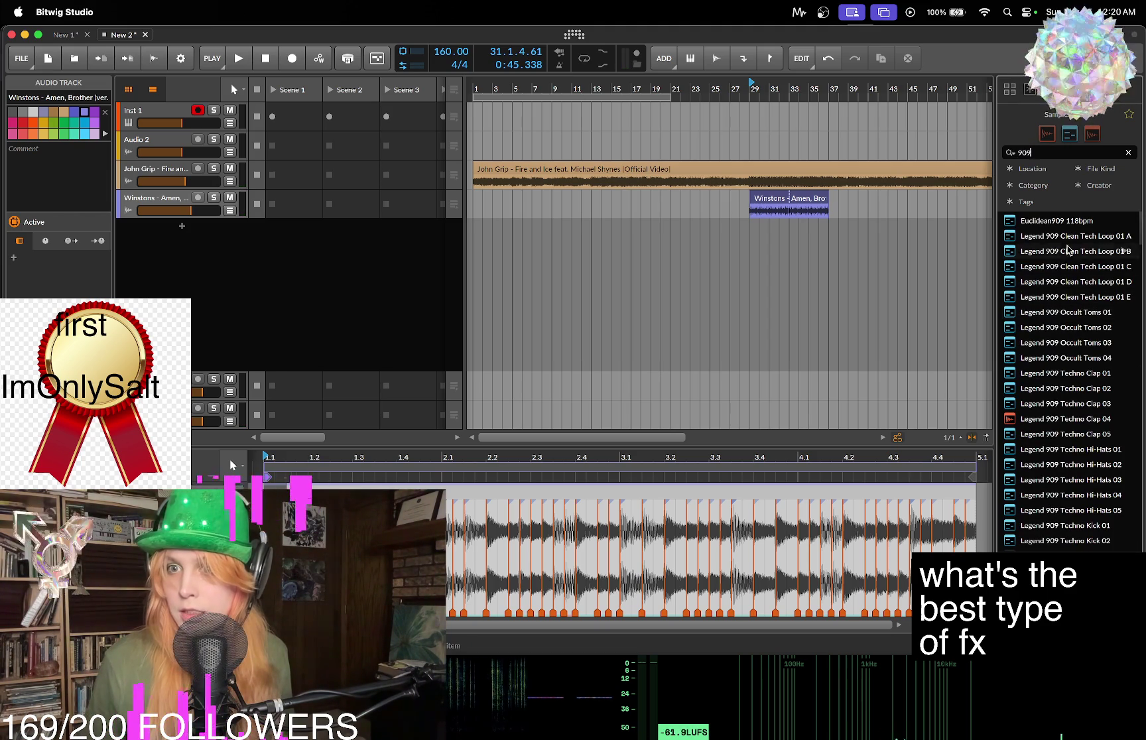
key("Down")
key("Down")
key("Down")
key("Down")
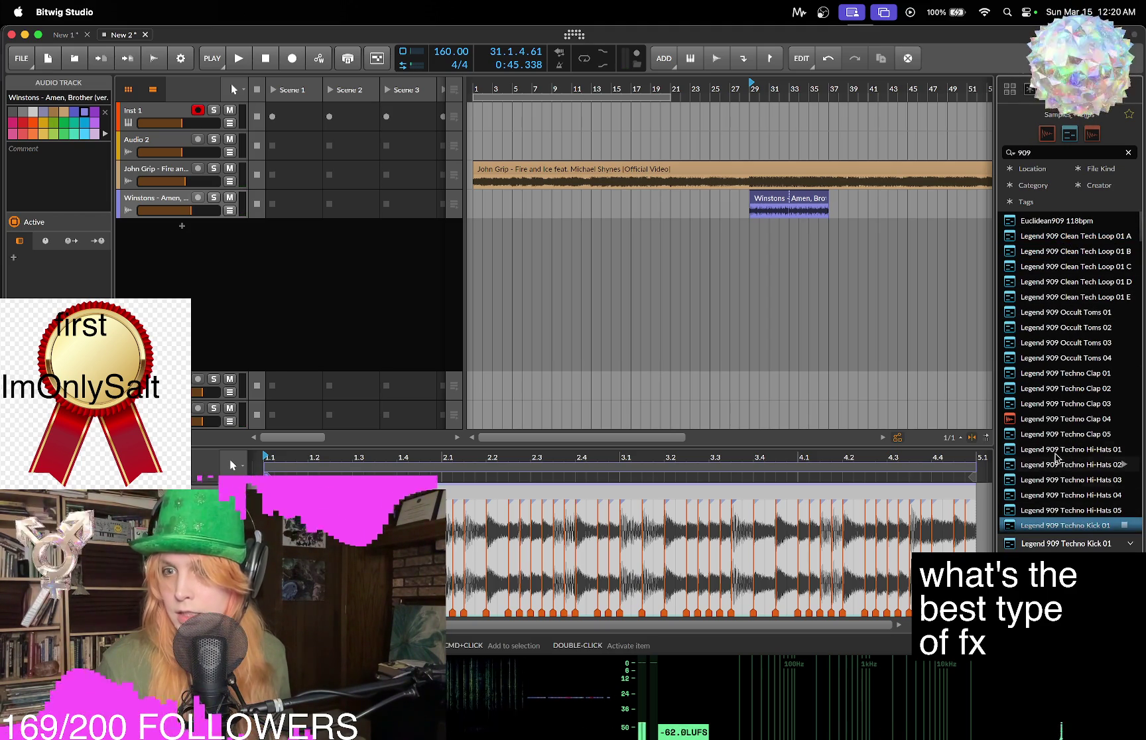
scroll(1090, 413, "down", 1)
left_click(1086, 445)
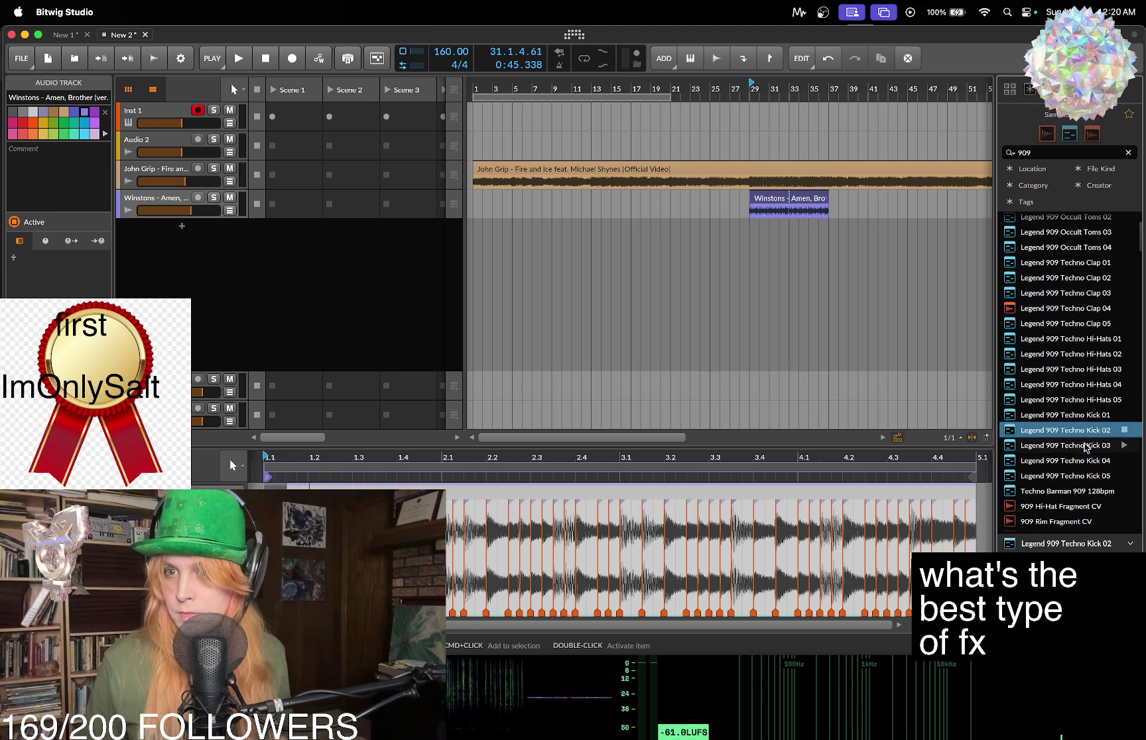
left_click(1091, 460)
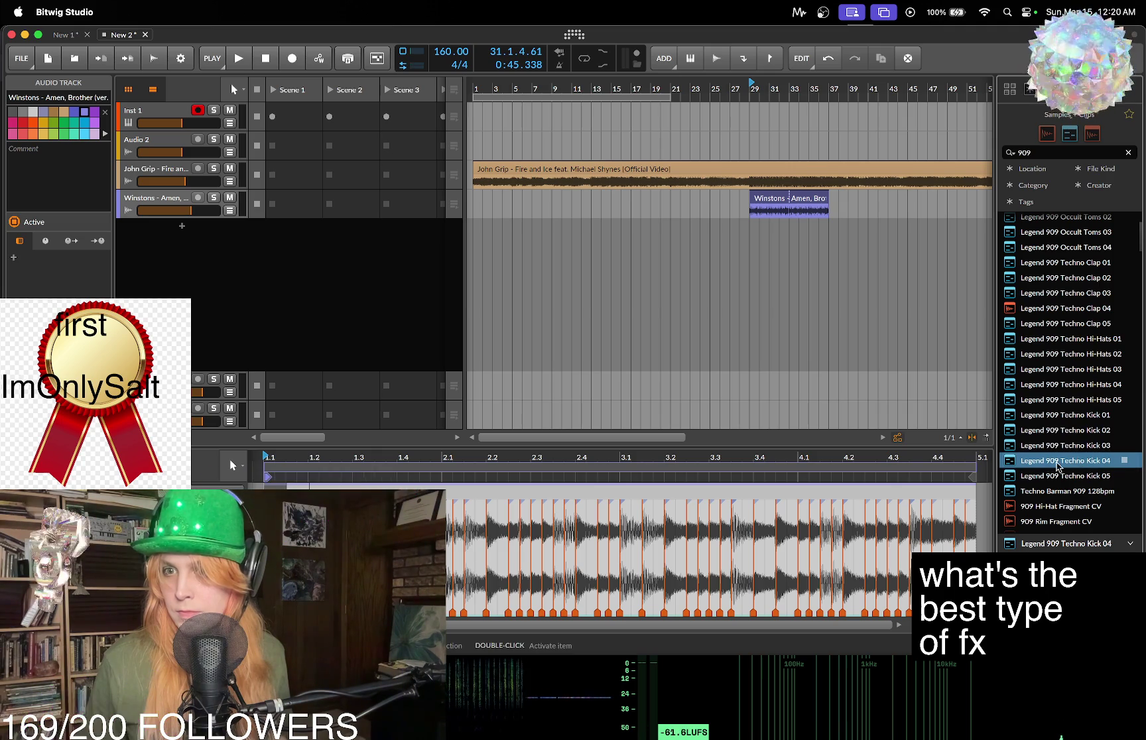
left_click(1094, 472)
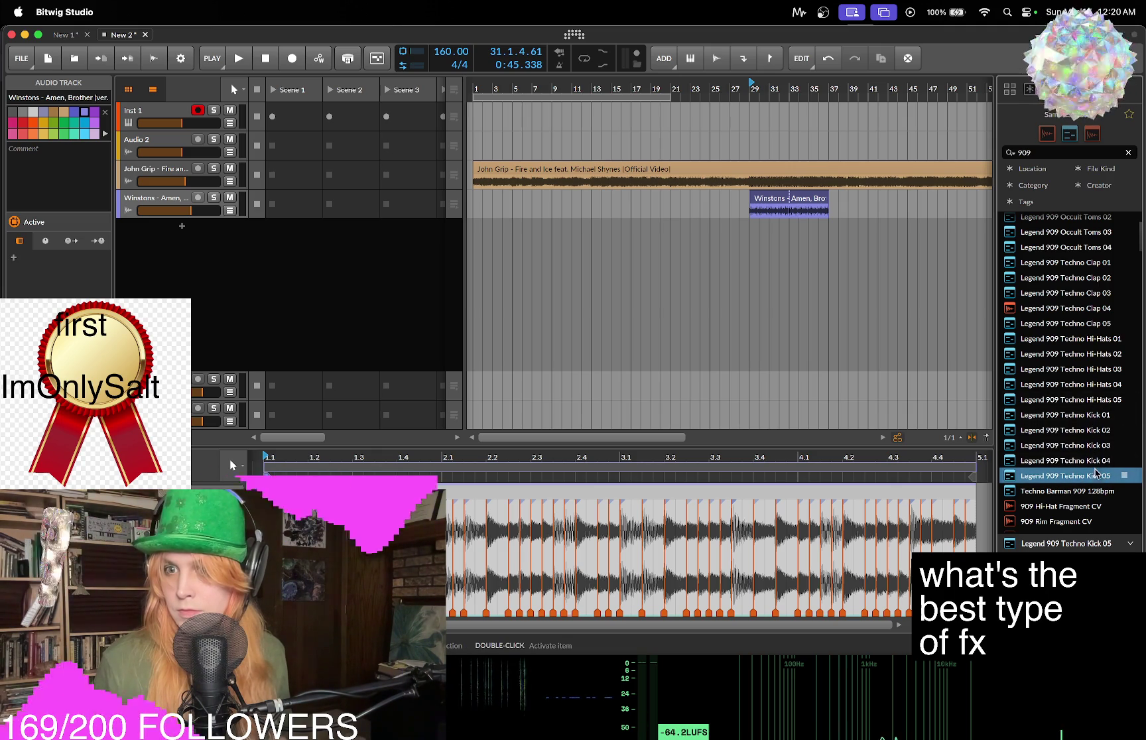
mouse_move(1088, 430)
left_mouse_down()
mouse_move(754, 246)
mouse_move(947, 244)
mouse_move(928, 244)
left_mouse_up()
Insert a Tool device on the John Grip song track.
left_click(251, 190)
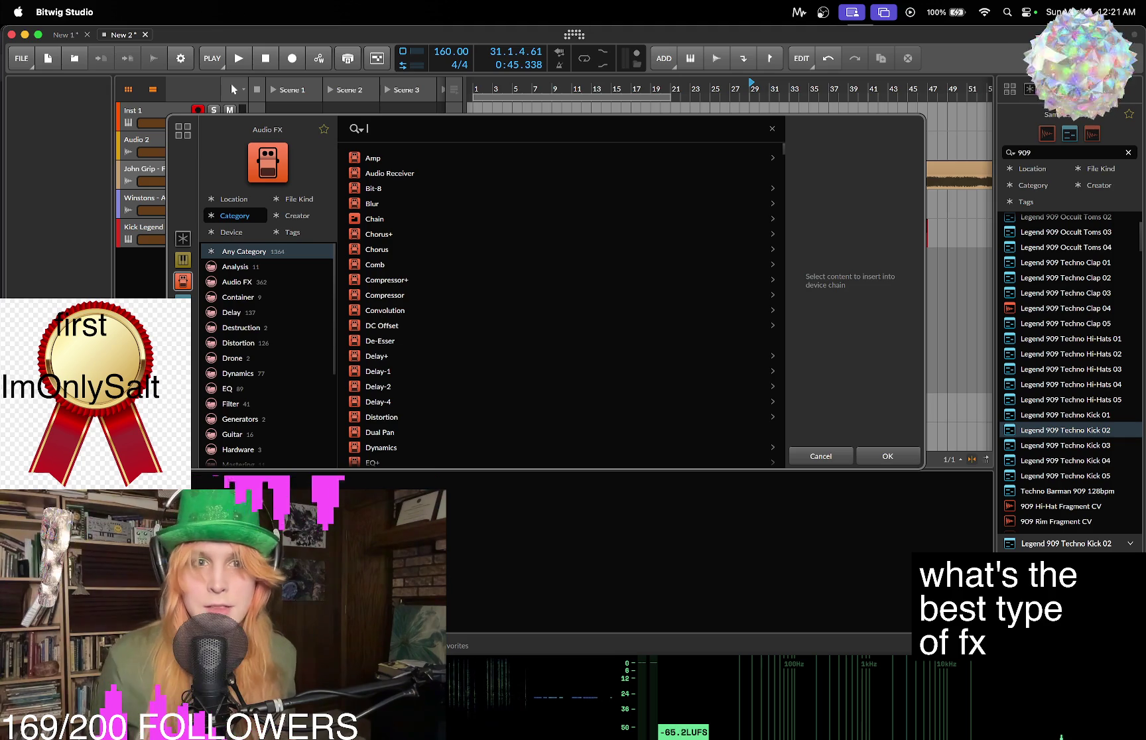
scroll(484, 262, "down", 15)
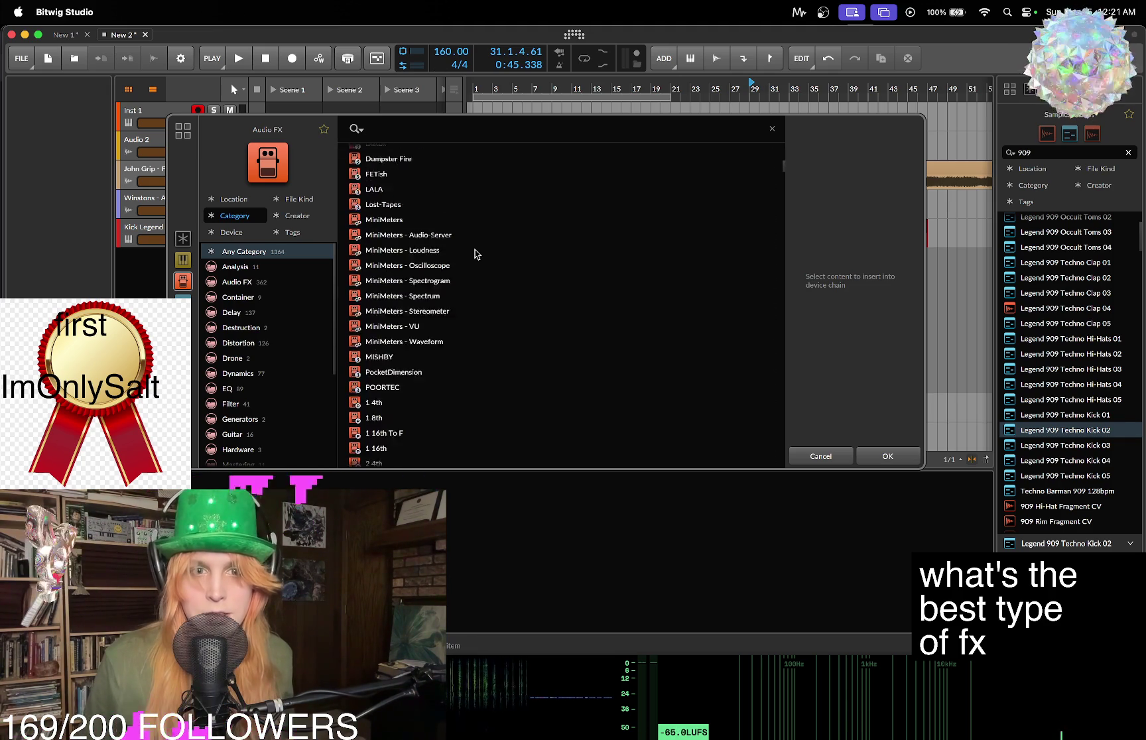
left_click(491, 320)
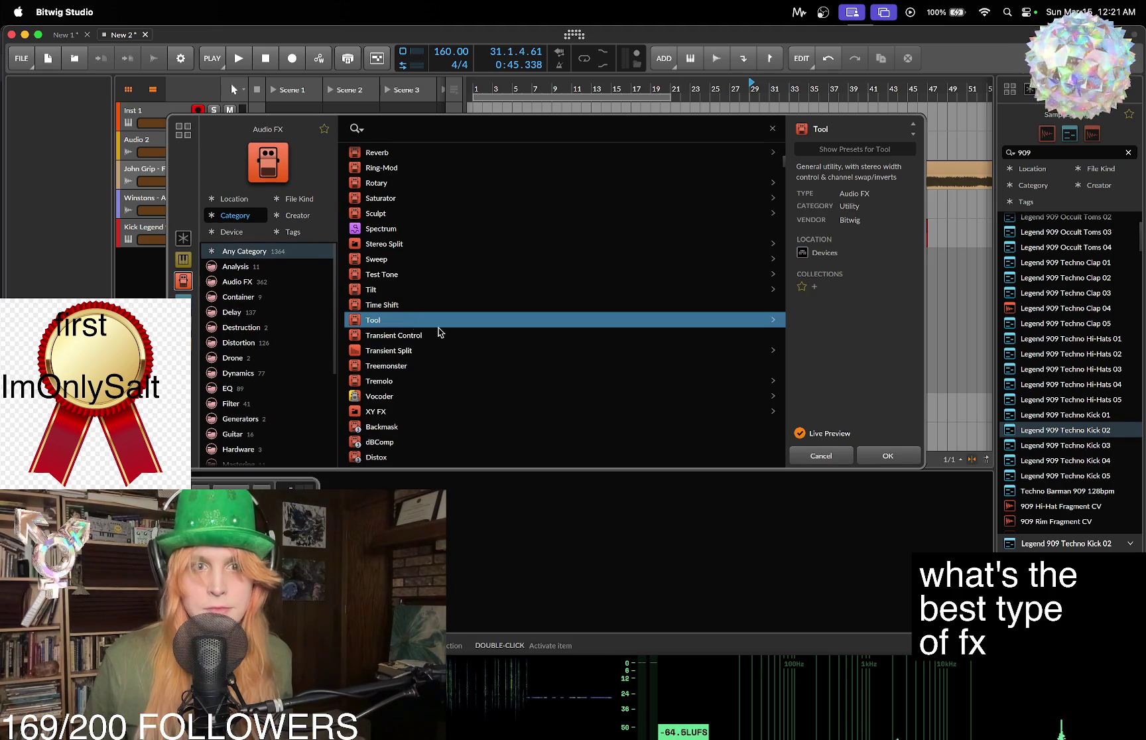
left_click(888, 456)
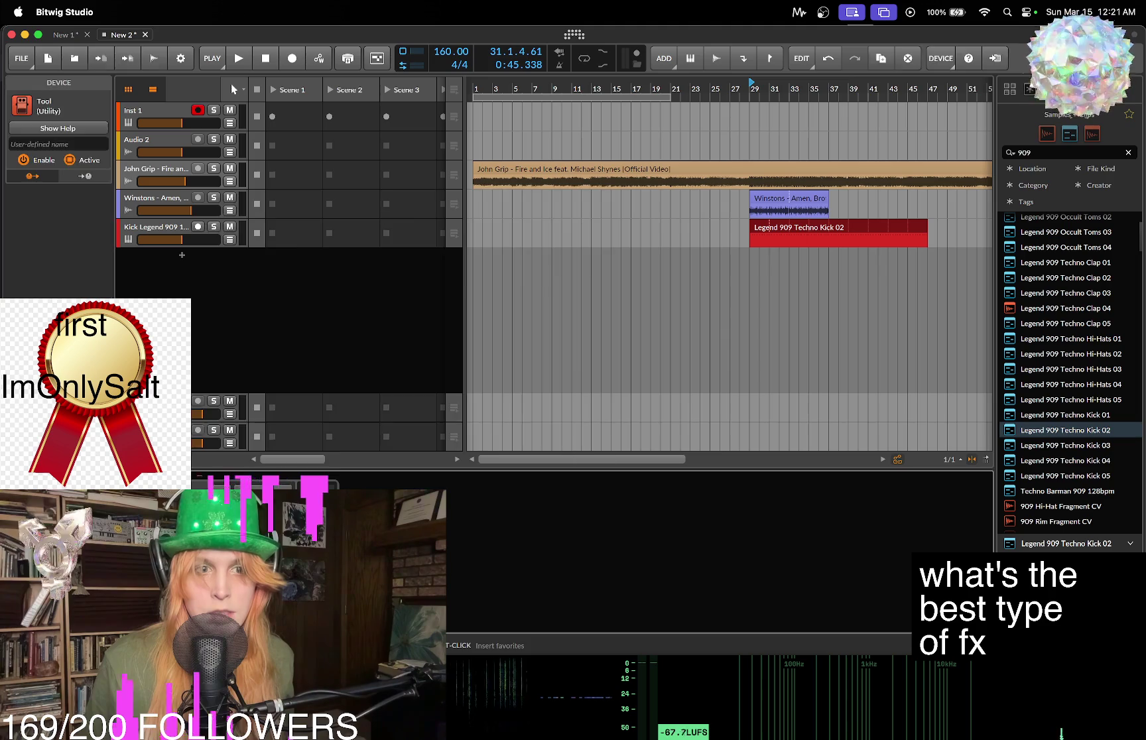
Add an Audio Sidechain modulator mapped to Volume, fed from the Kick track (POST), and play from bar 25.
left_click(199, 494)
left_click(384, 310)
left_click(577, 463)
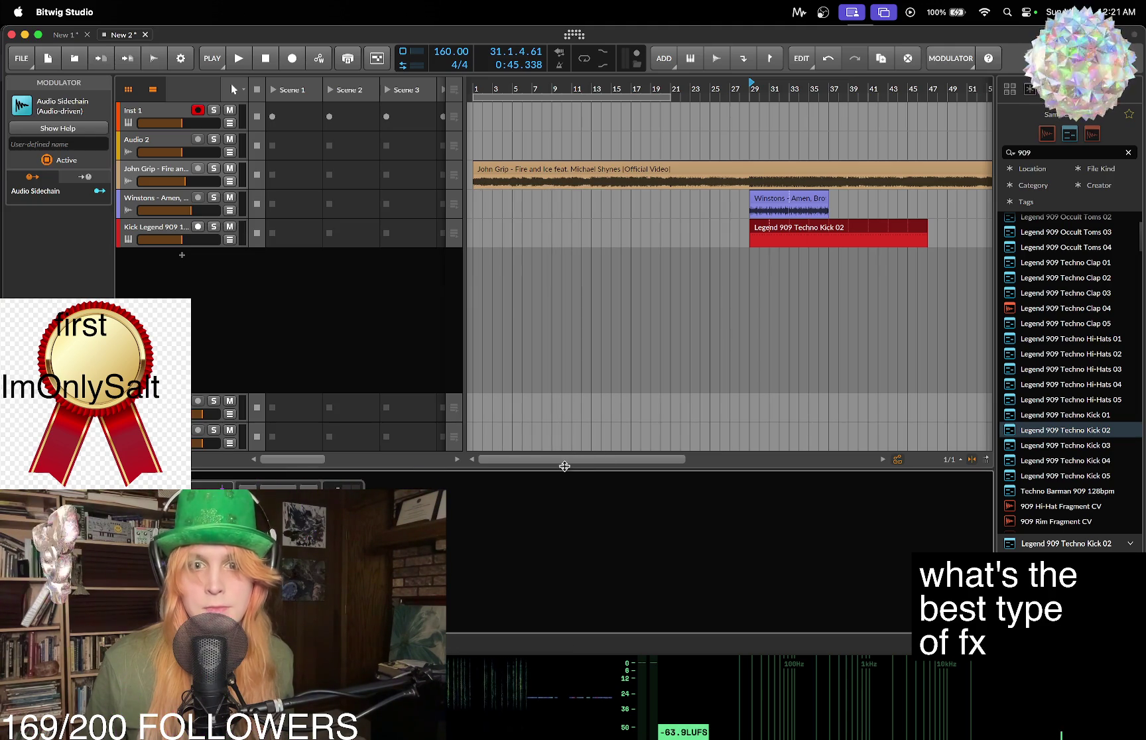
left_click_drag(435, 531, 435, 545)
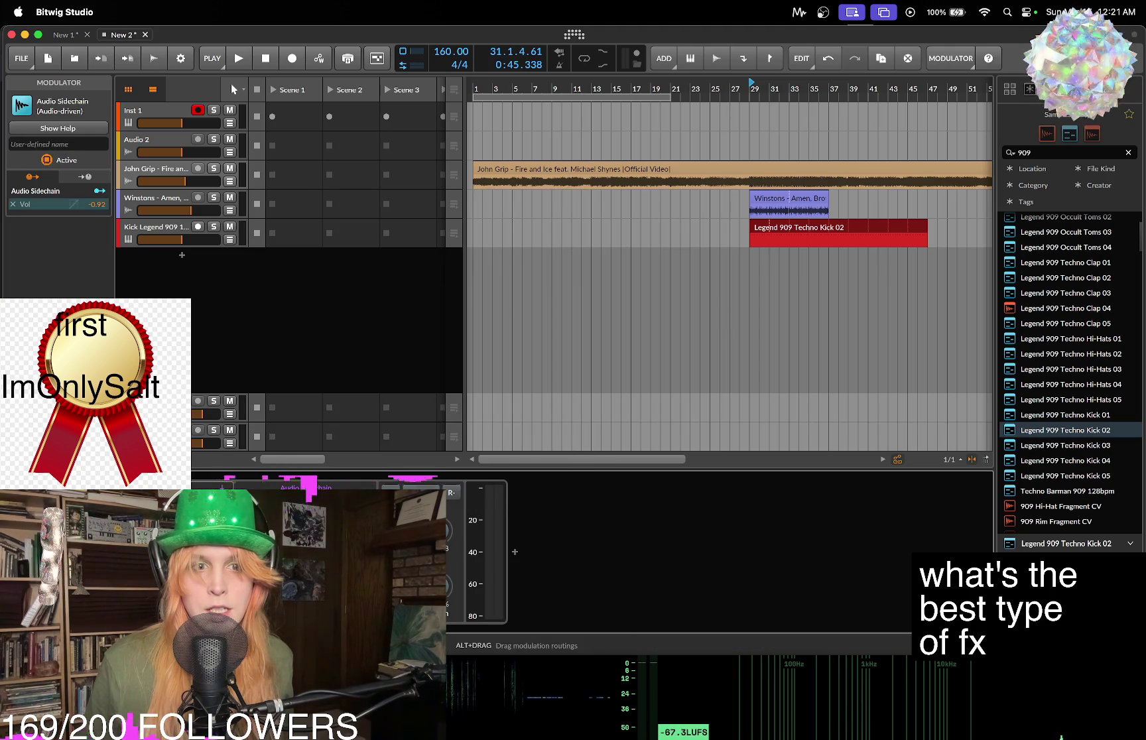
left_click(434, 545)
mouse_move(497, 615)
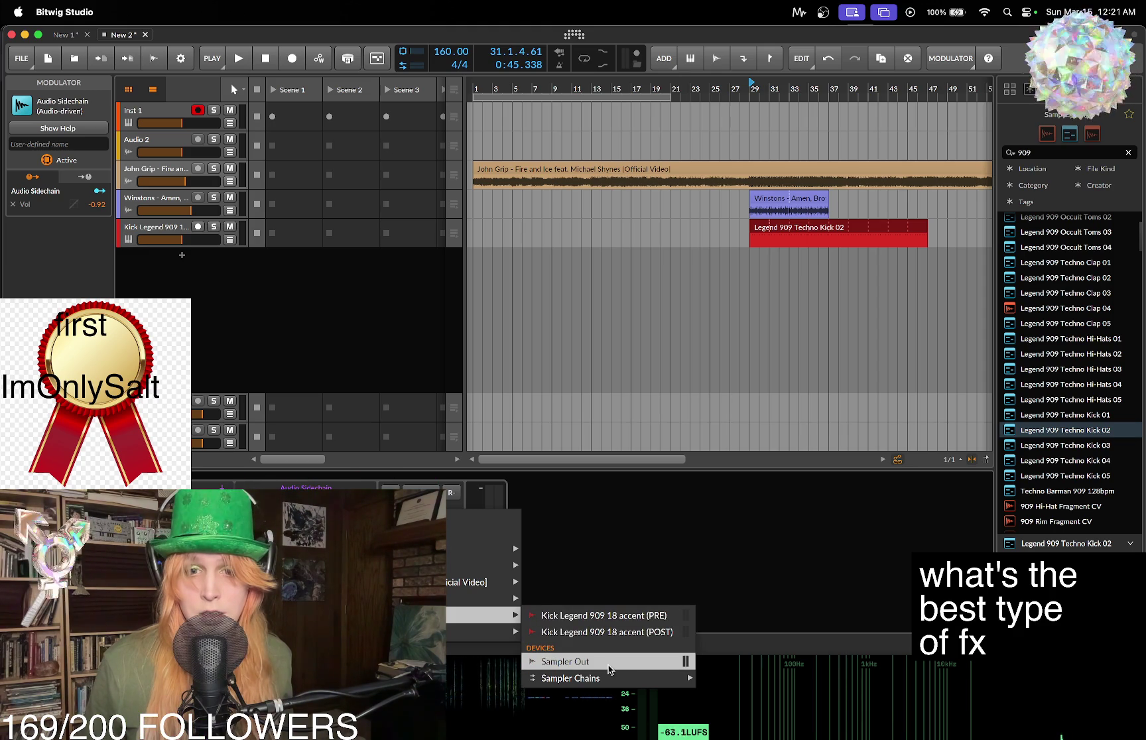
left_click(624, 634)
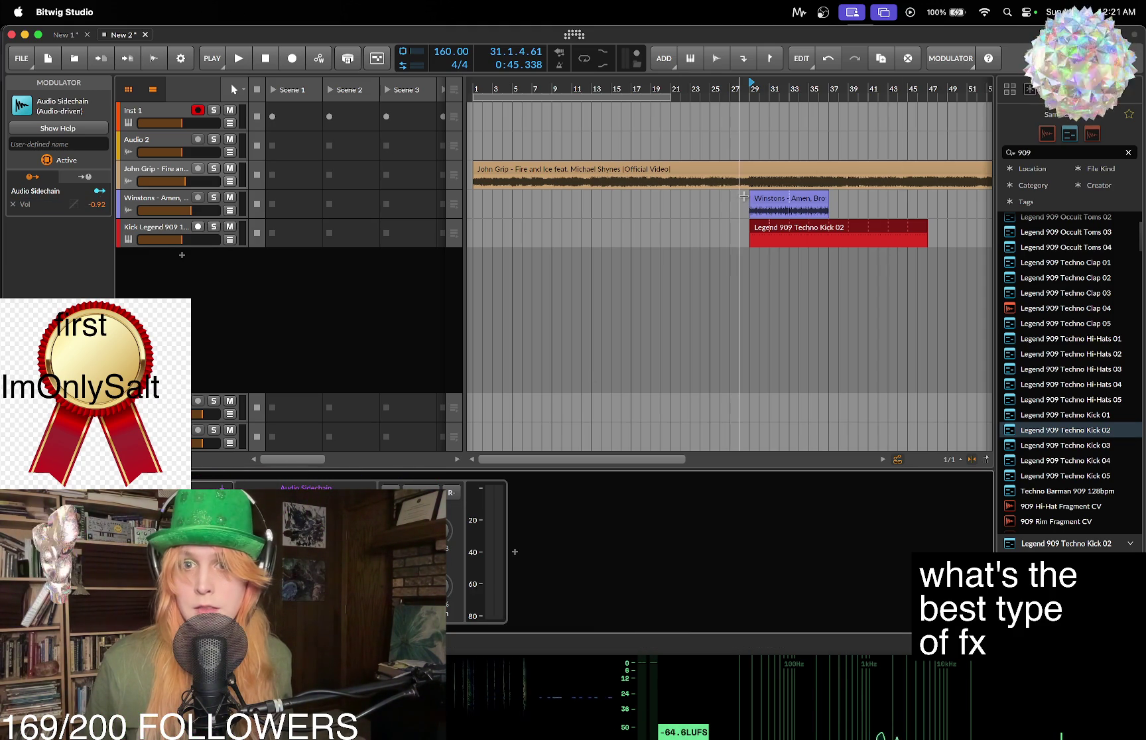
left_click(713, 197)
key("space")
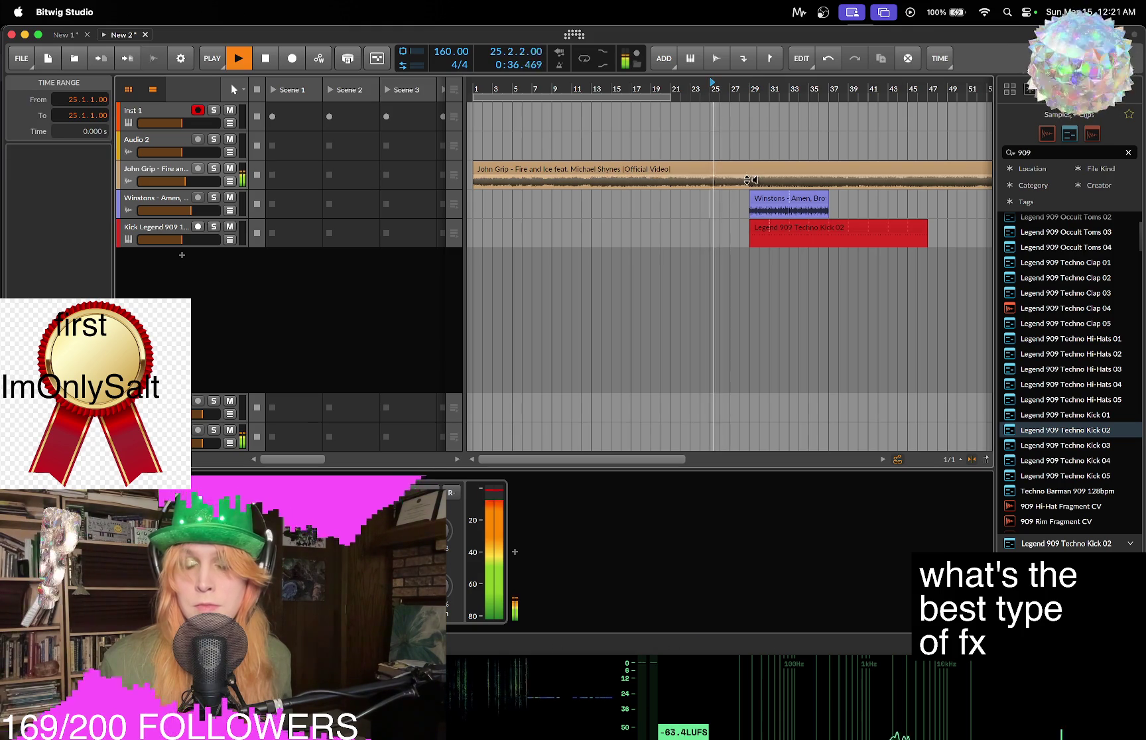
Insert a Filter device on the John Grip song track, then lengthen the 909 kick clip and zoom out.
left_click(160, 174)
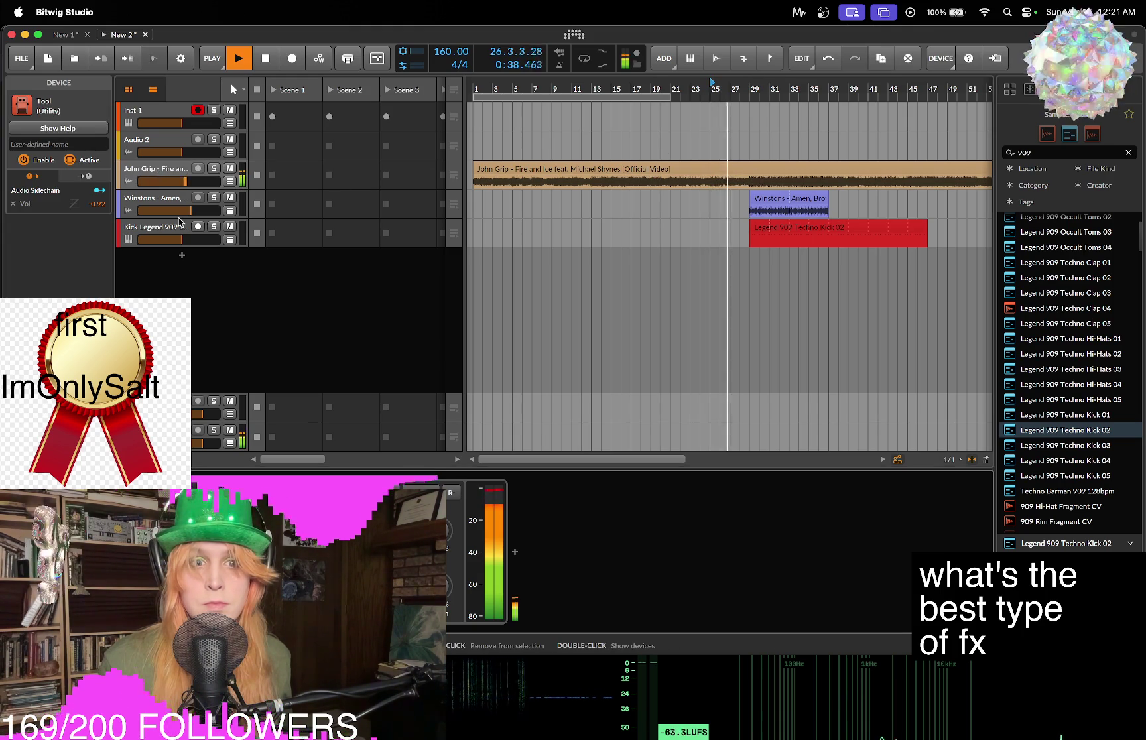
left_click(151, 169)
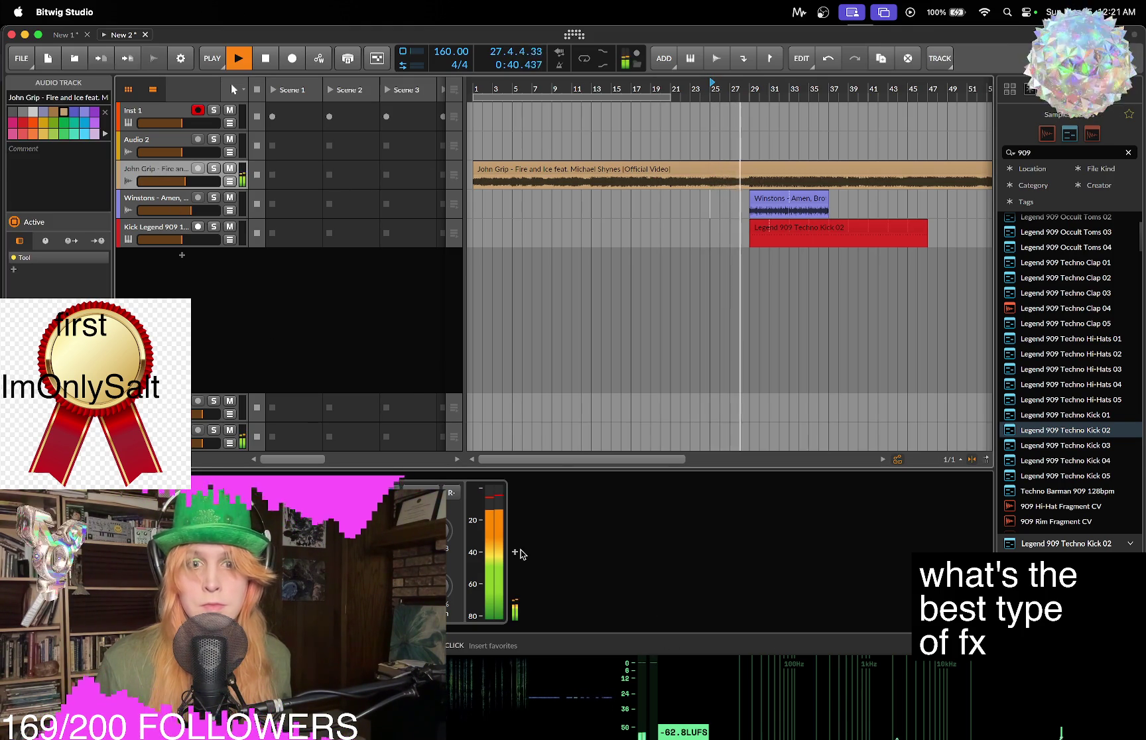
left_click(520, 552)
type("filt")
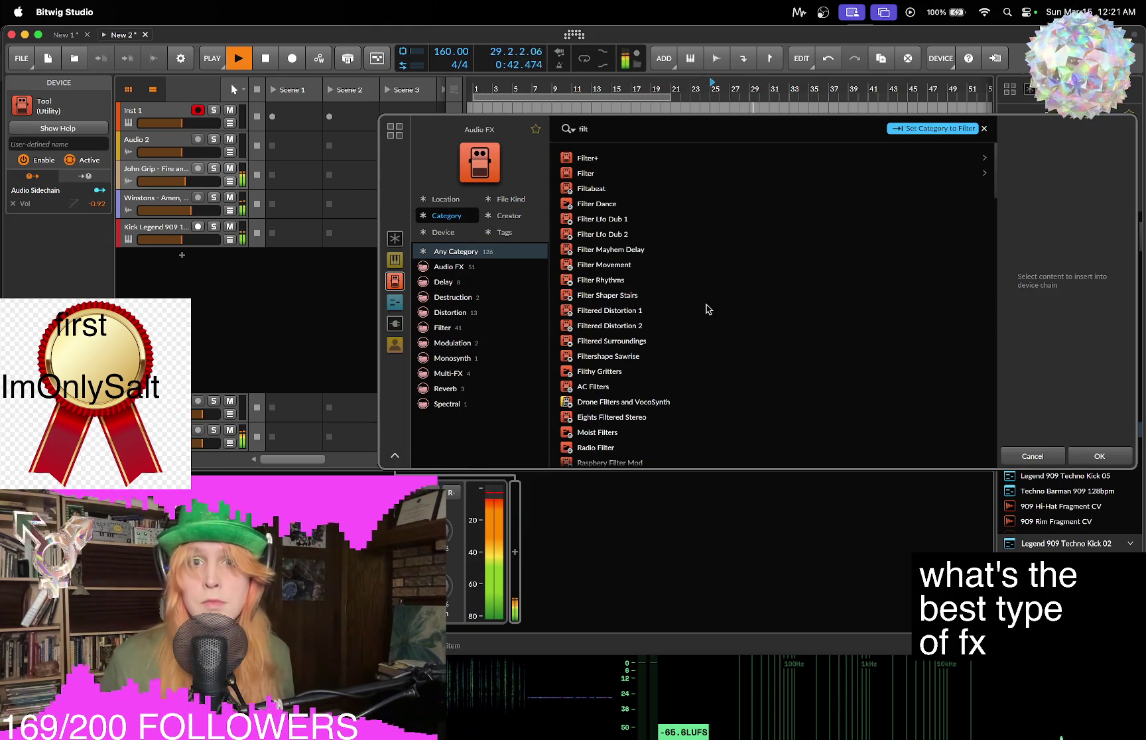
left_click(676, 172)
left_click(1112, 458)
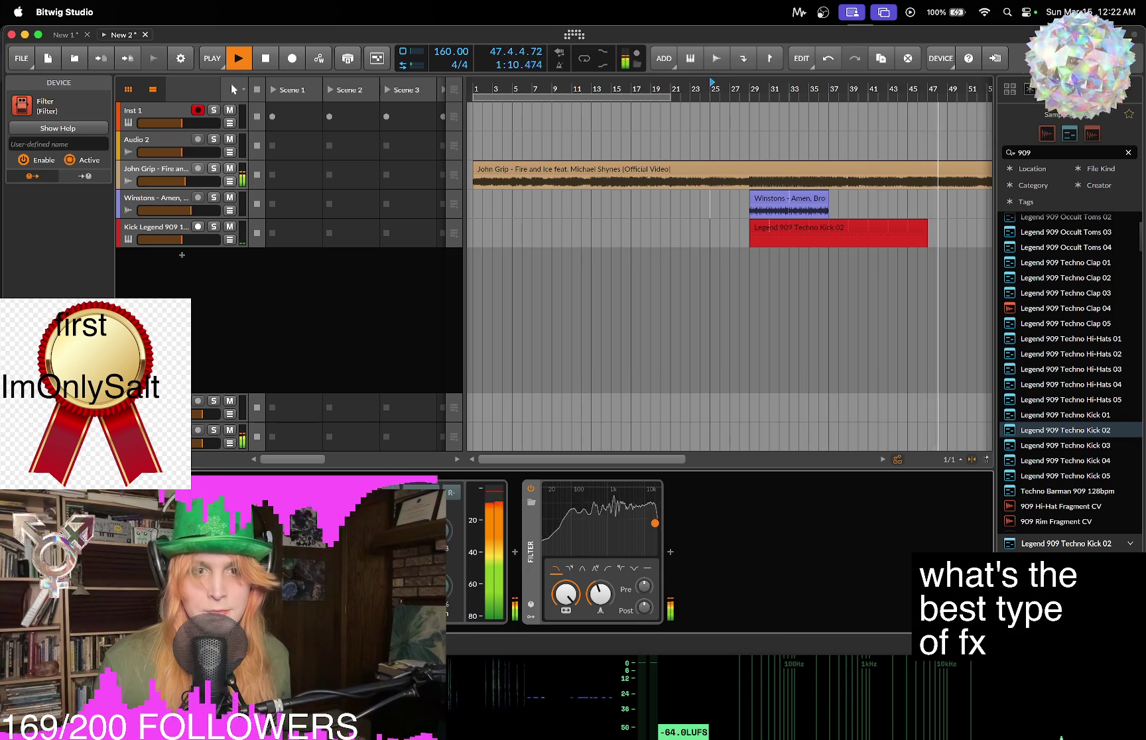
left_click_drag(928, 240, 973, 244)
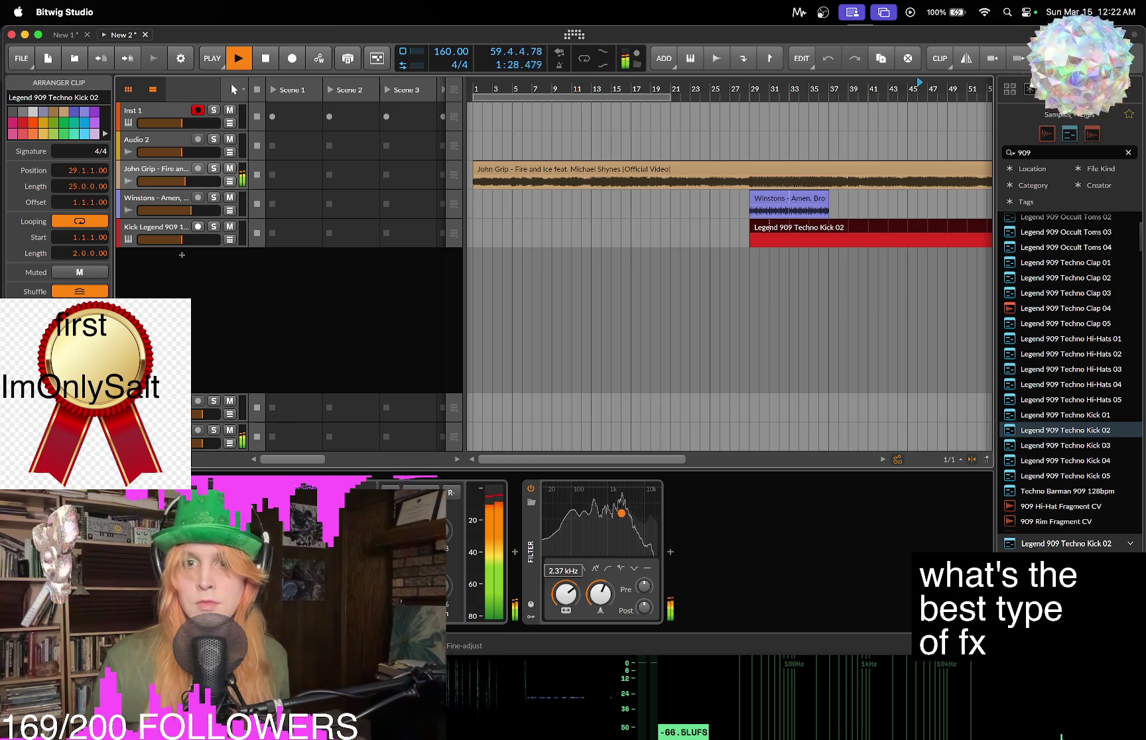
mouse_move(948, 94)
left_mouse_down()
mouse_move(622, 212)
mouse_move(624, 199)
mouse_move(737, 199)
left_mouse_up()
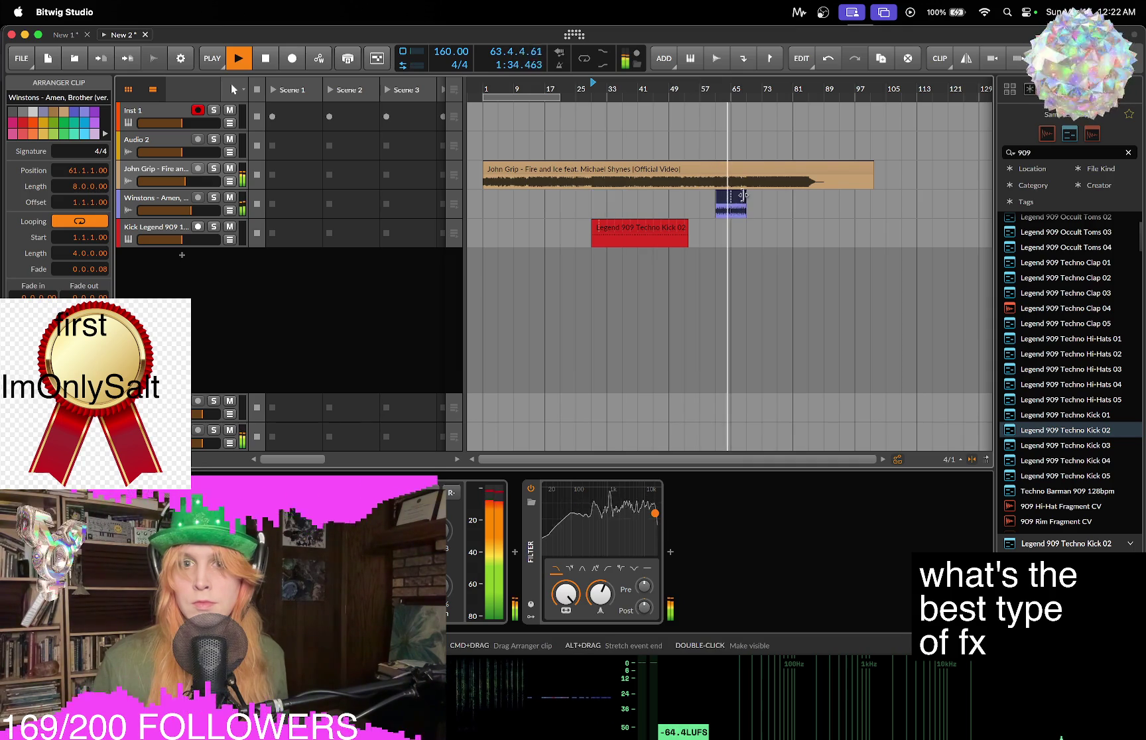
Paste a copy of the red 909 kick clip at bar 69 on the kick track.
left_click(675, 239)
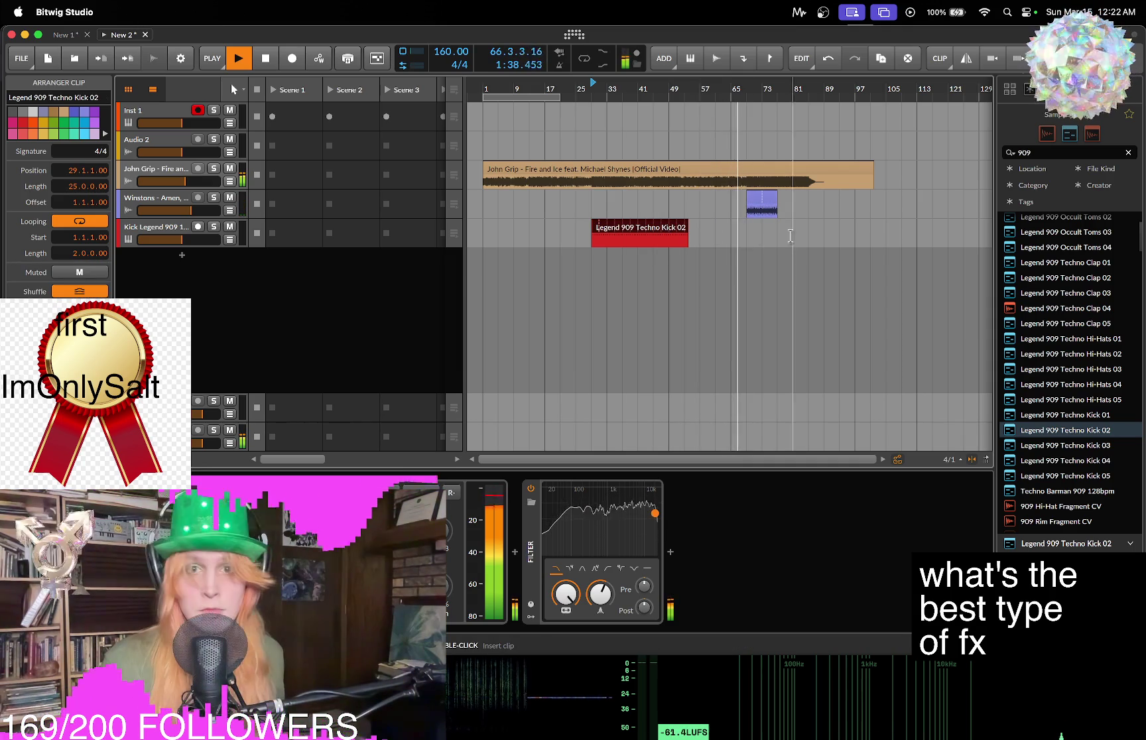
left_click(790, 236)
key("super+v")
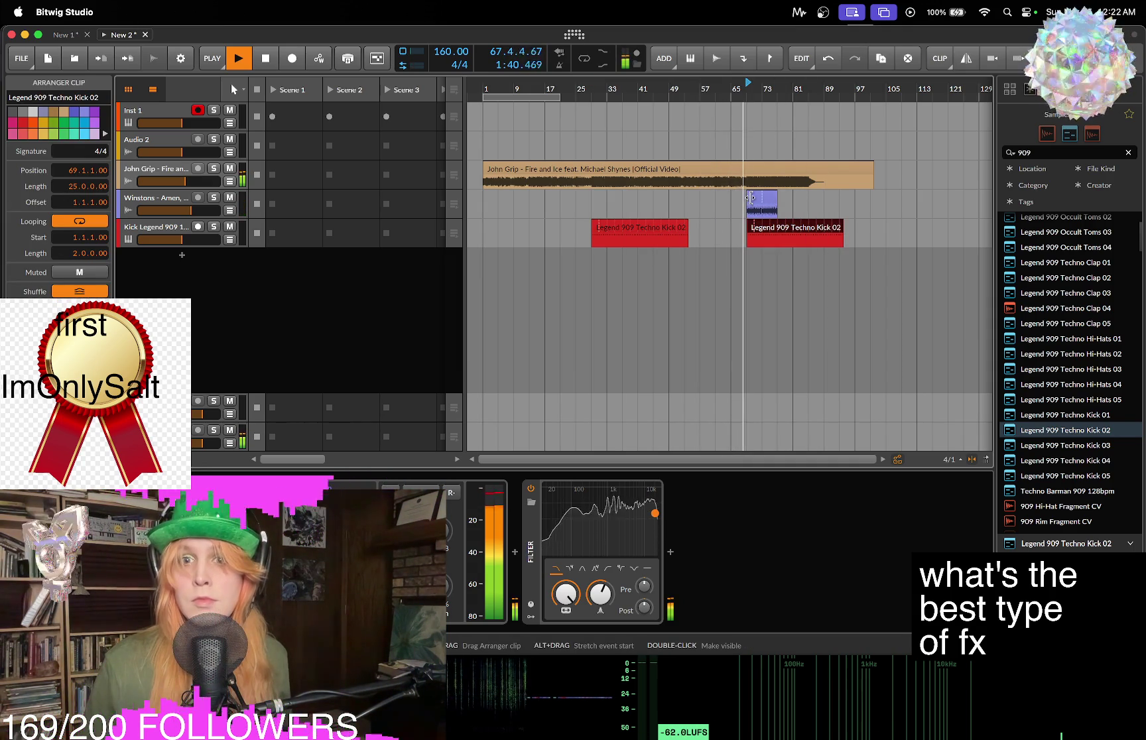
Check the song track's Tool device and the Amen track, then set playback start to bar 13.
left_click(590, 495)
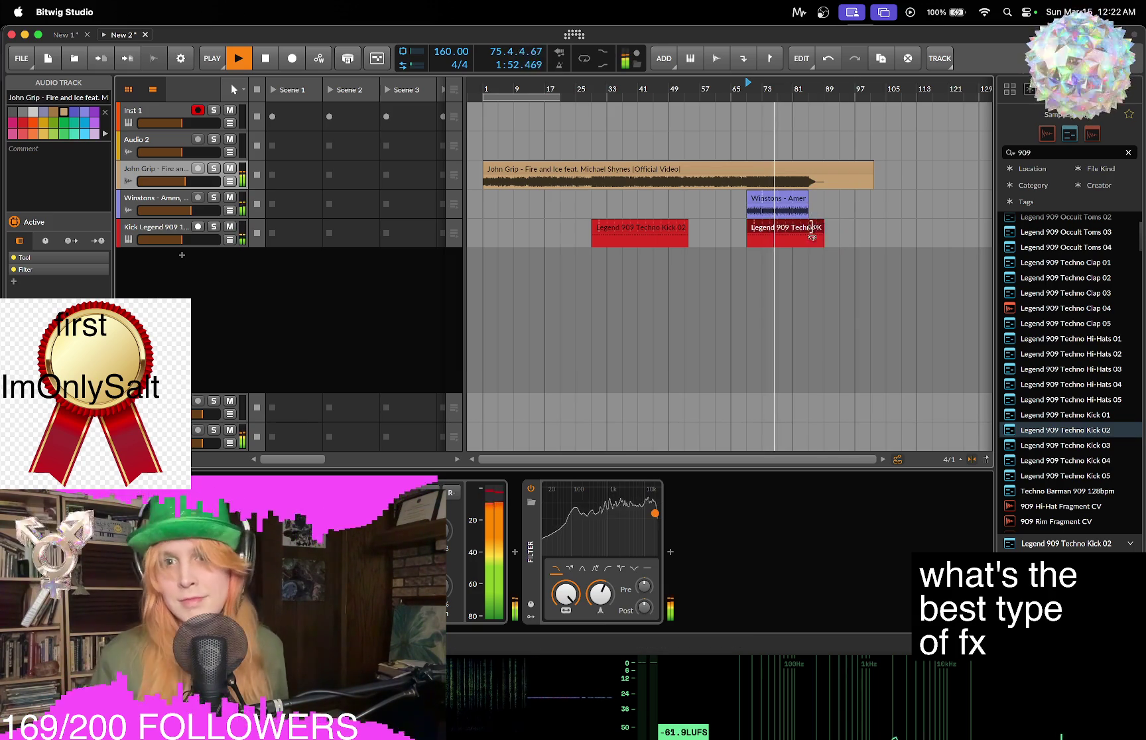
left_click(780, 198)
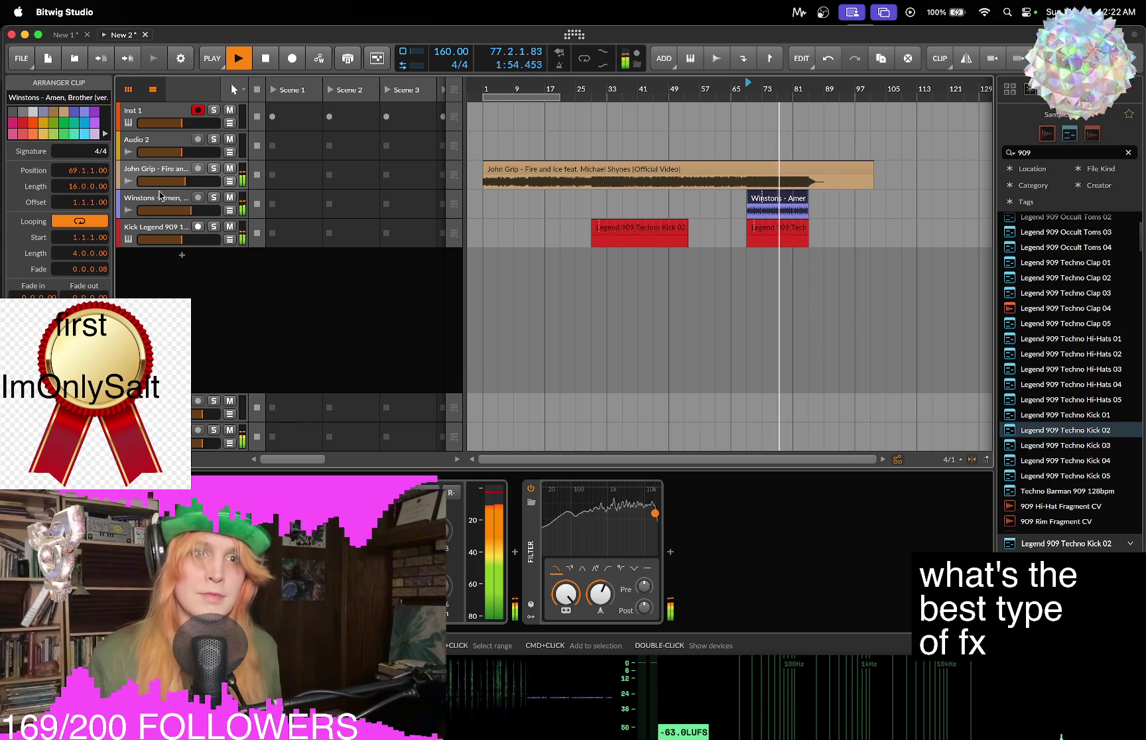
left_click(224, 345)
left_click(458, 505)
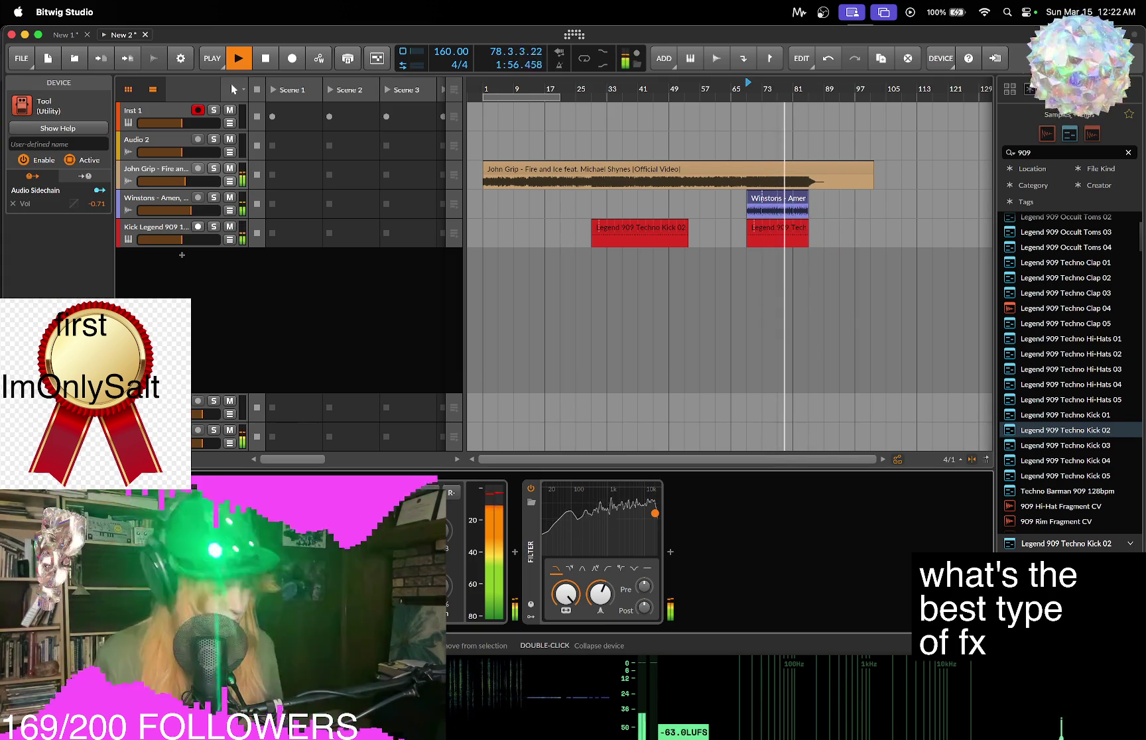
left_click(169, 209)
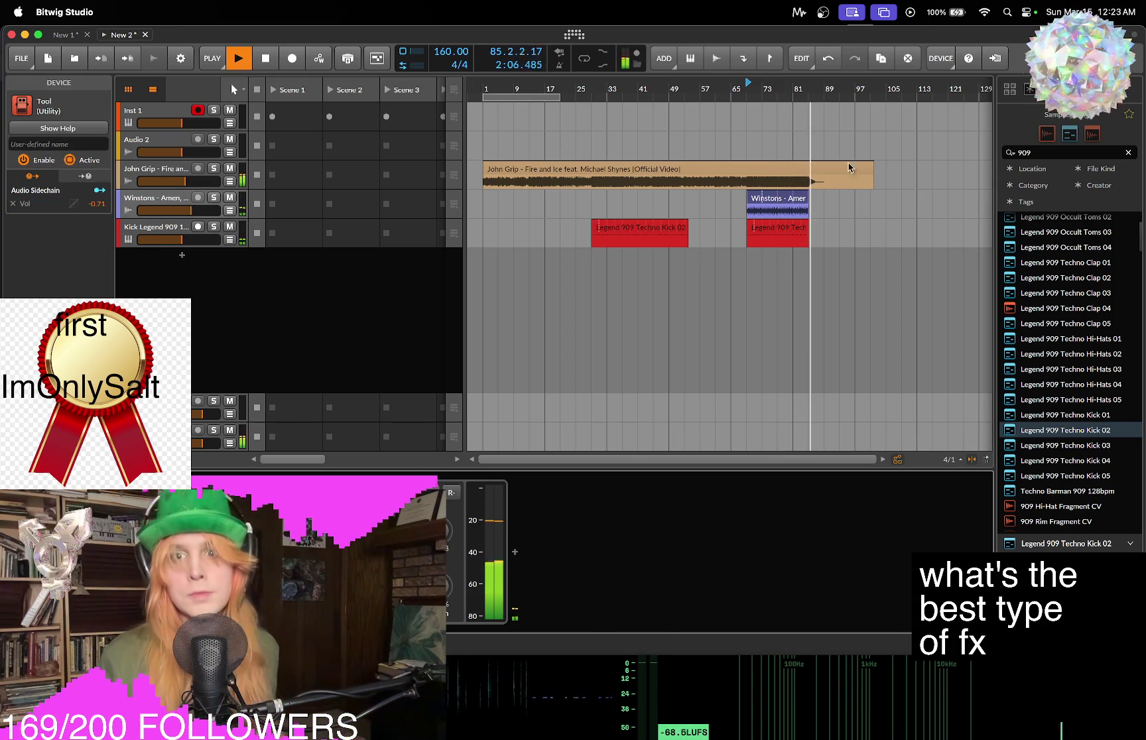
left_click(531, 138)
Play from around bar 68 with looping enabled over bars 68–84.
key("space")
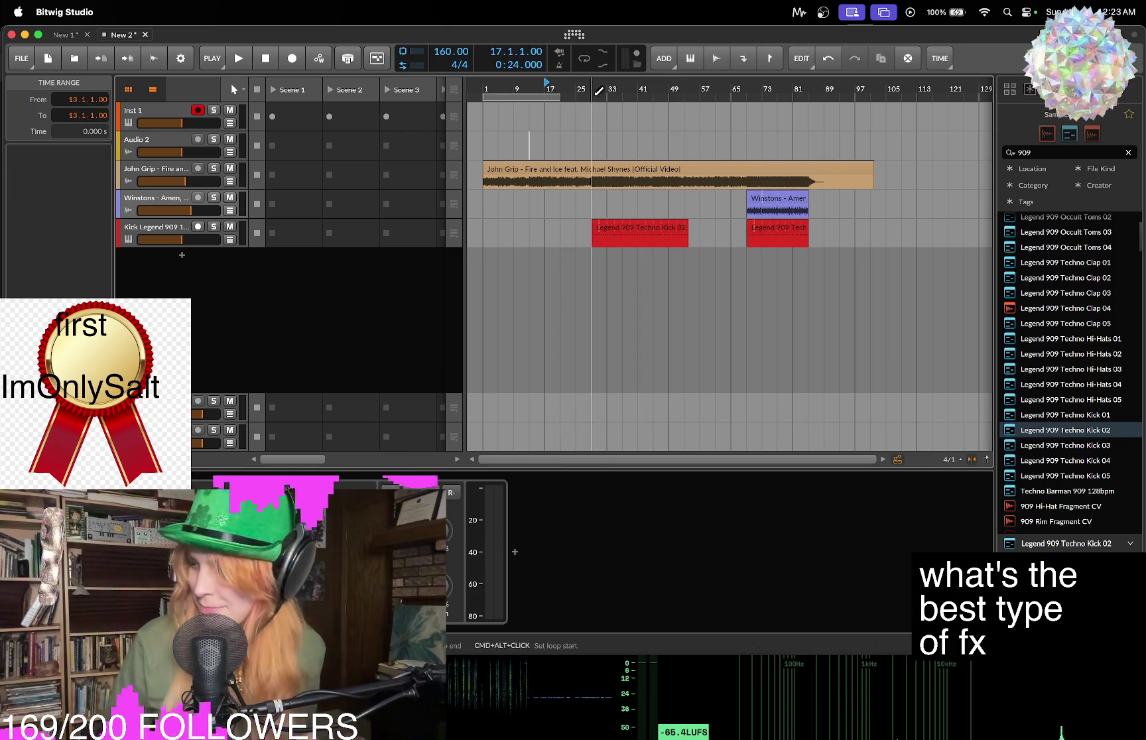
left_click(741, 111)
key("space")
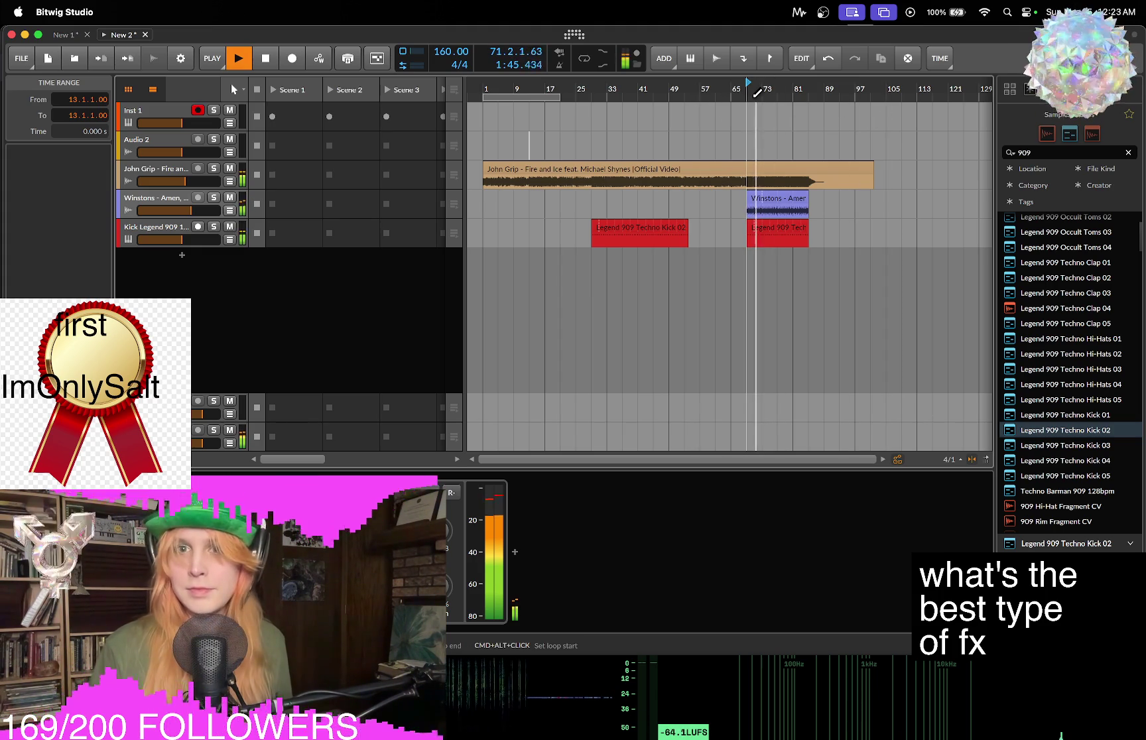
left_click_drag(758, 92, 833, 97)
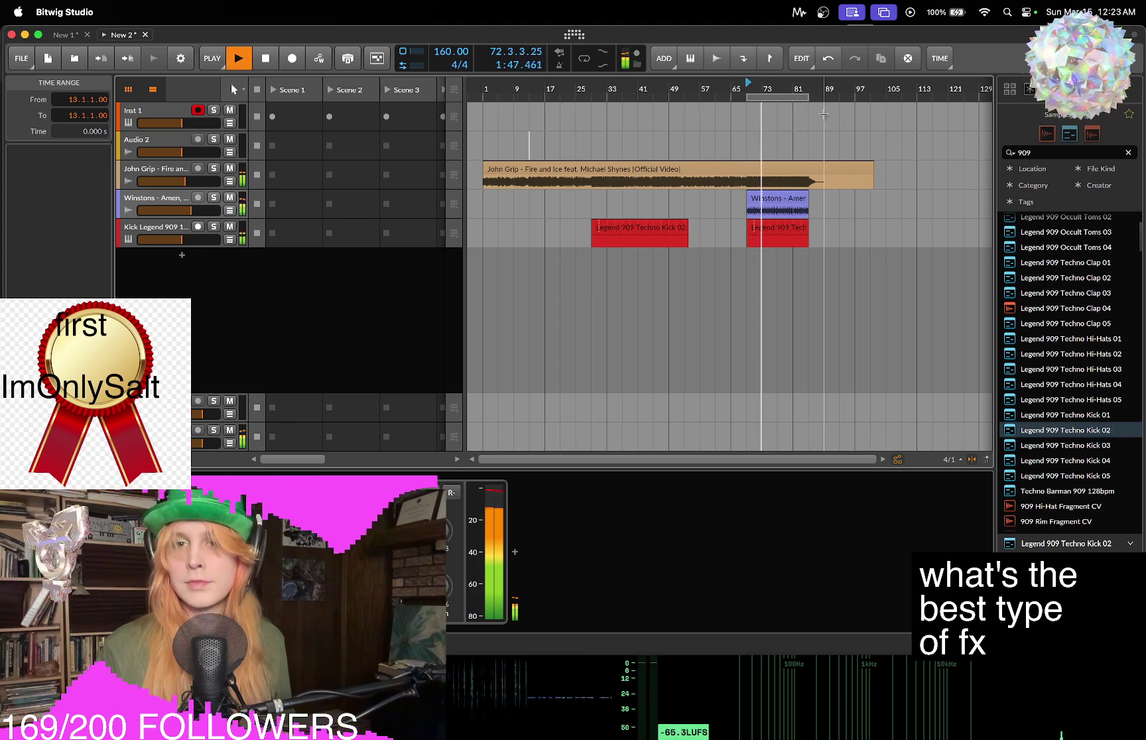
left_click(584, 61)
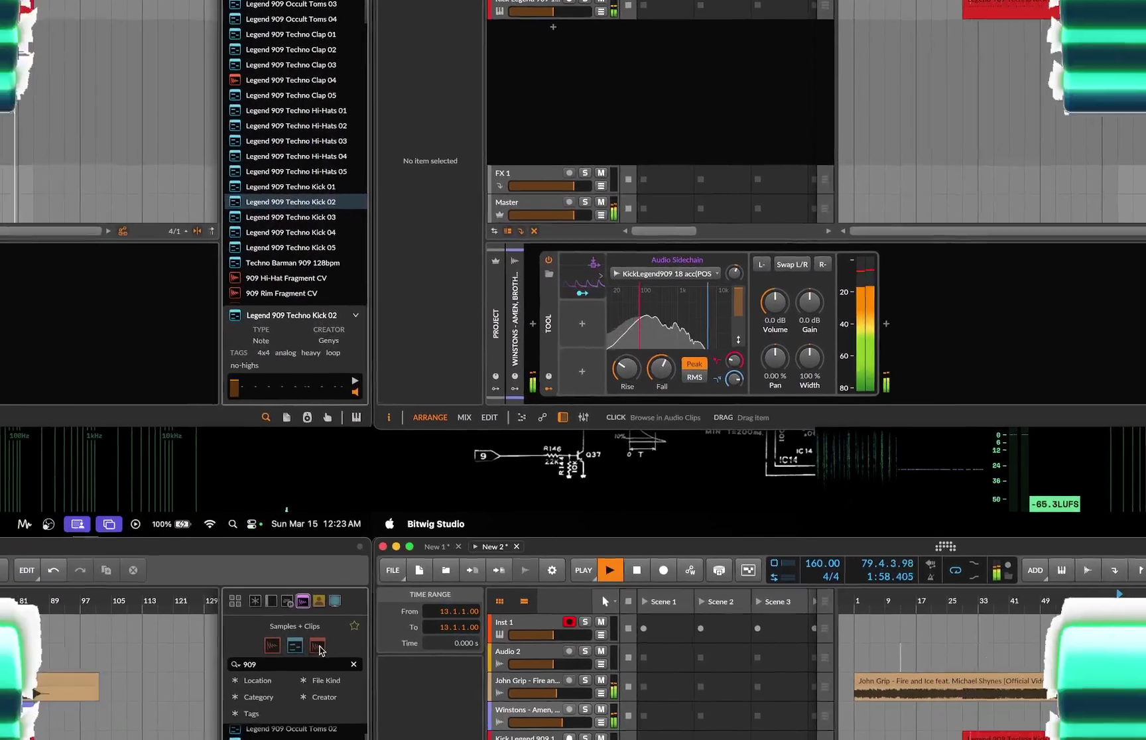
Search samples for 'think' and drag Lyn Collins – Think (part2) onto a new track at bar 49.
left_click(343, 630)
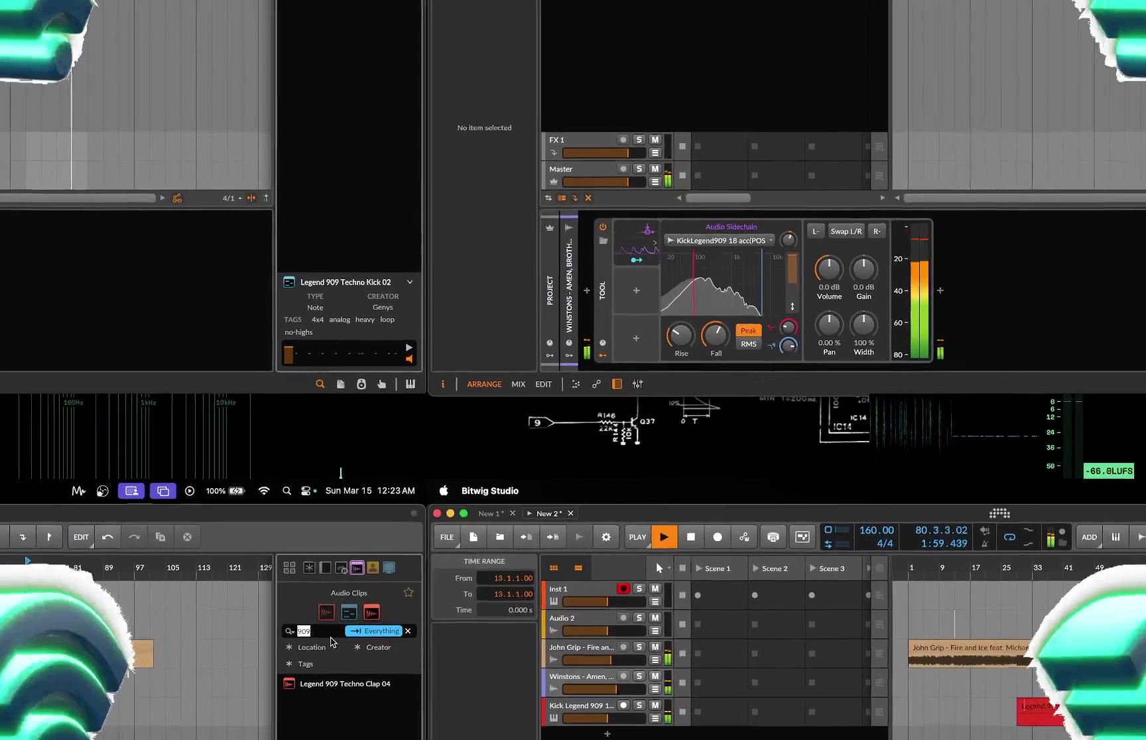
type("think")
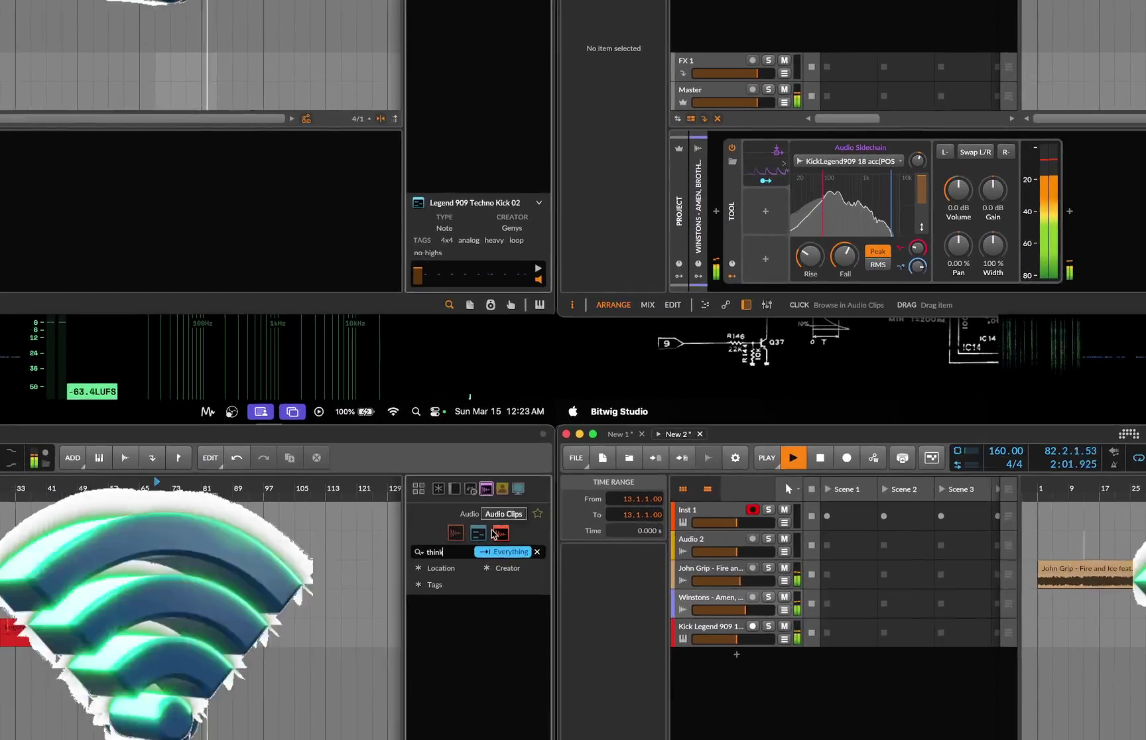
left_click(439, 557)
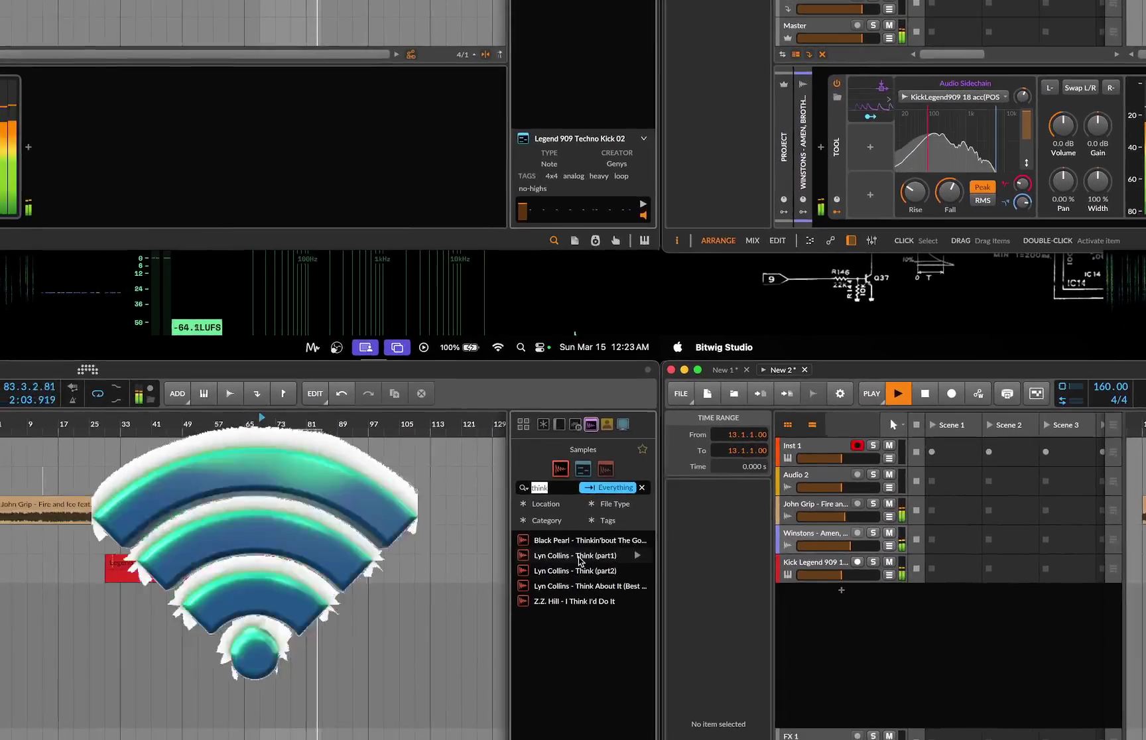
left_click(531, 589)
left_click_drag(635, 527, 479, 498)
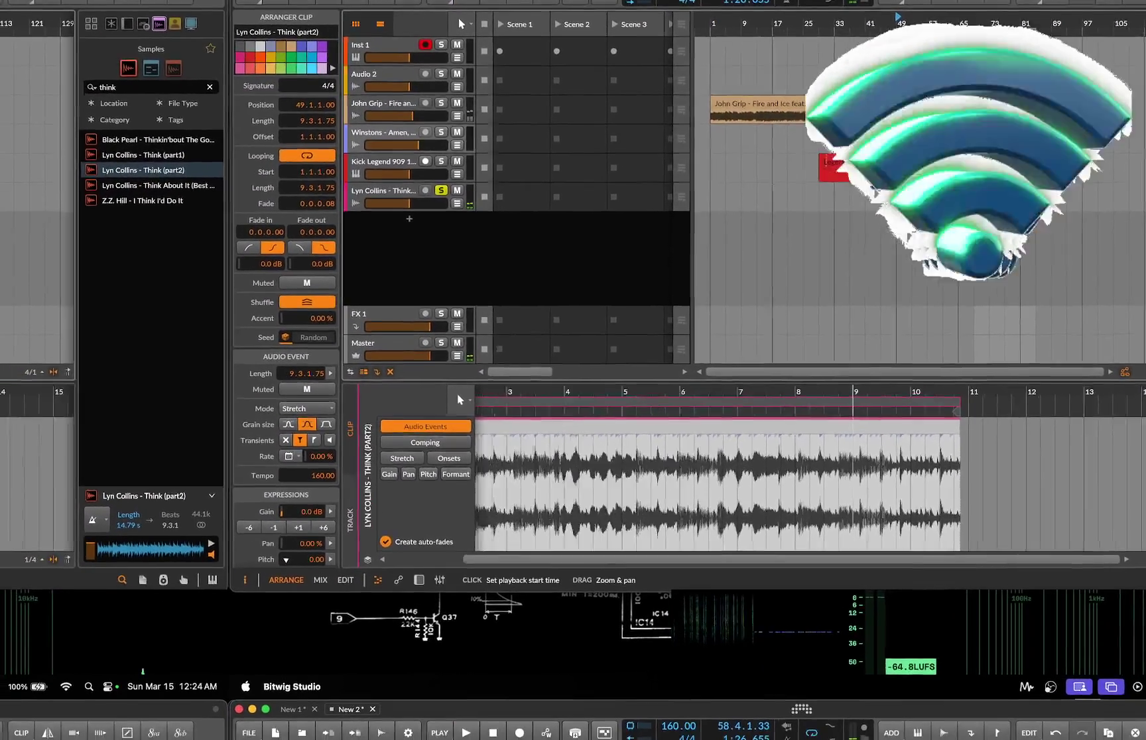
left_click_drag(729, 410, 708, 412)
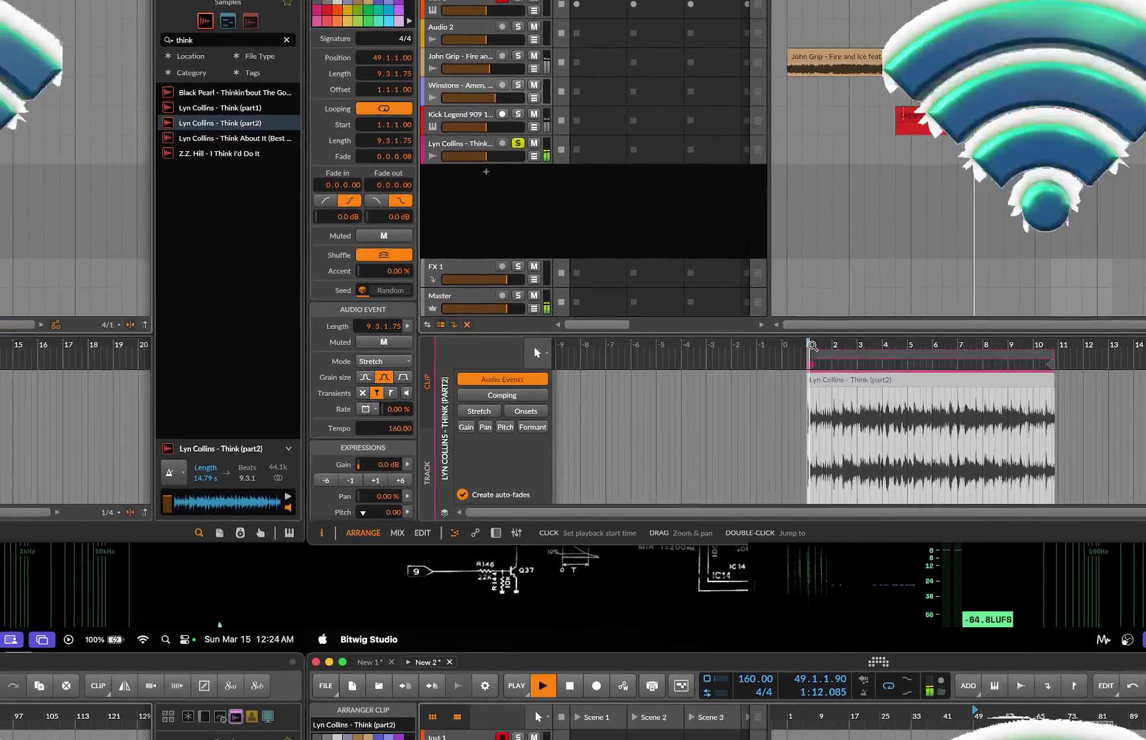
left_click_drag(812, 345, 1010, 446)
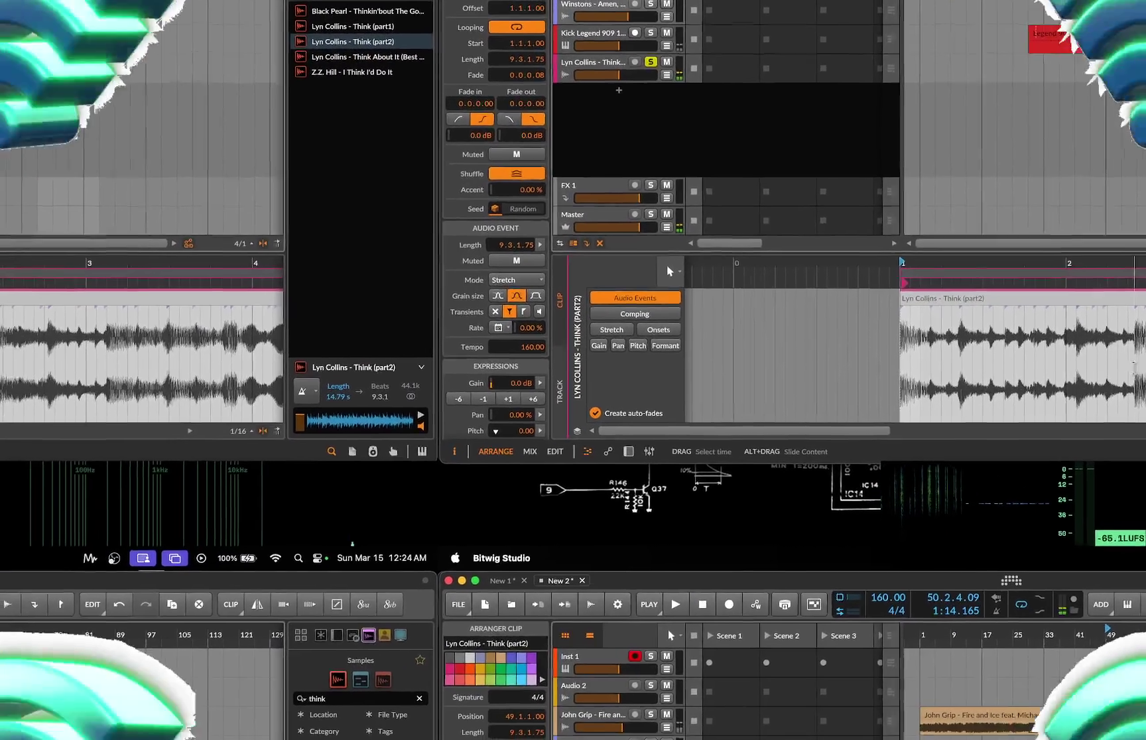
In the Stretch layer, drag the Think clip's first beat marker to bar 2 and audition it.
left_click(1116, 381)
key("super+e")
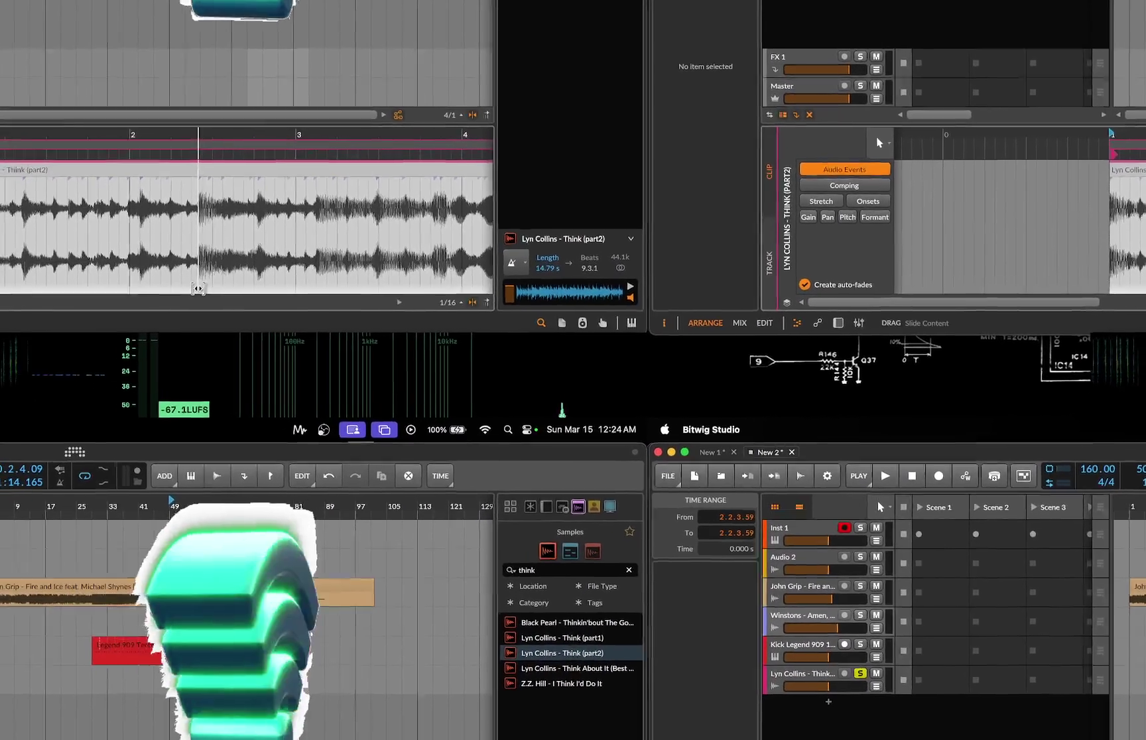
key("s")
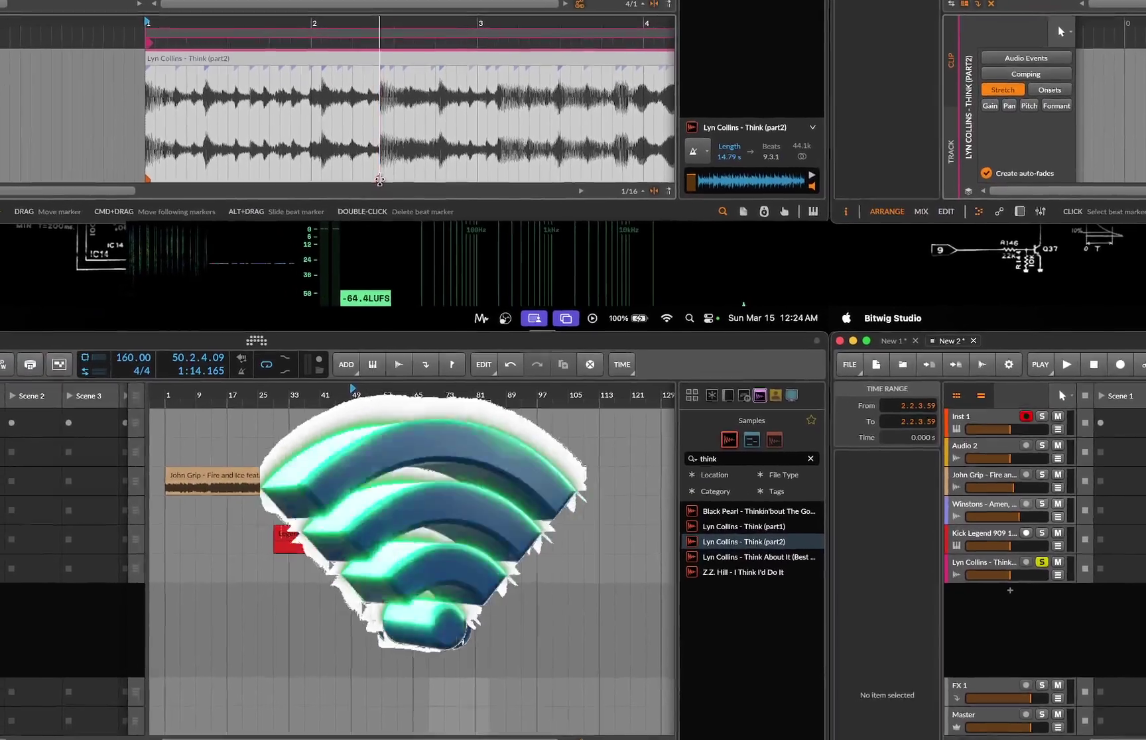
left_click_drag(380, 179, 315, 179)
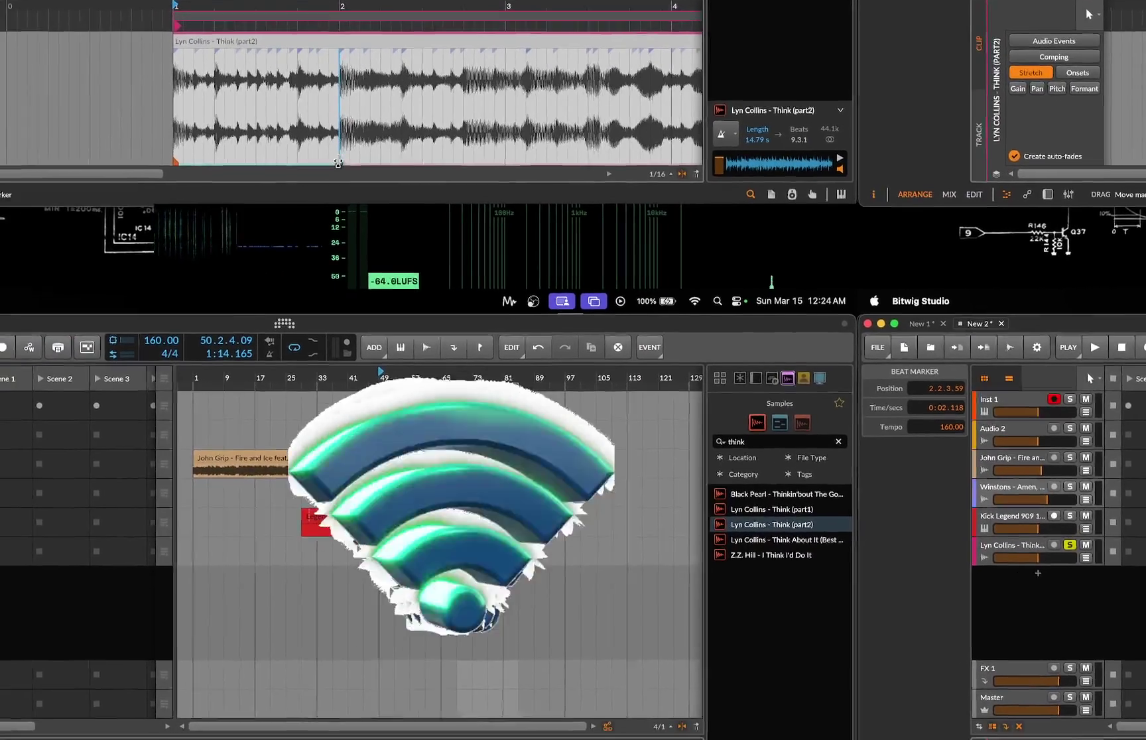
scroll(542, 711, "down", 5)
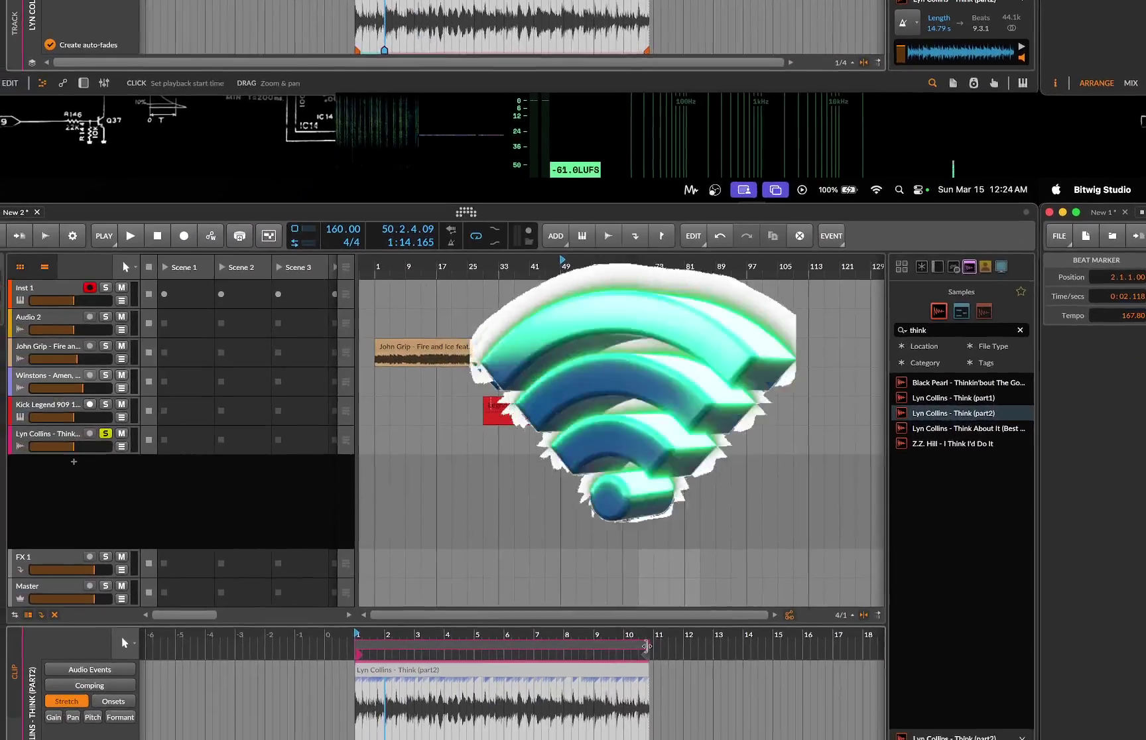
left_click(640, 669)
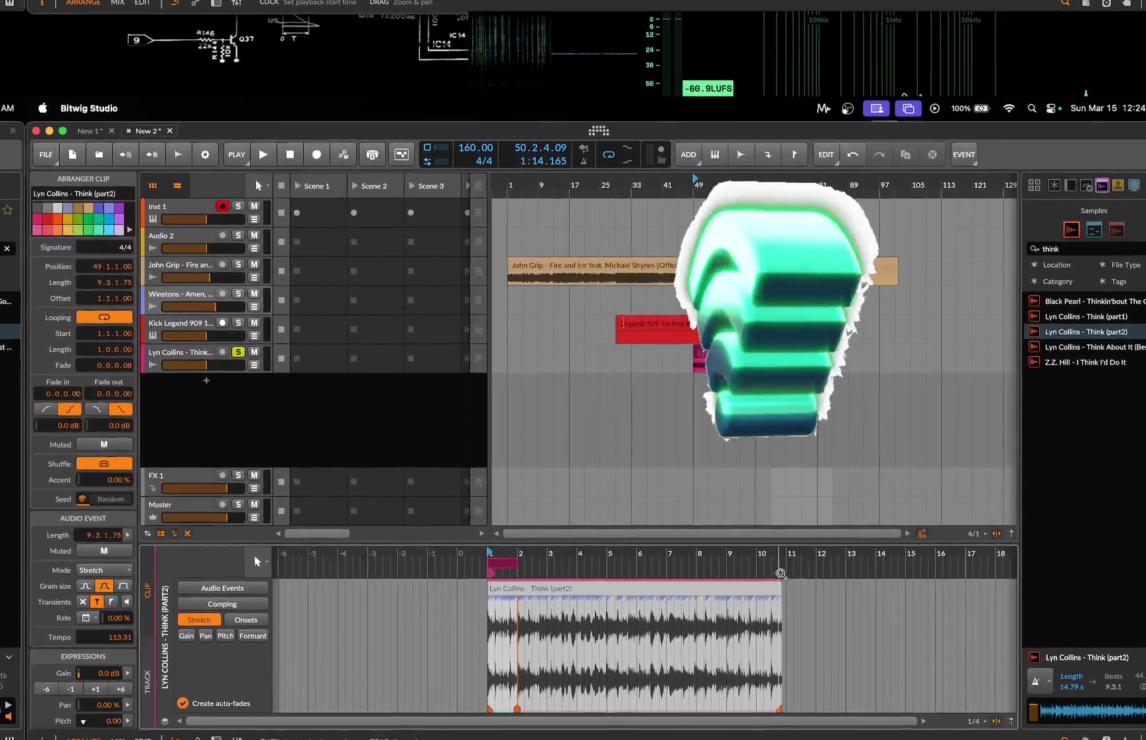
left_click_drag(750, 589, 713, 593)
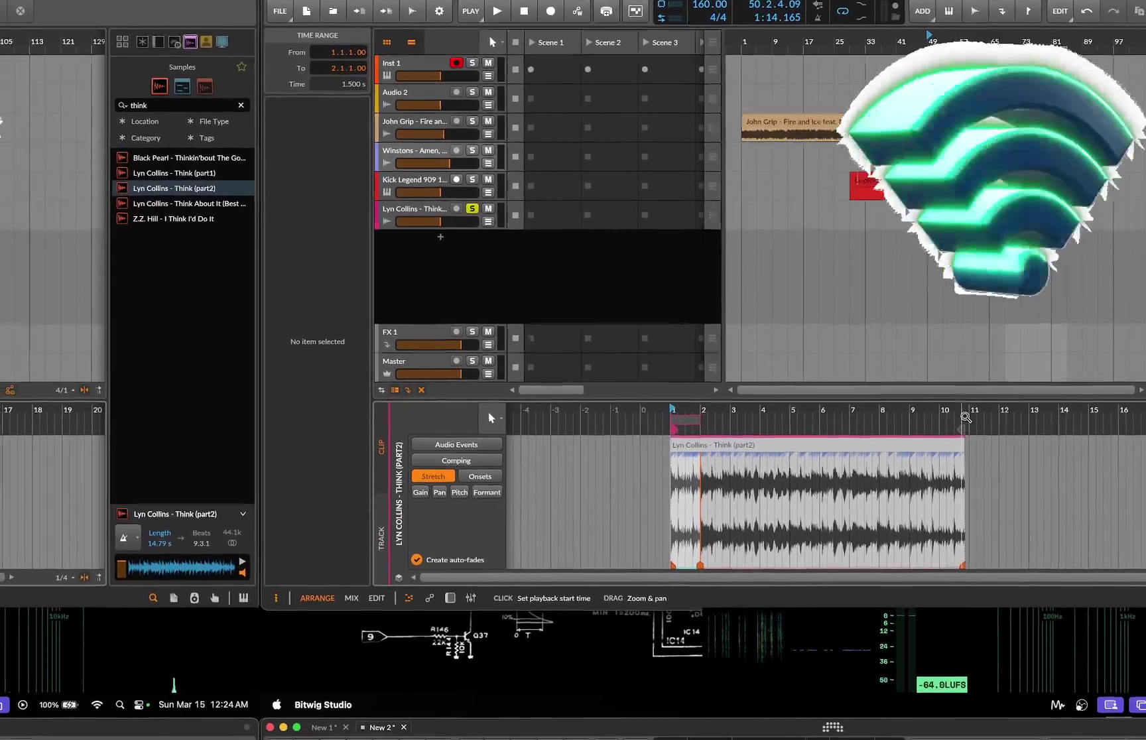
left_click_drag(921, 465, 942, 465)
left_click_drag(1046, 401, 1077, 294)
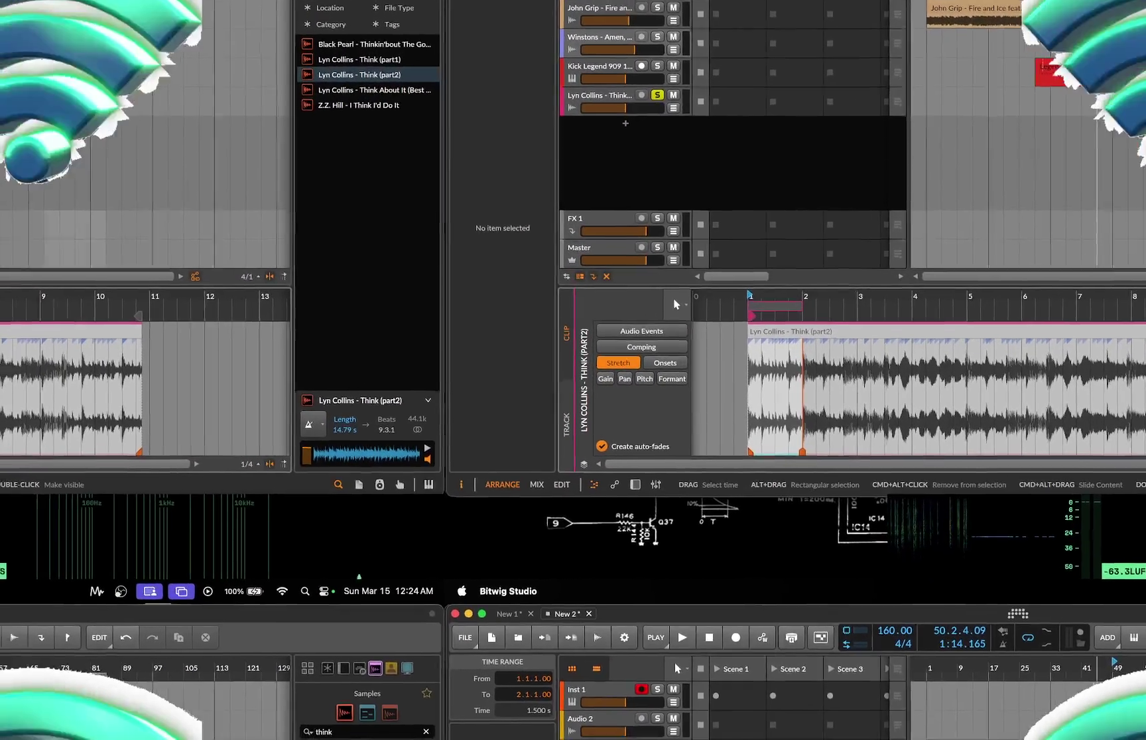
key("space")
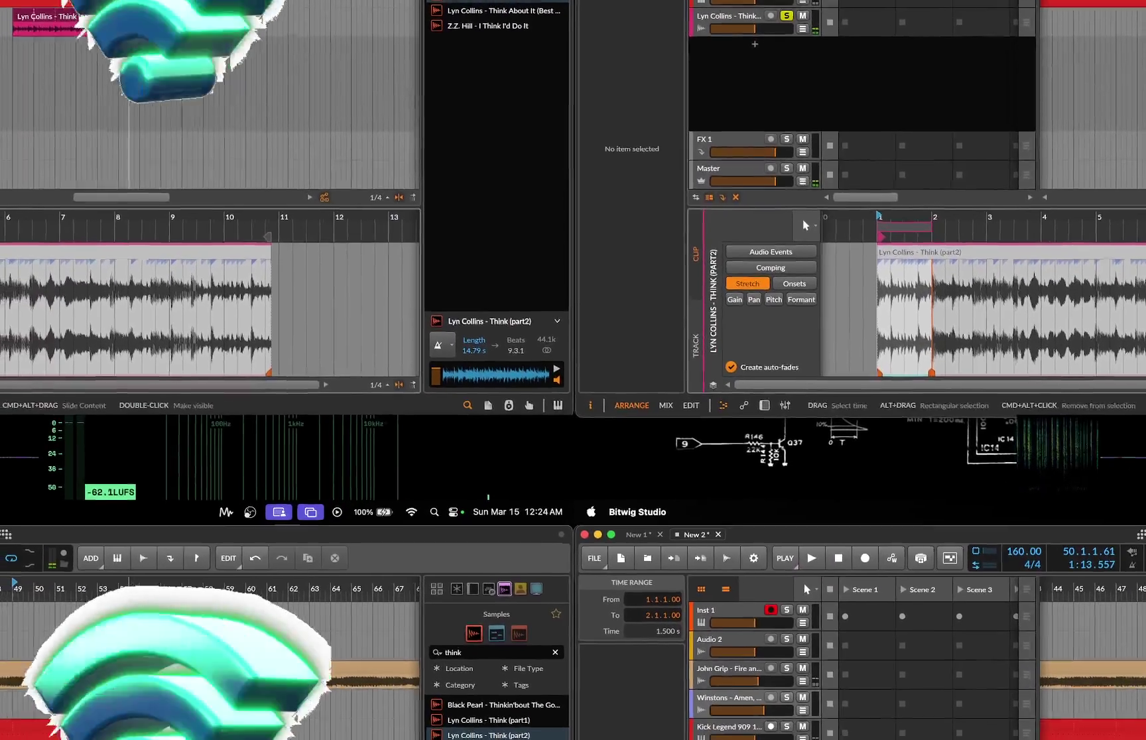
key("space")
Set the Think audio event's stretch mode to Repitch and listen to the result.
left_click(929, 279)
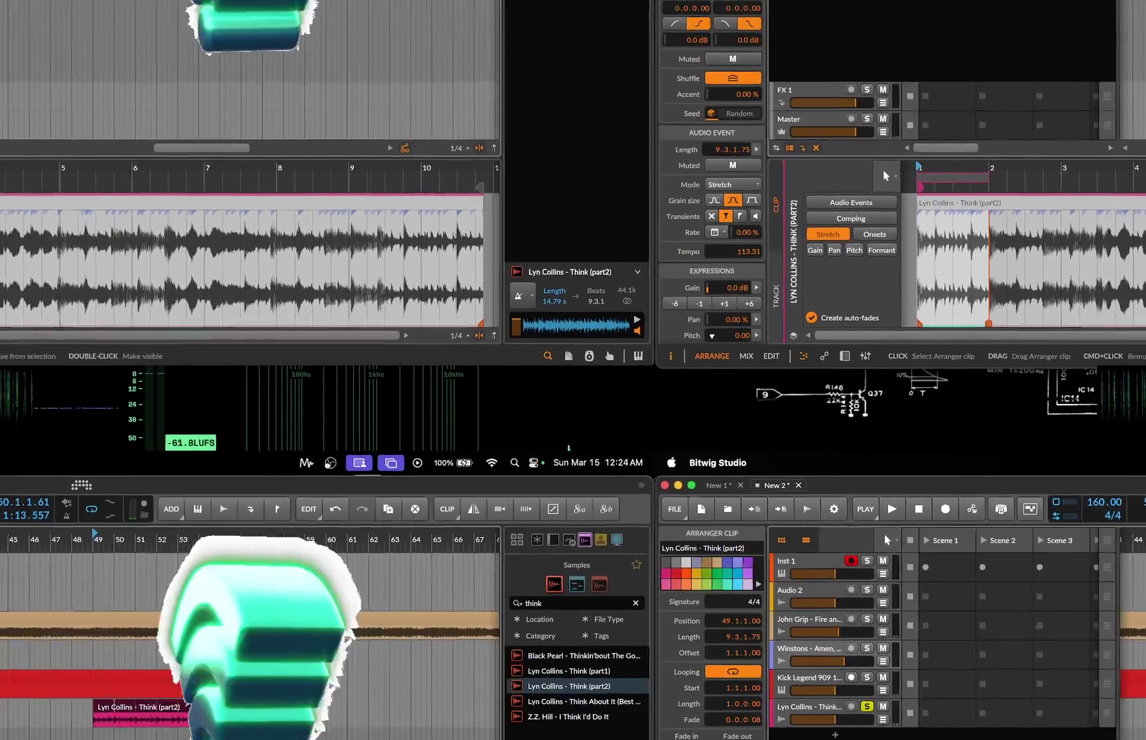
left_click(790, 153)
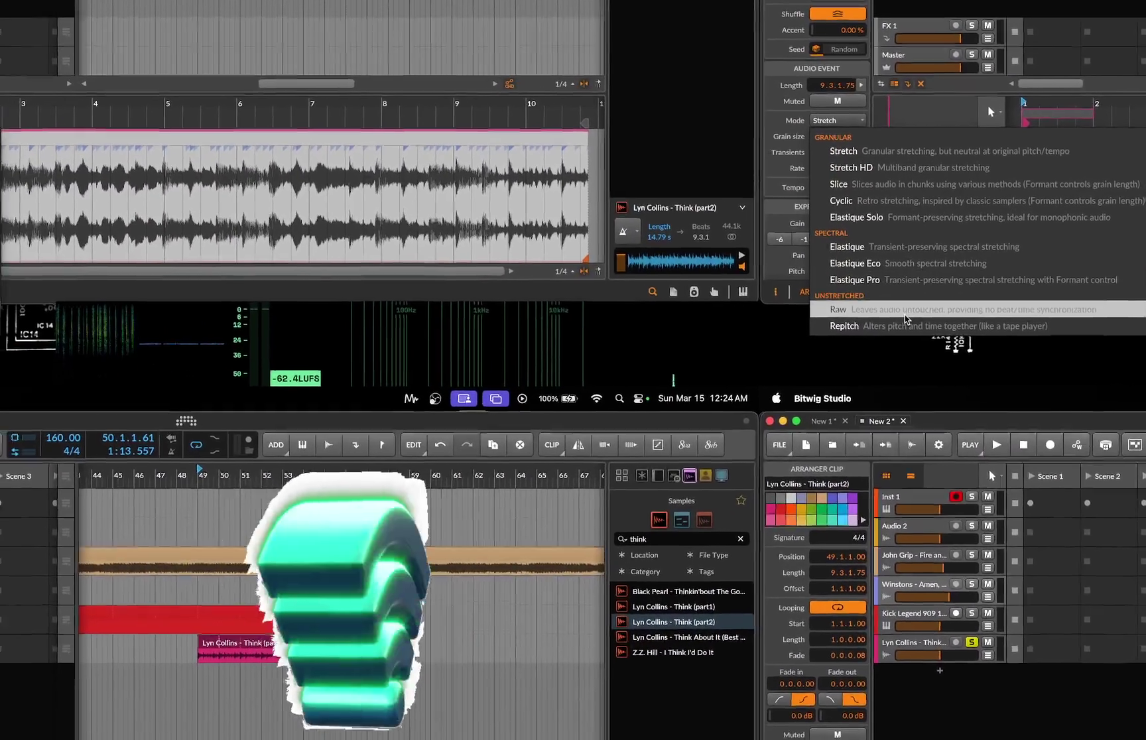
left_click(817, 343)
key("space")
key("minus")
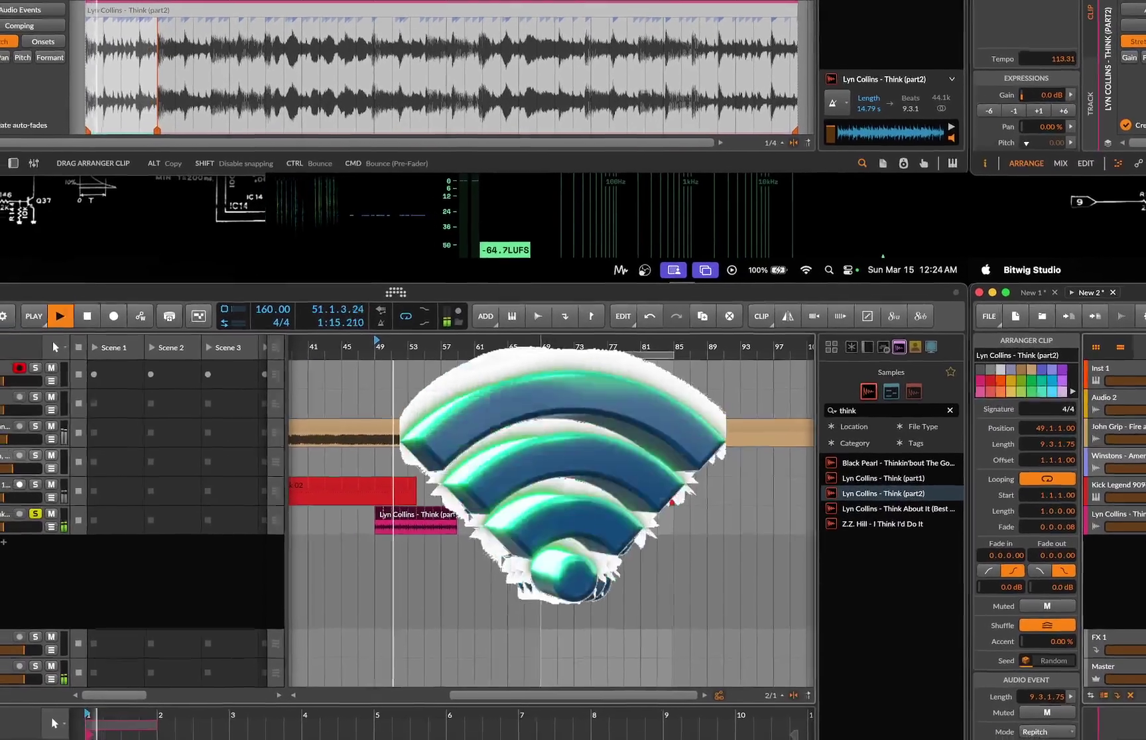
key("space")
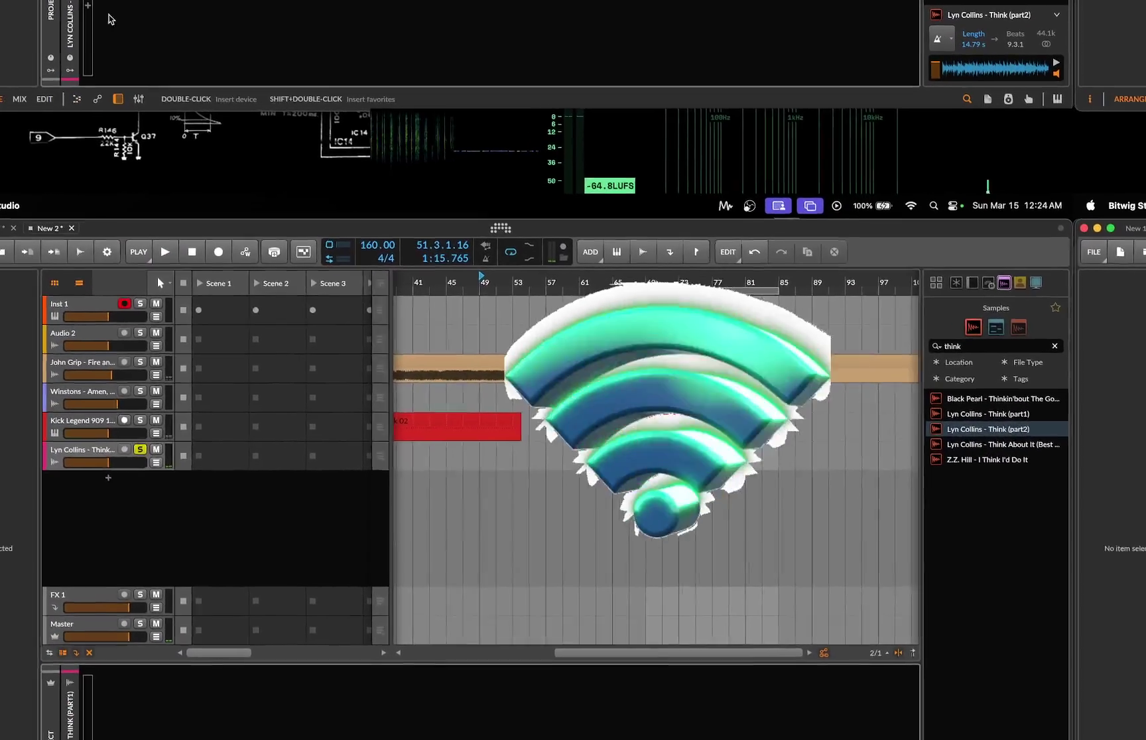
Add a Filter device to the Think track and adjust its cutoff frequency and resonance.
key("b")
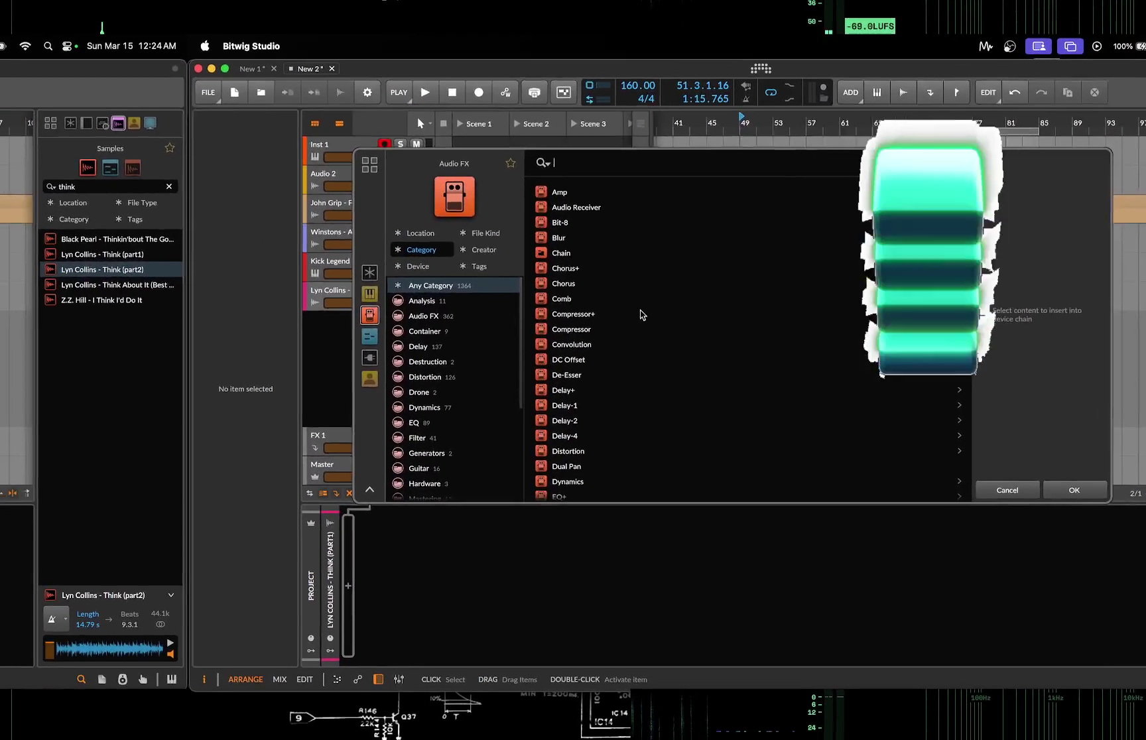
scroll(605, 284, "down", 3)
scroll(606, 284, "down", 3)
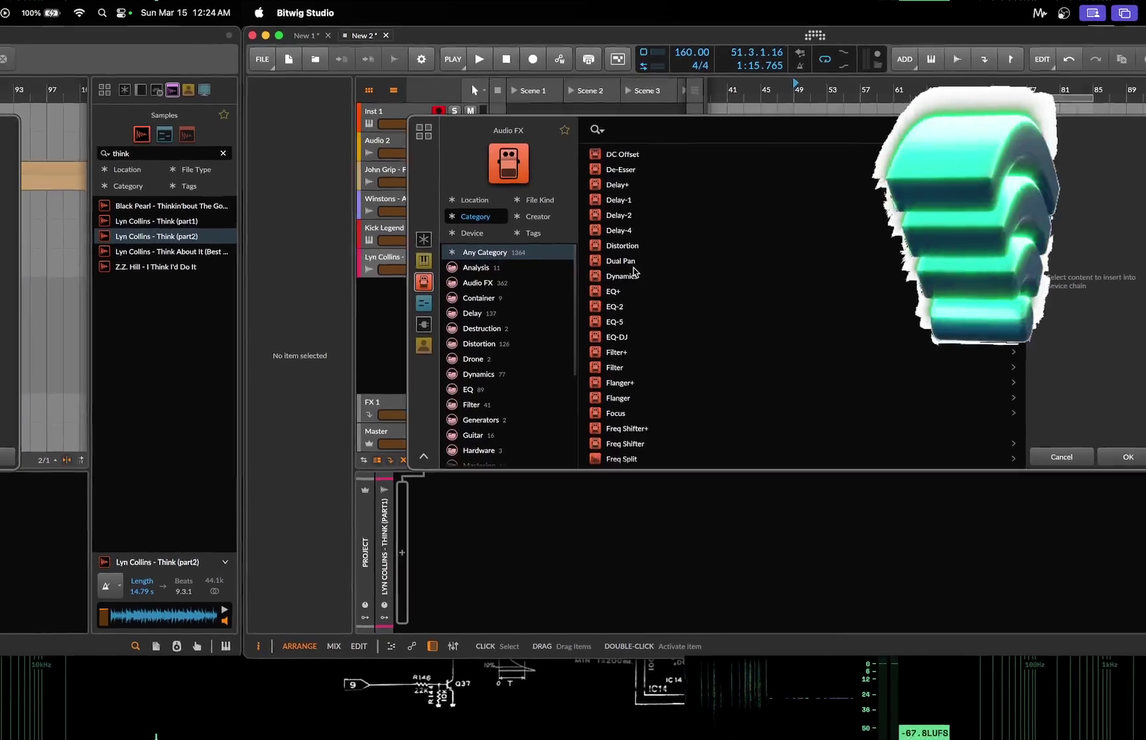
left_click(663, 384)
left_click(50, 409)
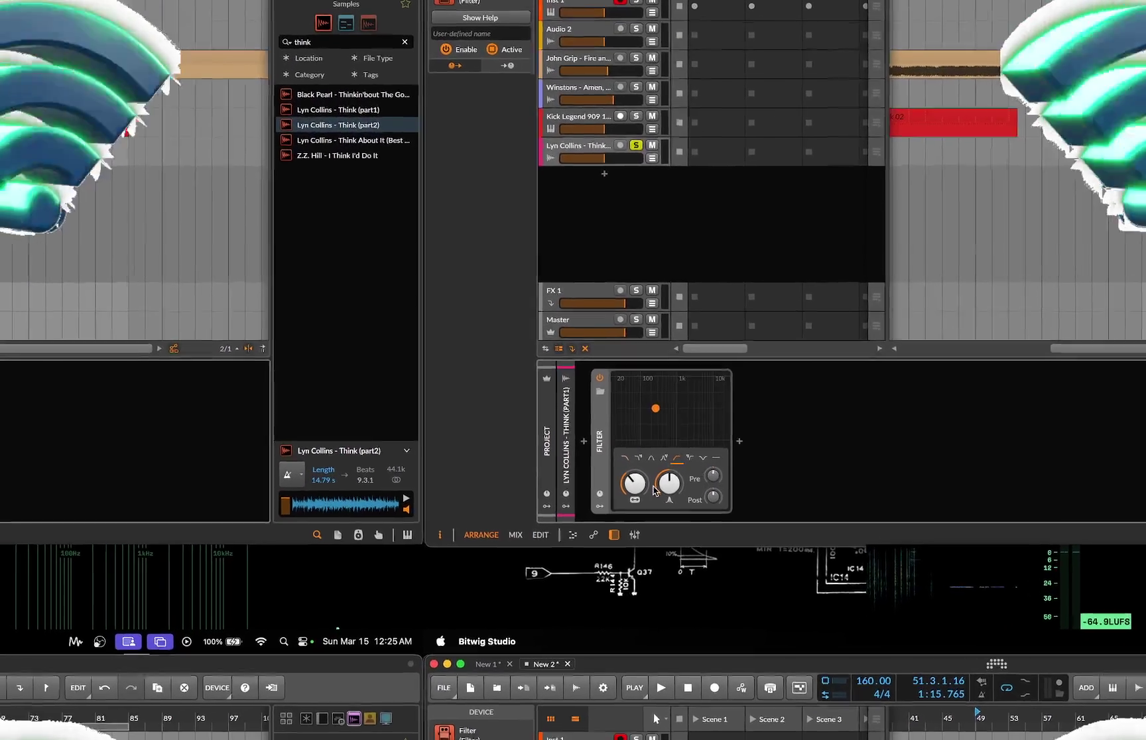
left_click_drag(654, 491, 655, 504)
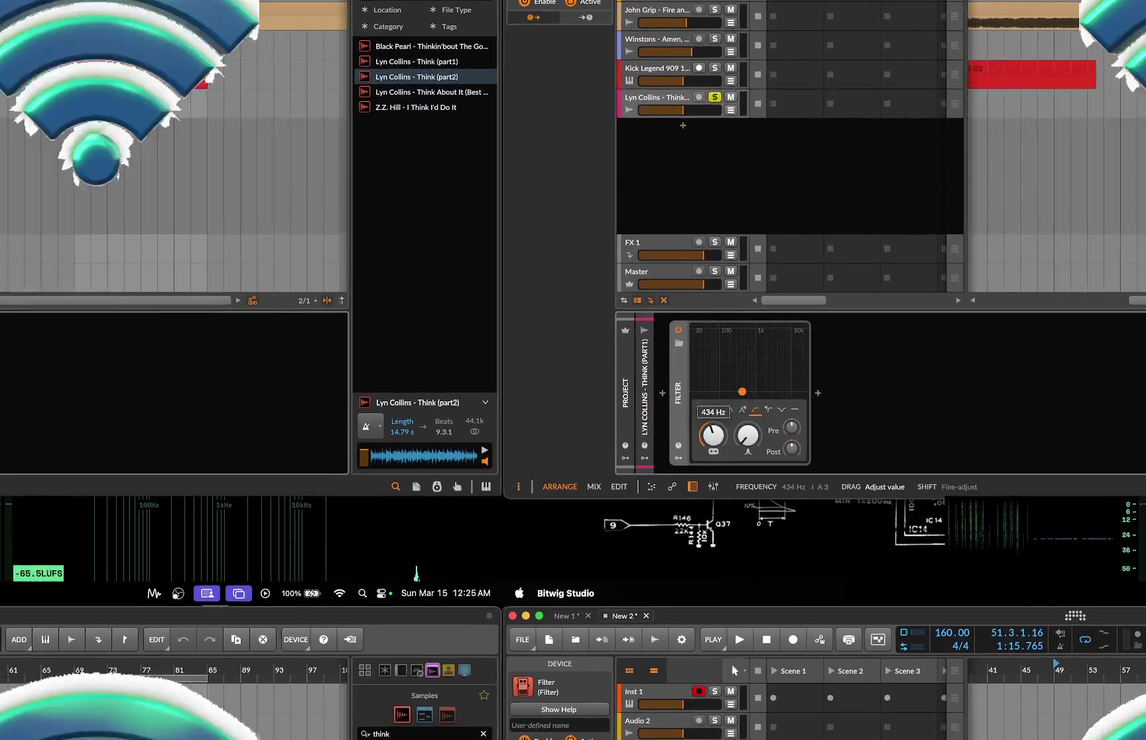
left_click_drag(728, 425, 727, 408)
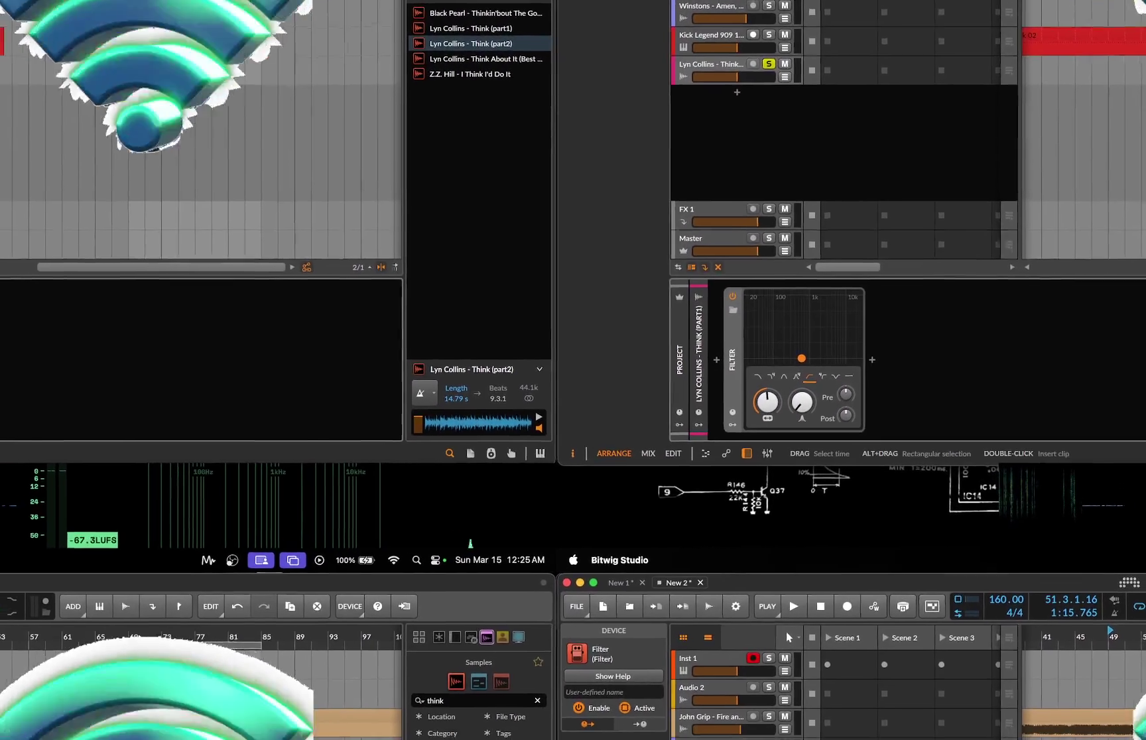
Solo the Kick Legend 909 and Amen tracks and set playback to start at bar 69.
left_click(844, 734)
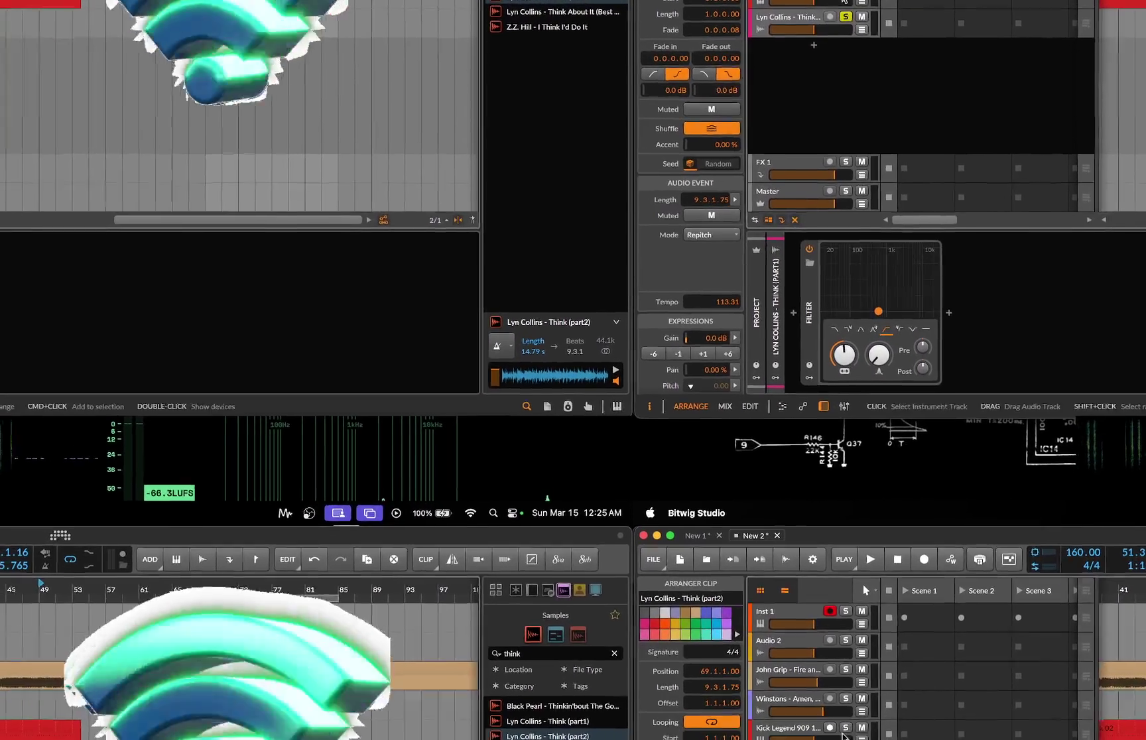
left_click(846, 728)
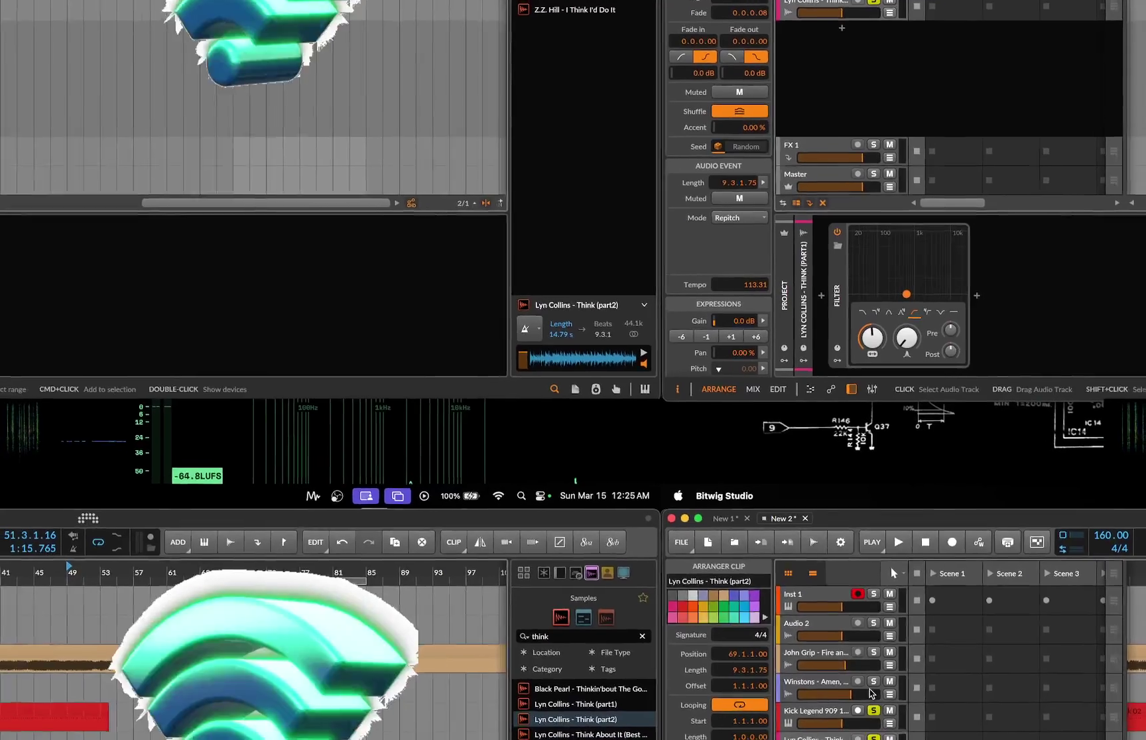
left_click(846, 699)
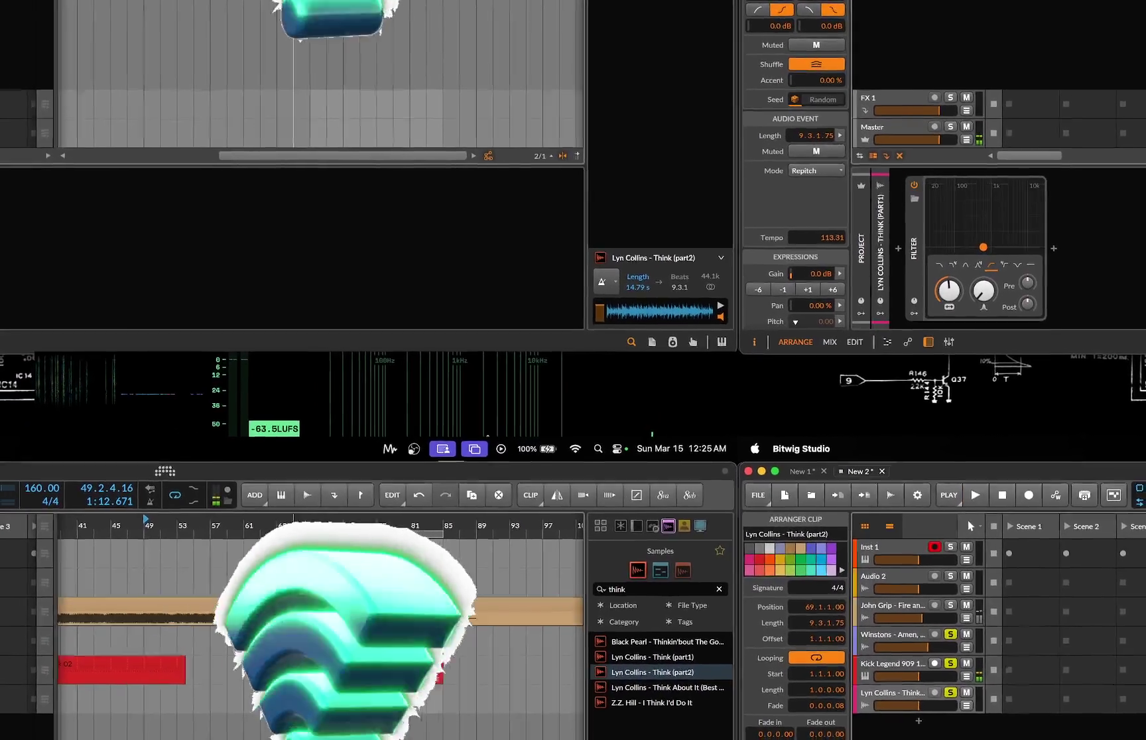
left_click(316, 584)
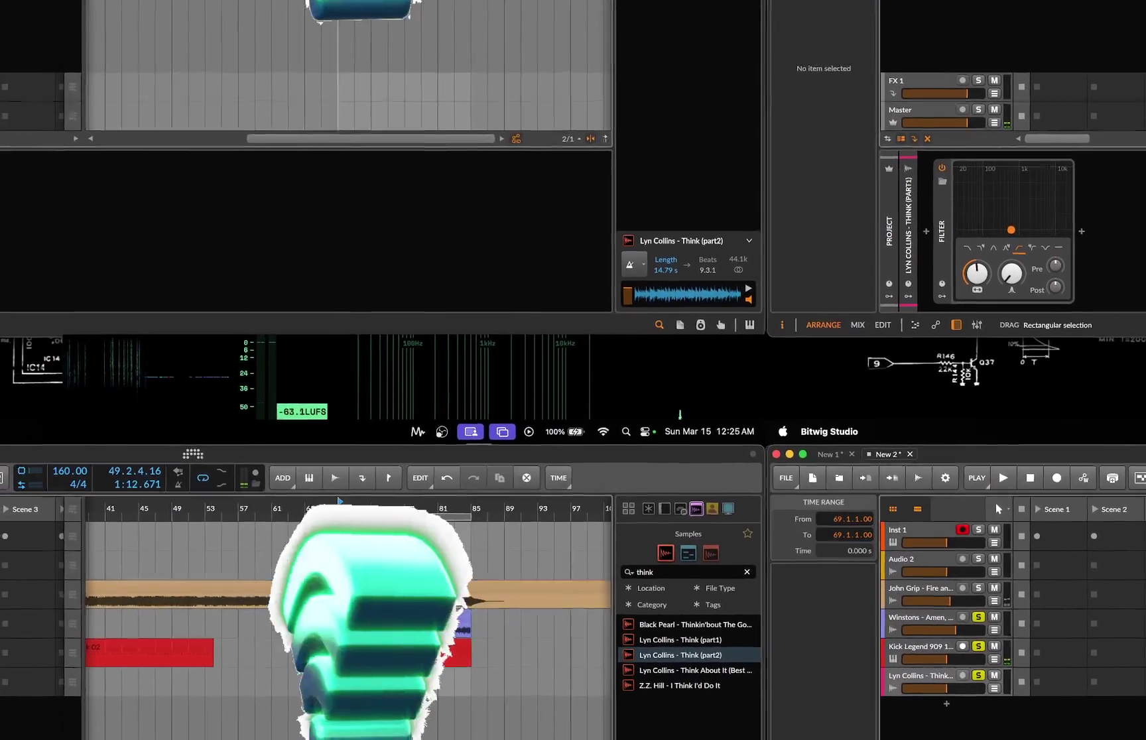
Switch the Amen clip to Elastique Pro with formant 5.00 and pitch 5.00, then audition it.
key("space")
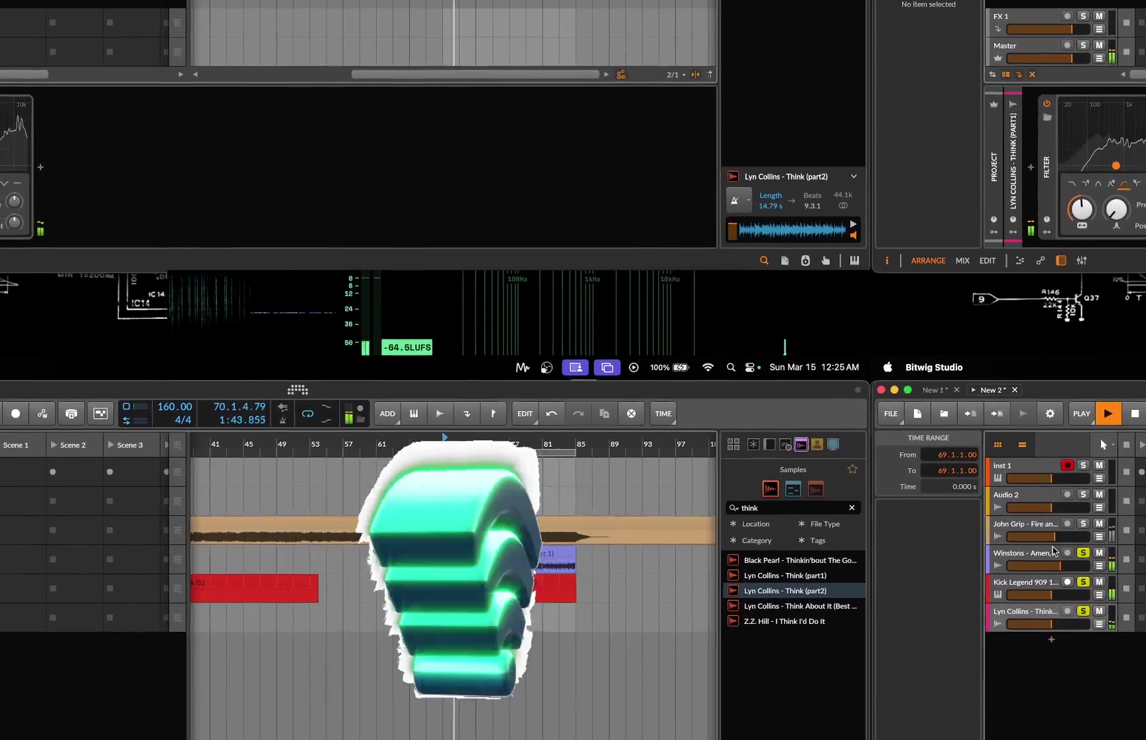
left_click(995, 570)
key("space")
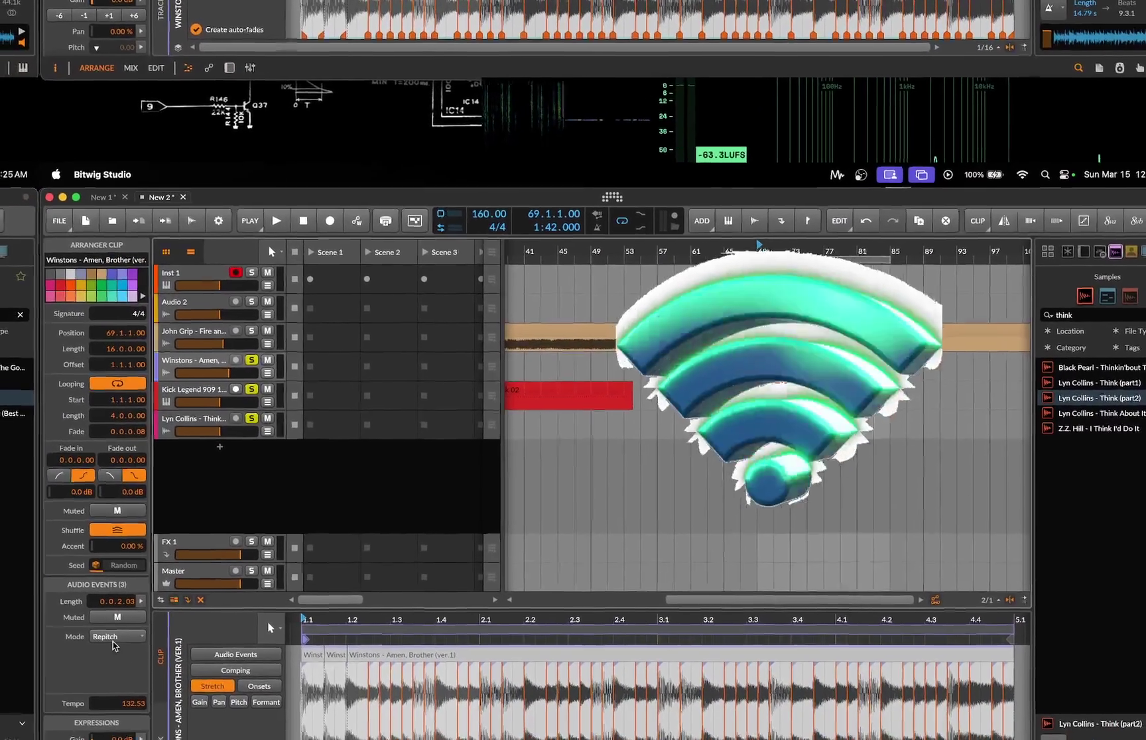
left_click(90, 653)
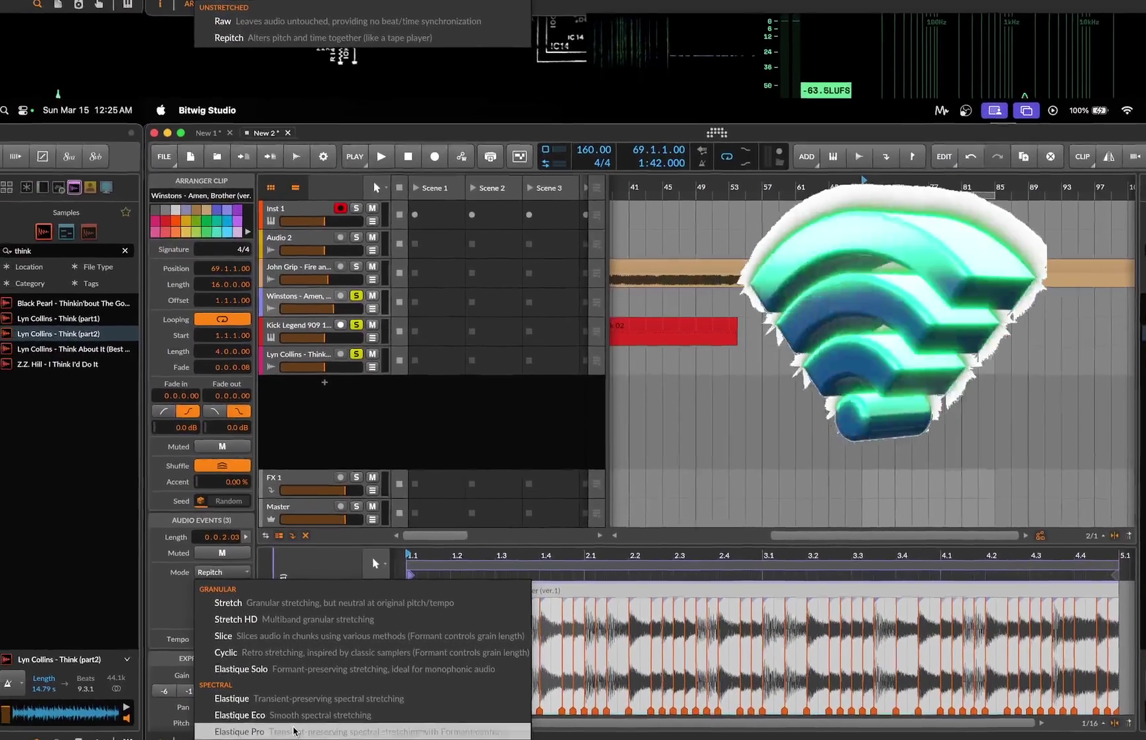
left_click(265, 8)
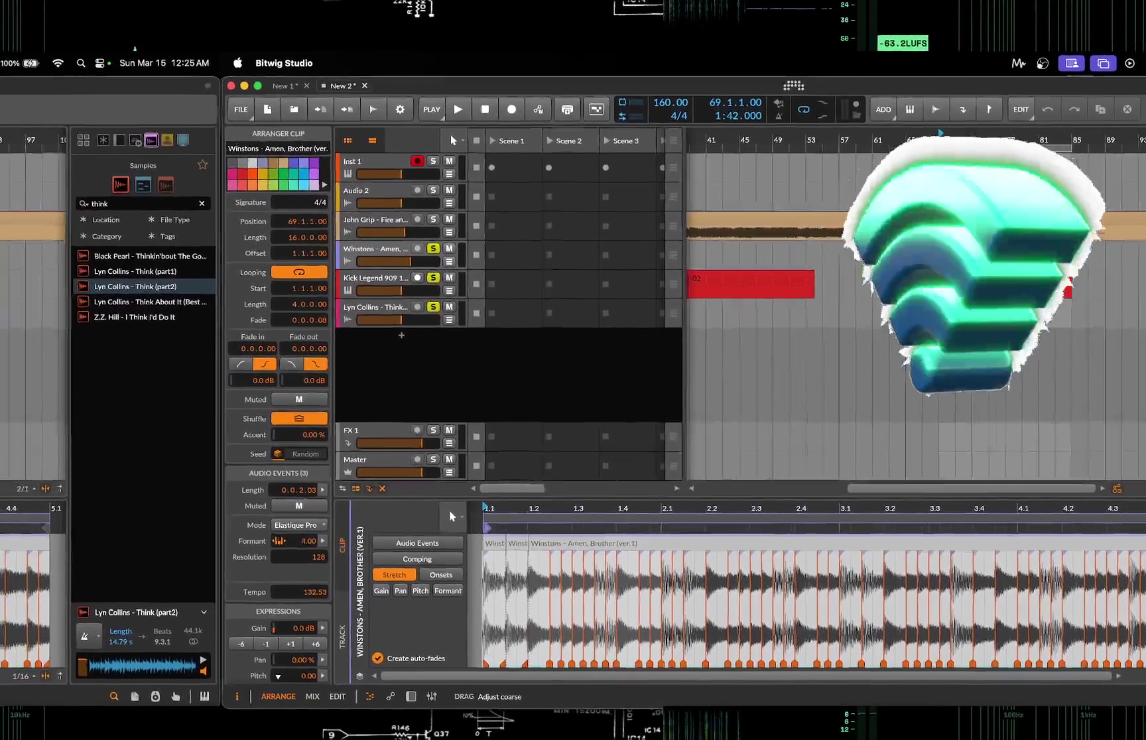
left_click_drag(308, 541, 308, 531)
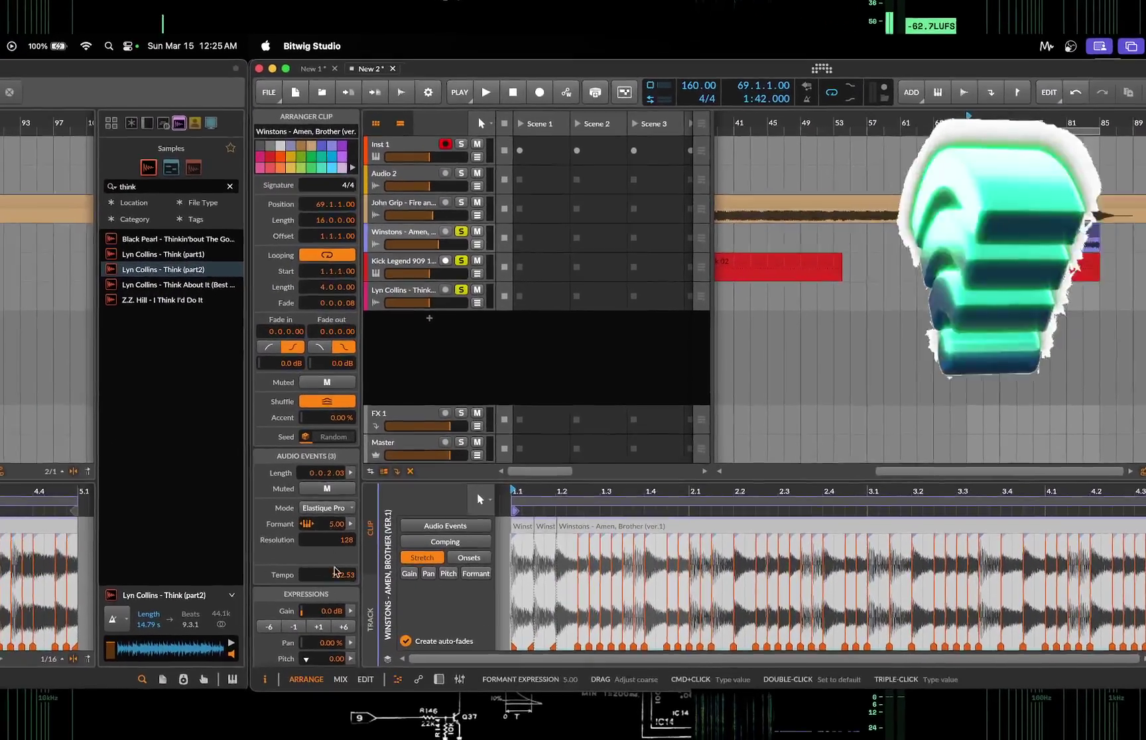
left_click_drag(309, 675, 309, 657)
left_click_drag(404, 611, 405, 600)
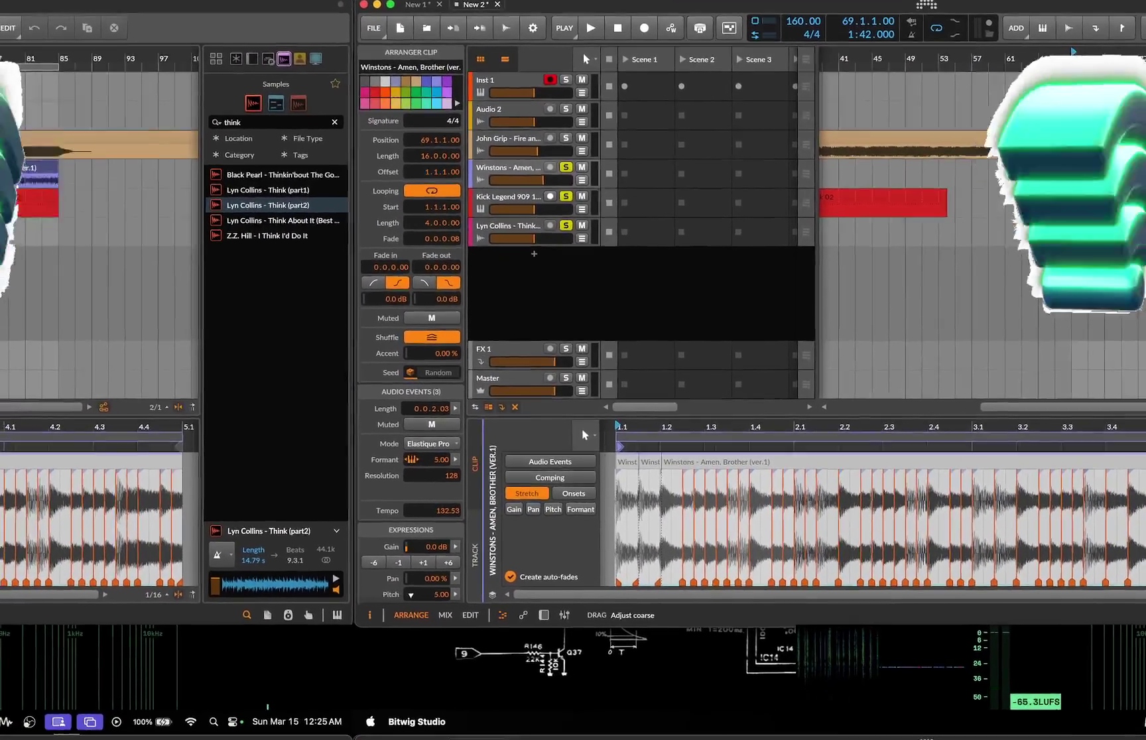
key("space")
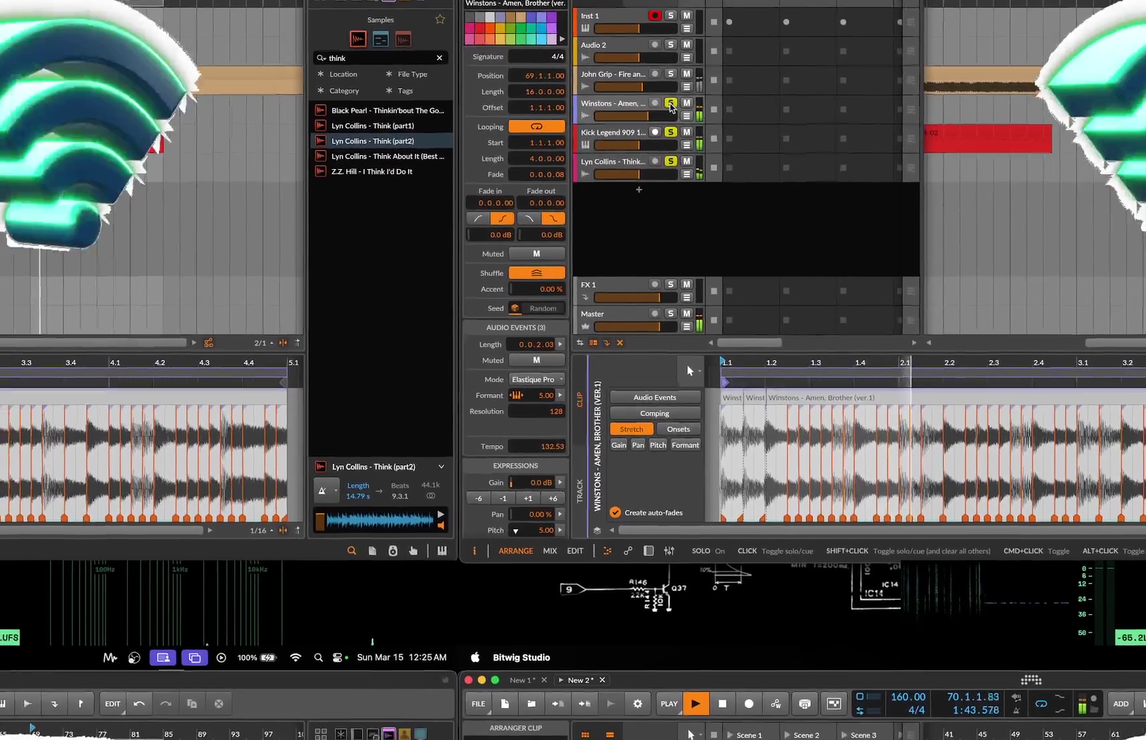
key("space")
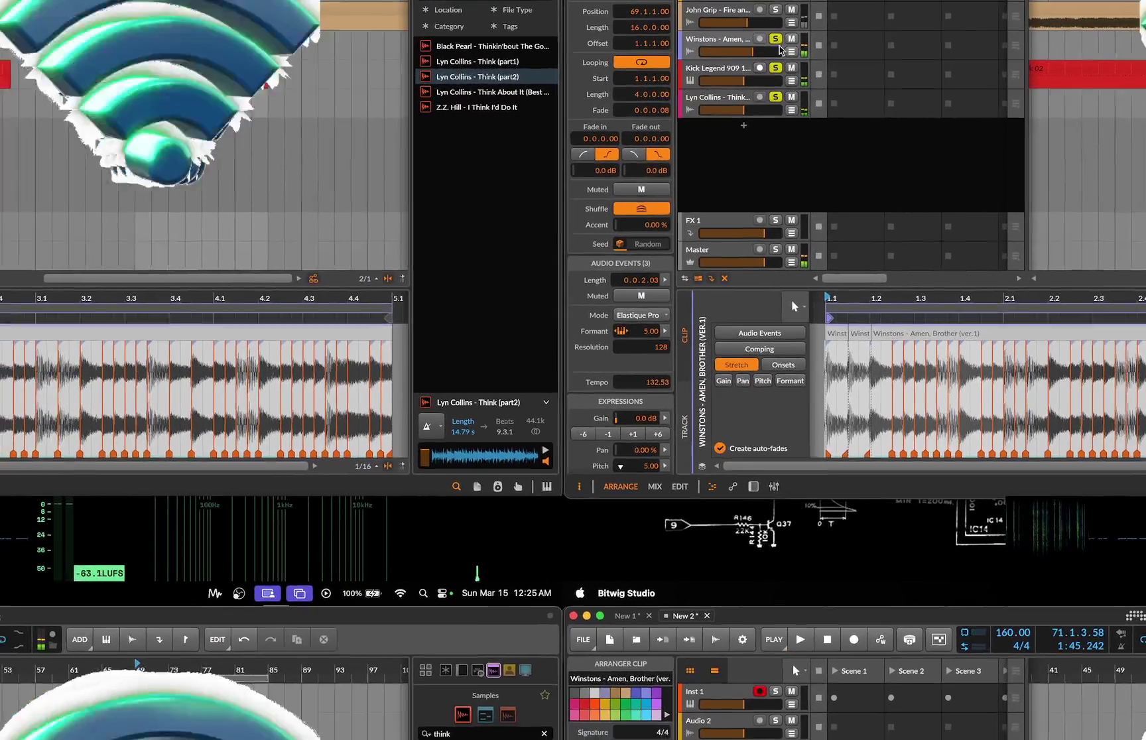
Clear all track solos and play the full arrangement with every track audible.
left_click(748, 114)
left_click(879, 58)
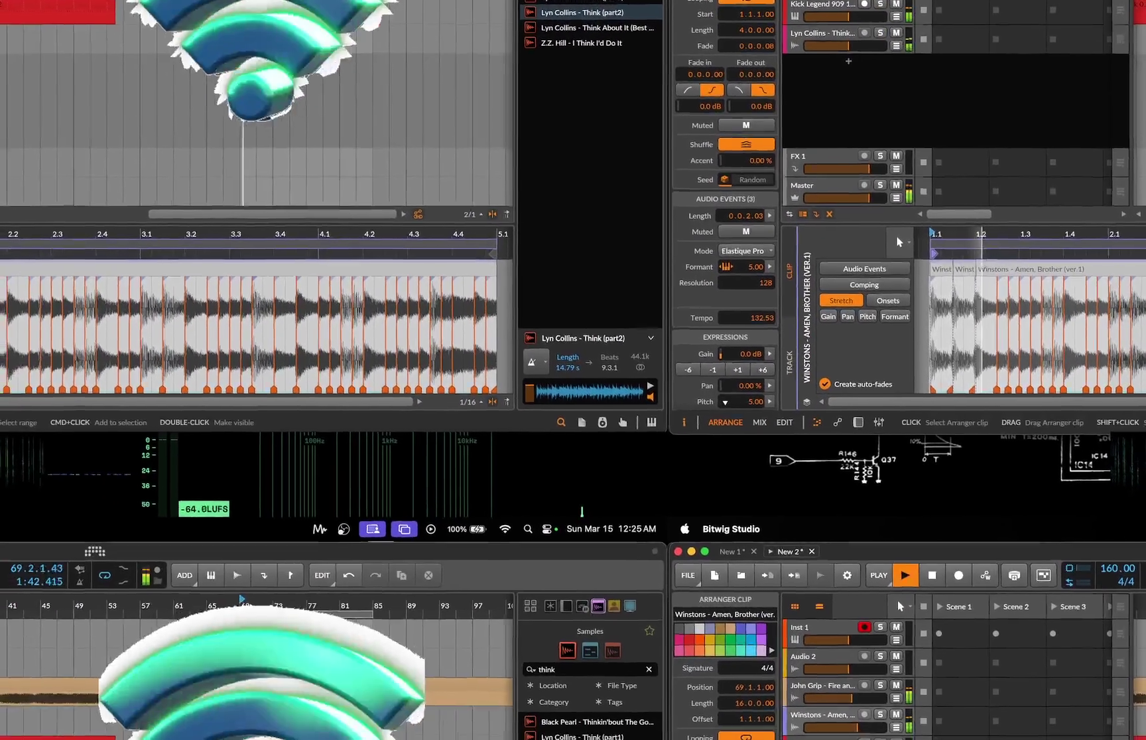
key("space")
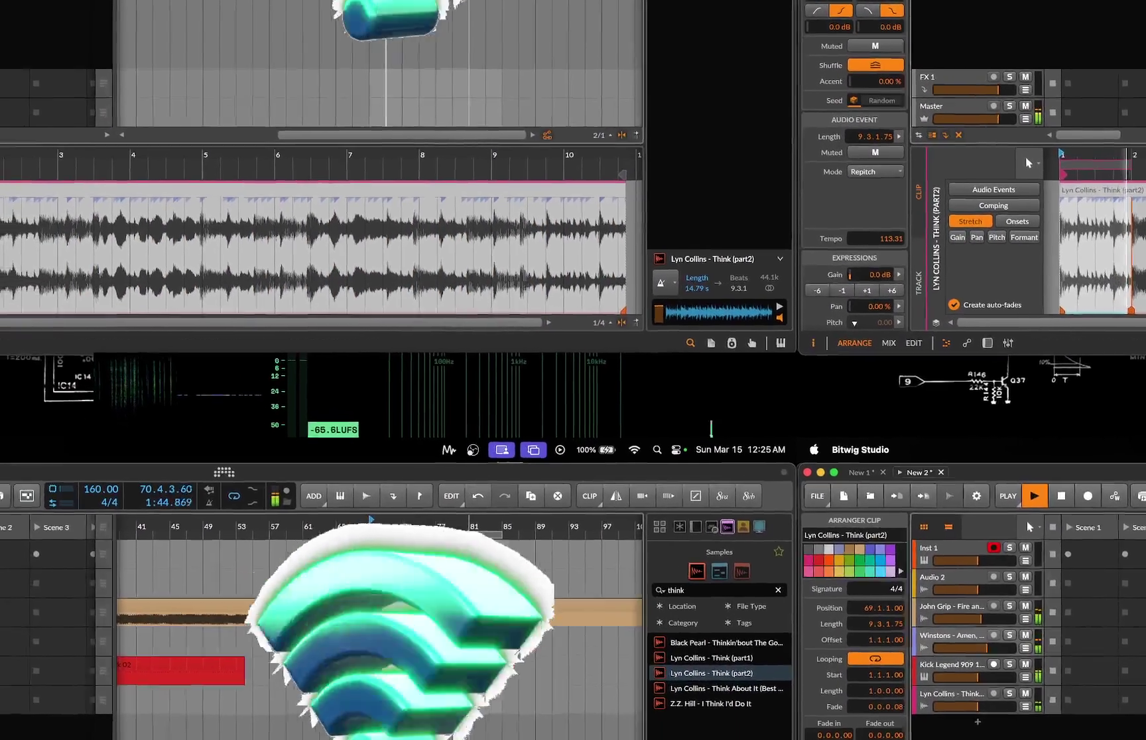
left_click(1042, 617)
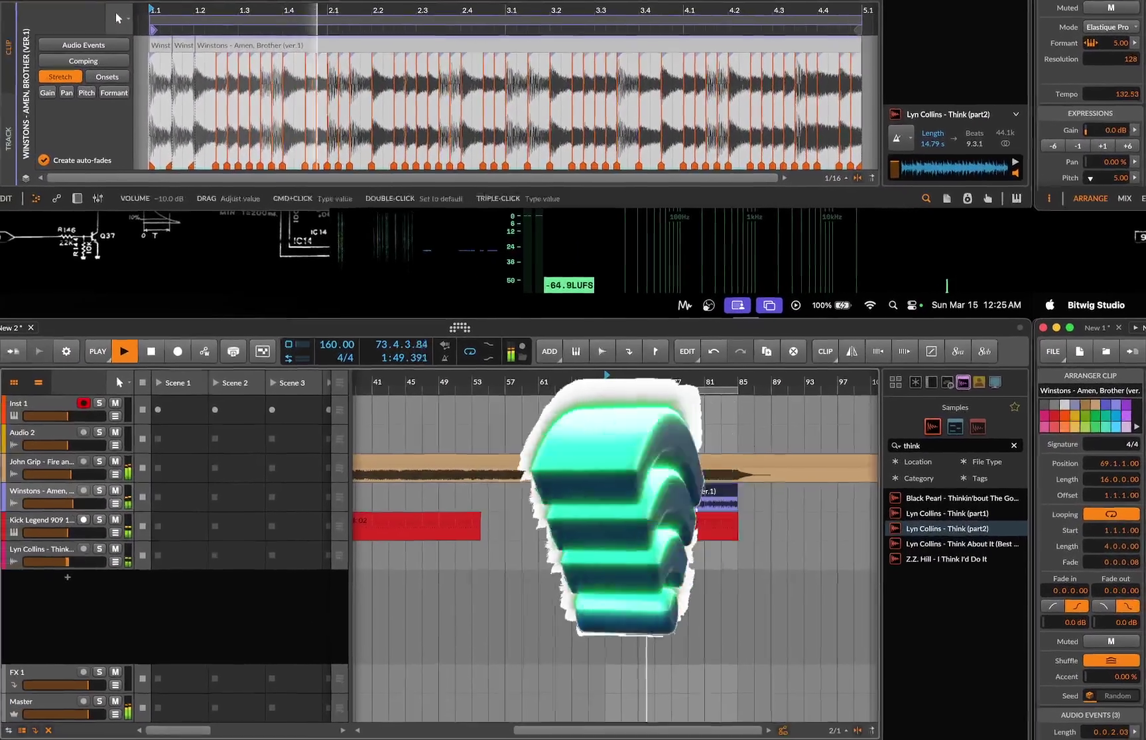
mouse_move(100, 546)
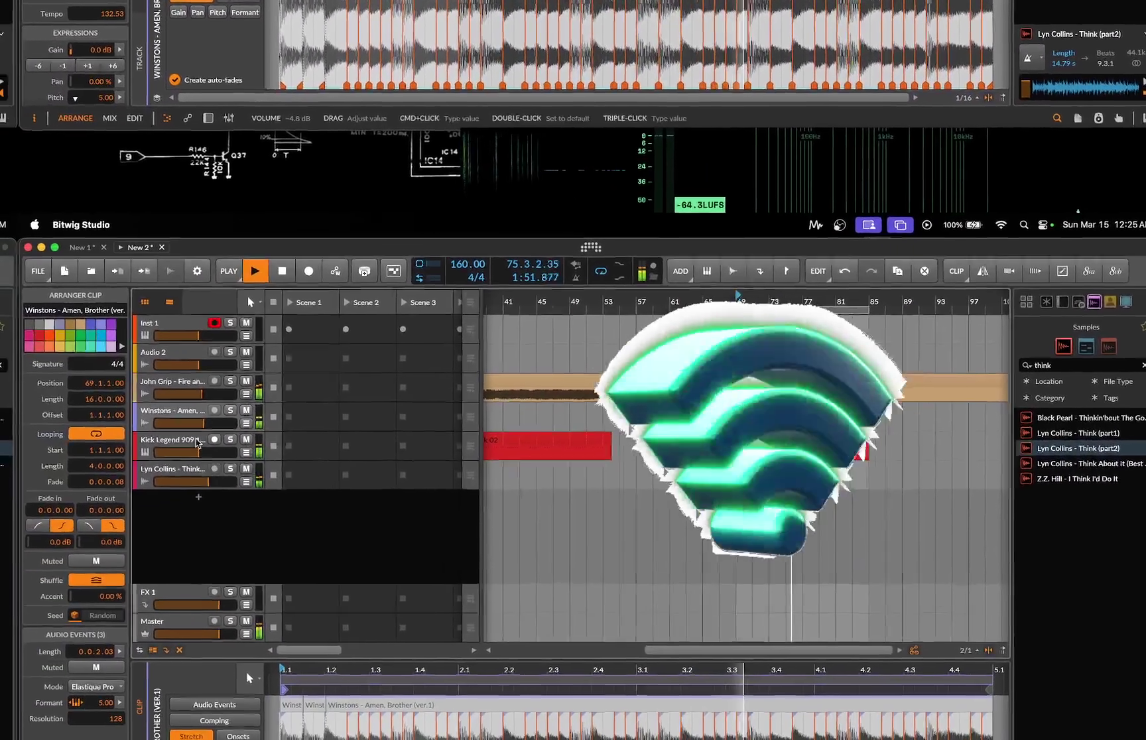
left_click(197, 444)
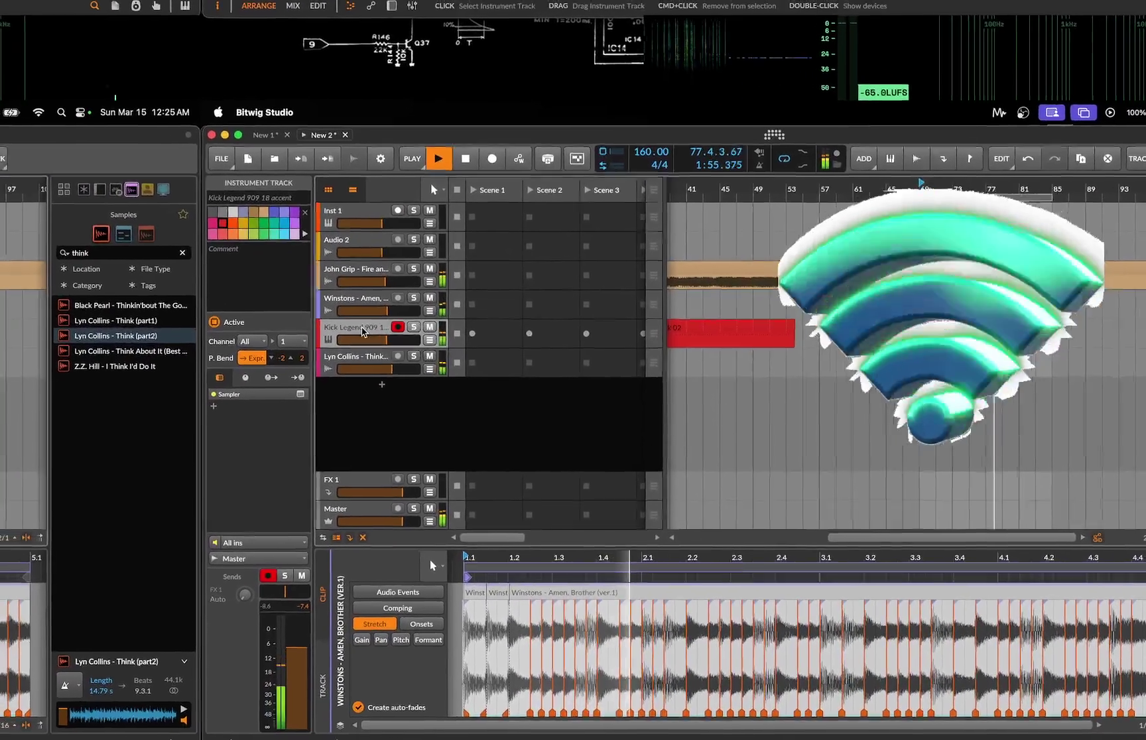
Raise the Kick Legend 909 Sampler's output level to +0.3 dB.
double_click(397, 329)
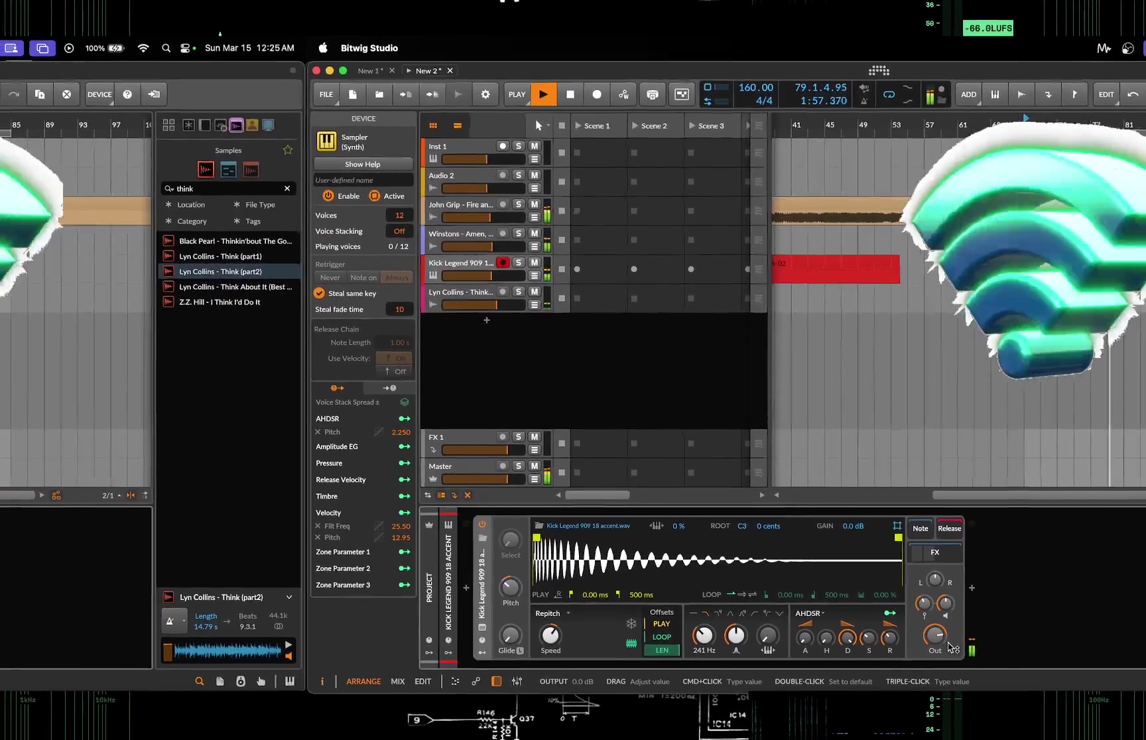
mouse_move(857, 683)
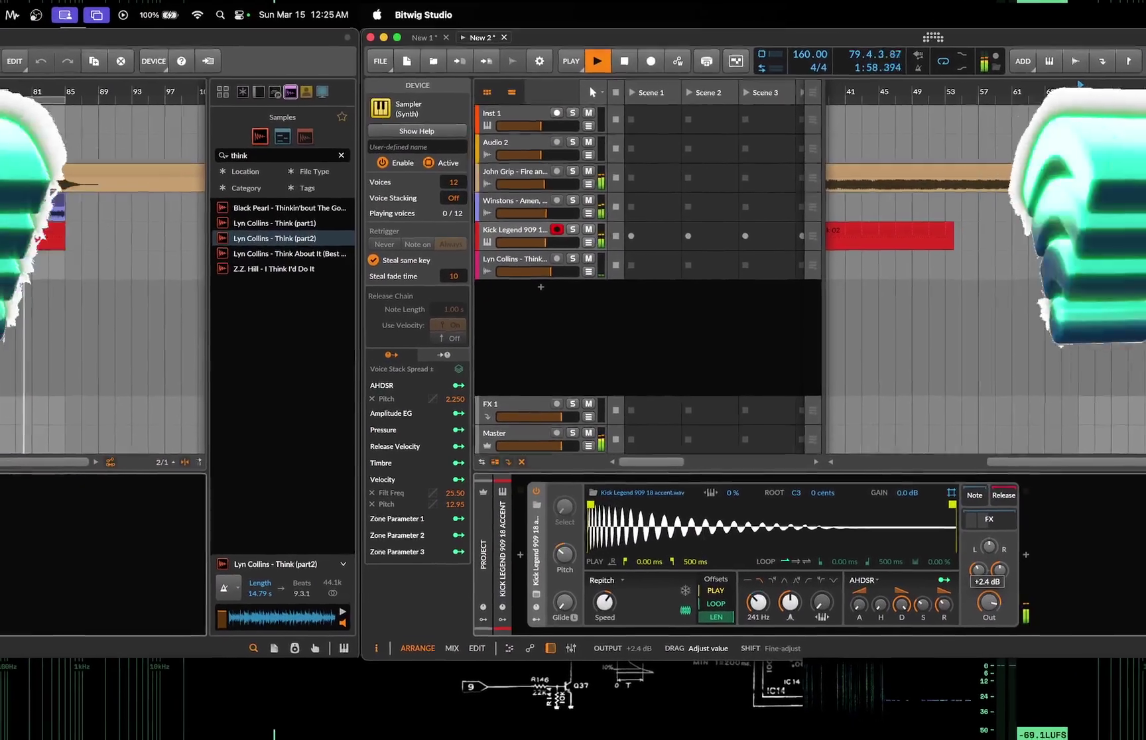
left_click_drag(961, 619, 962, 614)
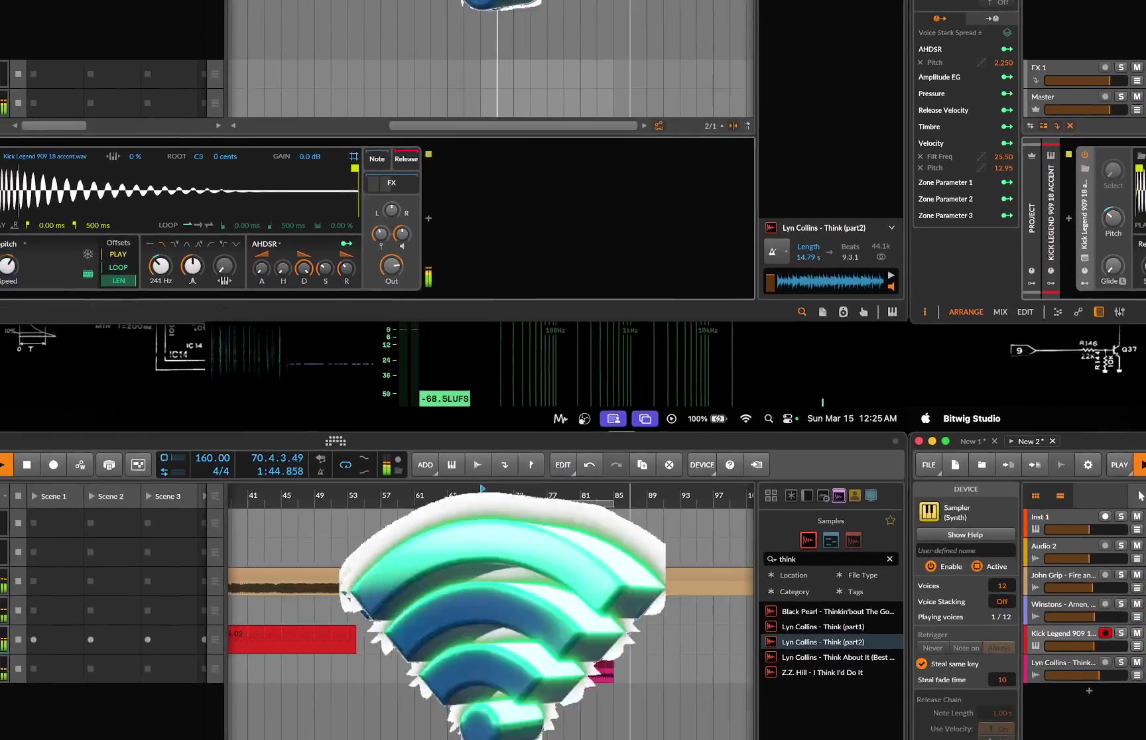
left_click(500, 672)
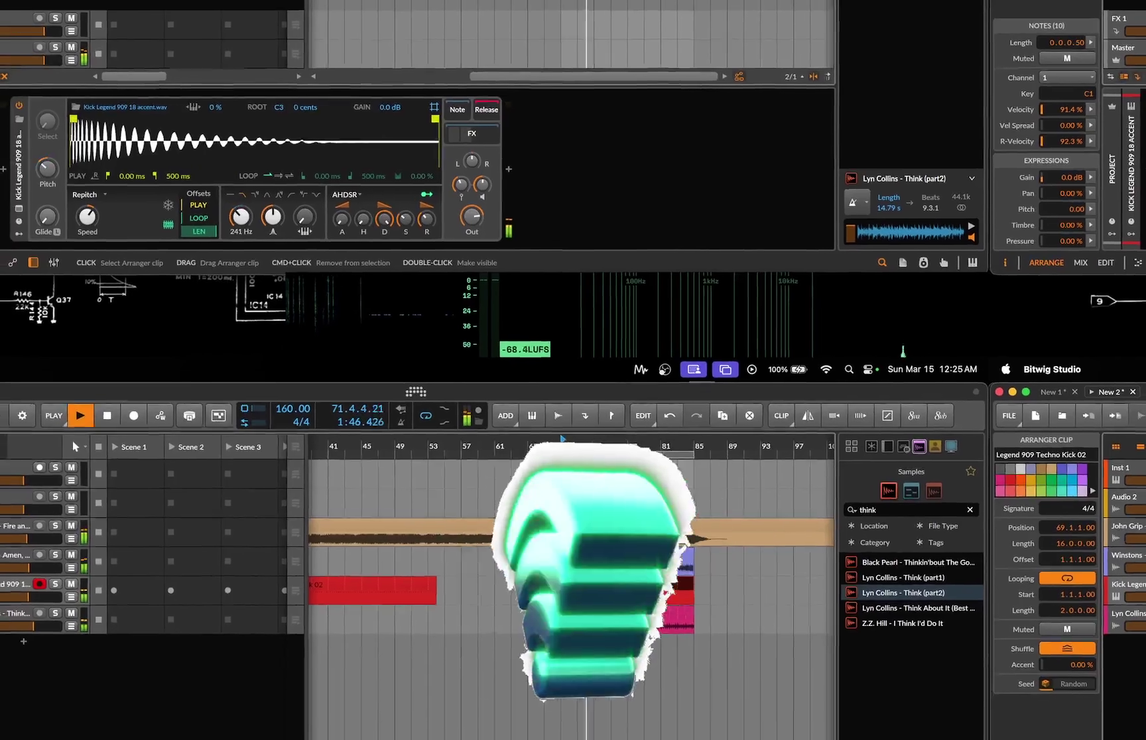
Shift the C1 kicks at 1.2, 1.4 and 2.3 a sixteenth earlier, nudging the last back one sixteenth.
key("e")
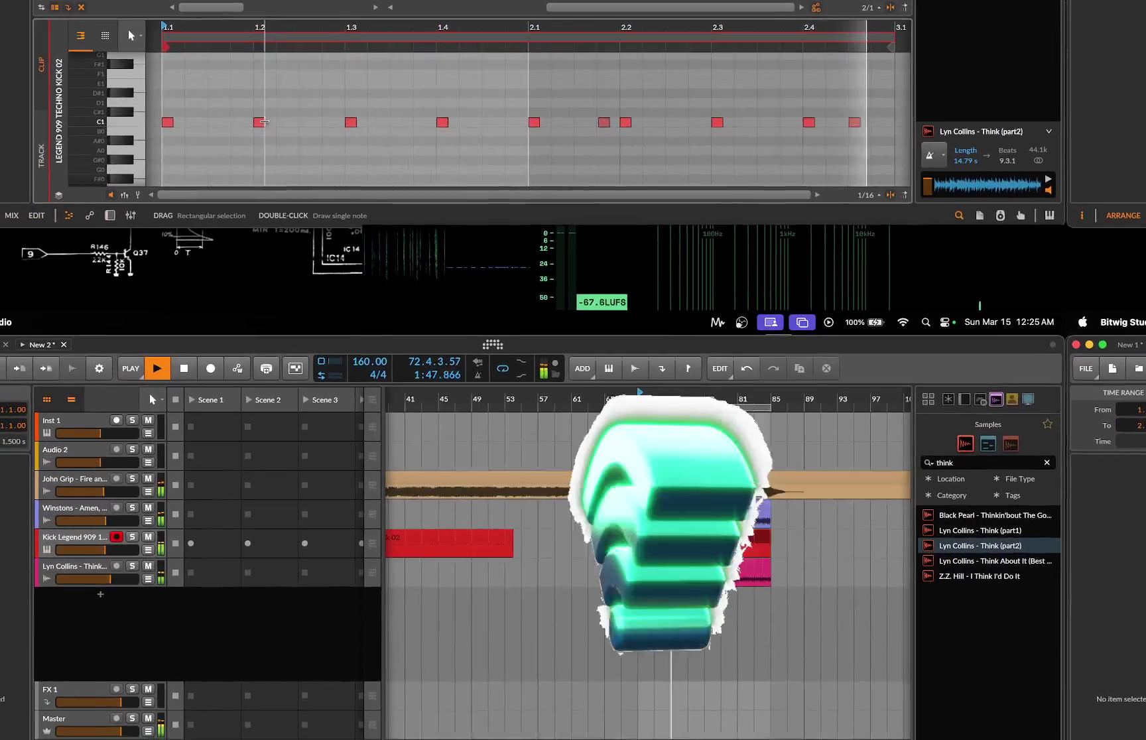
left_click_drag(263, 122, 238, 122)
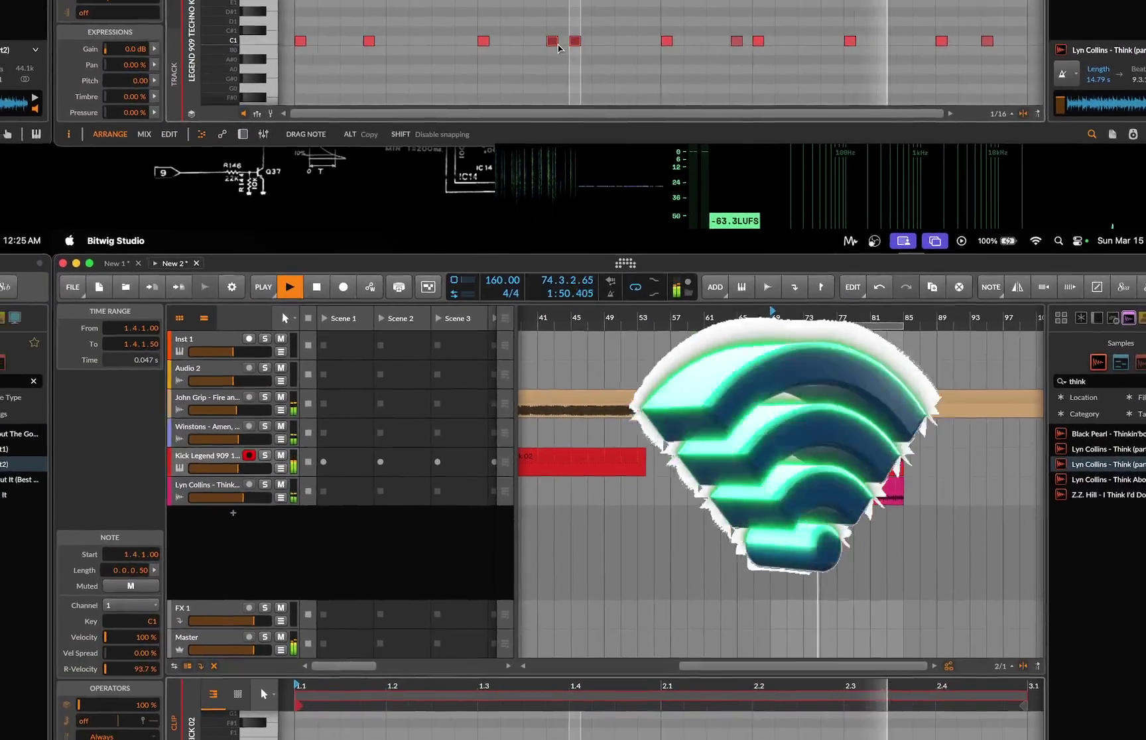
left_click_drag(550, 63, 527, 63)
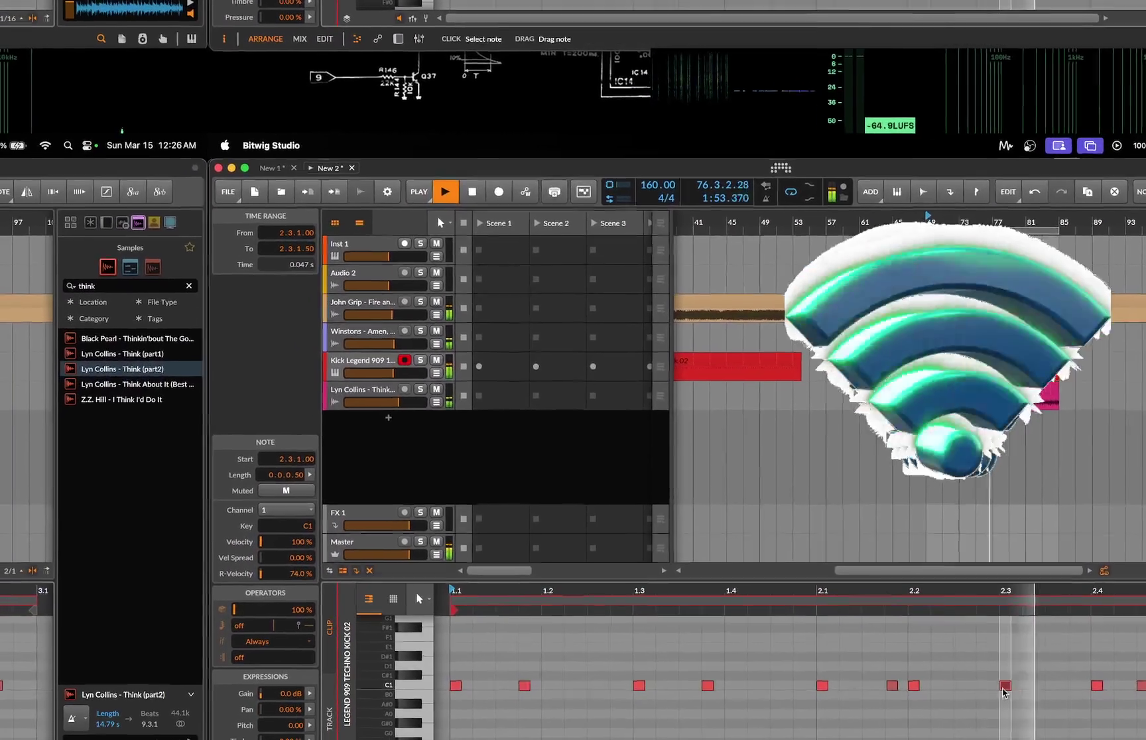
left_click_drag(927, 734, 908, 739)
left_click_drag(1013, 680, 1009, 680)
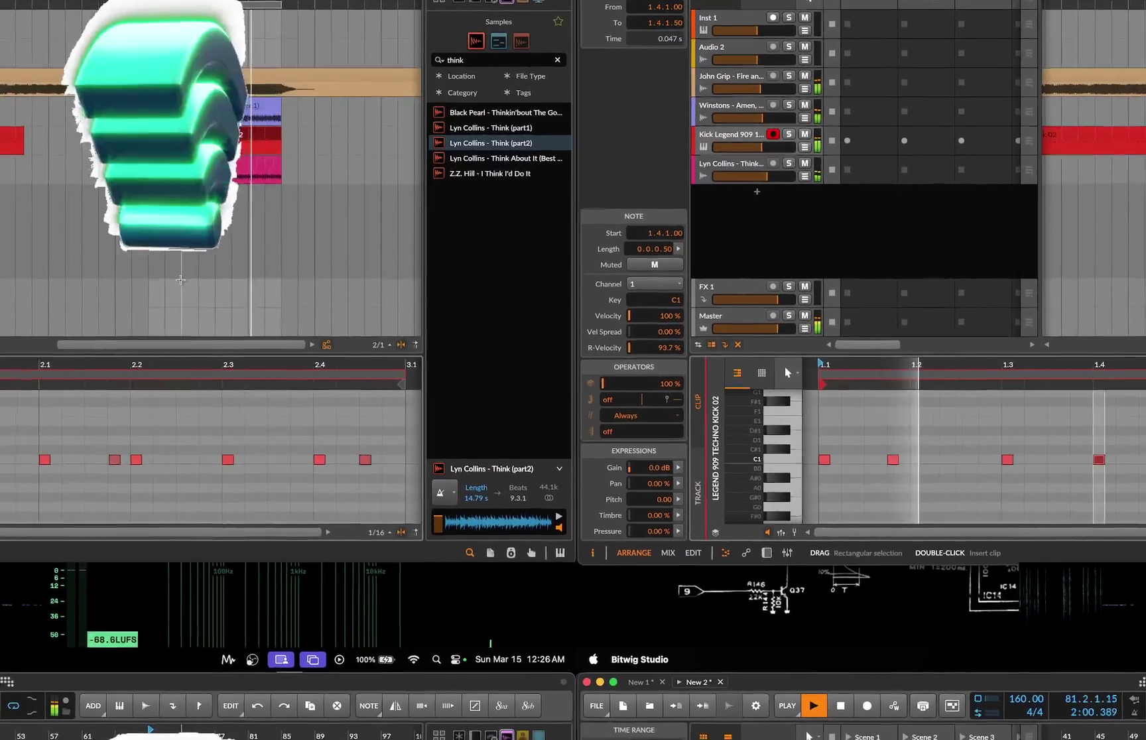
key("Right")
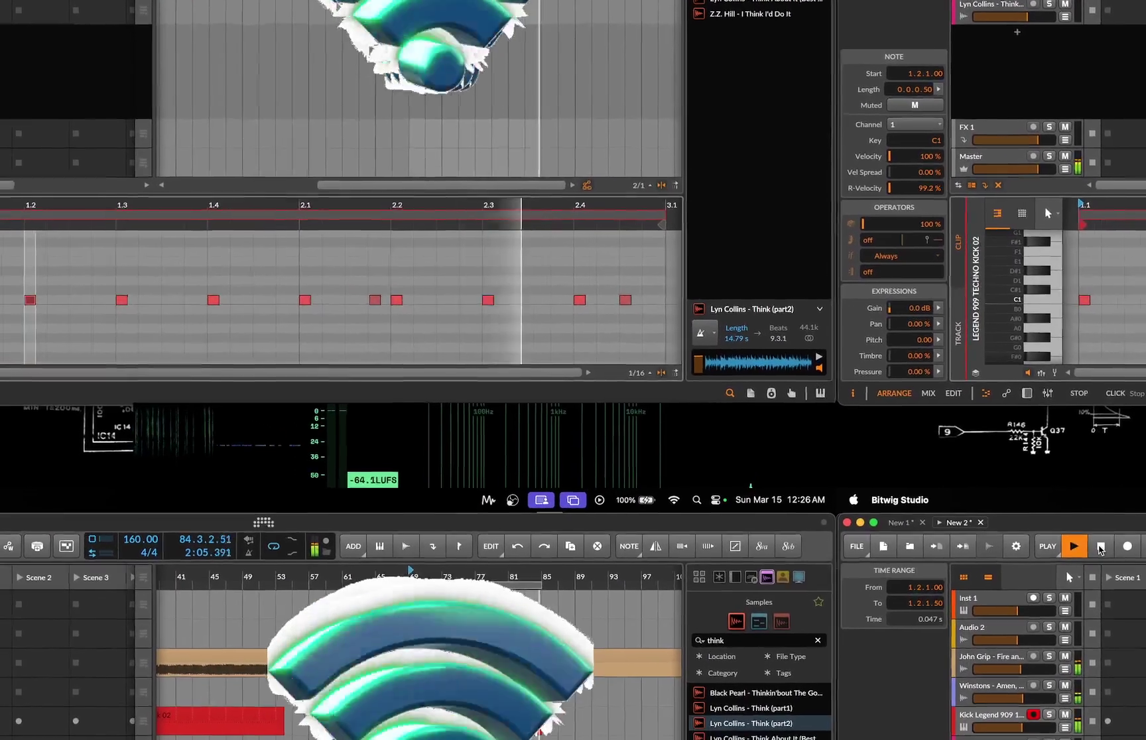
left_click(1022, 597)
key("d")
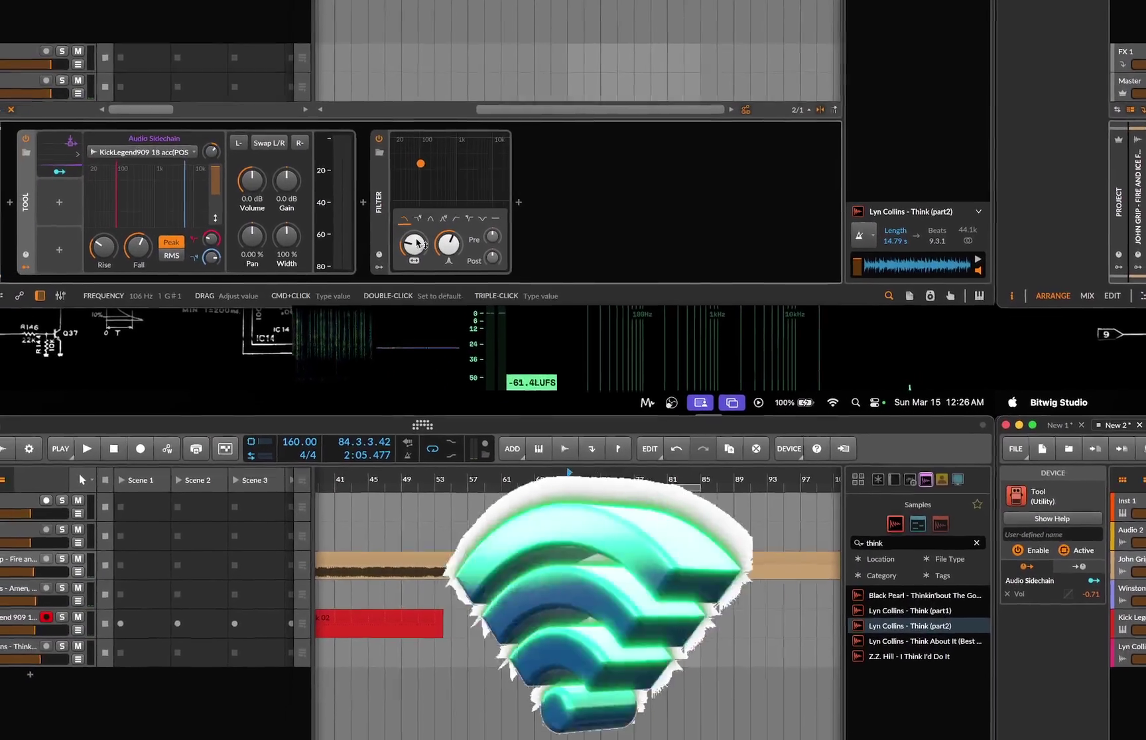
Play the arrangement with the song track's sidechain Tool and Filter shown, then stop.
key("space")
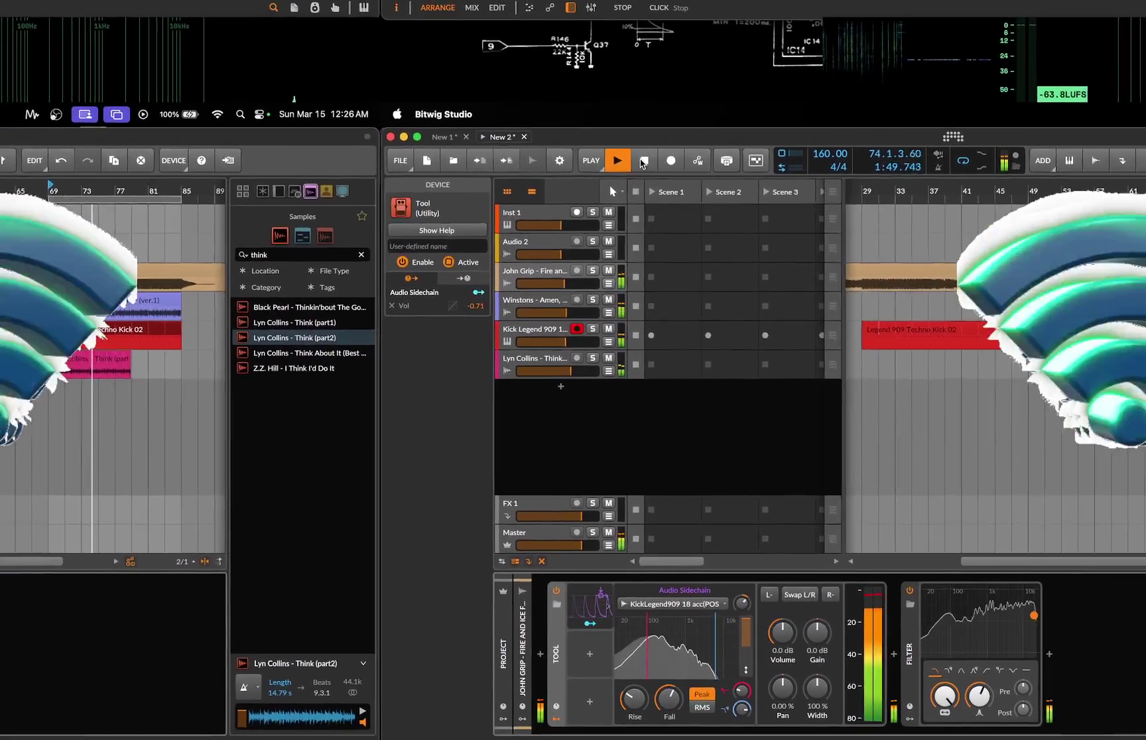
left_click(614, 179)
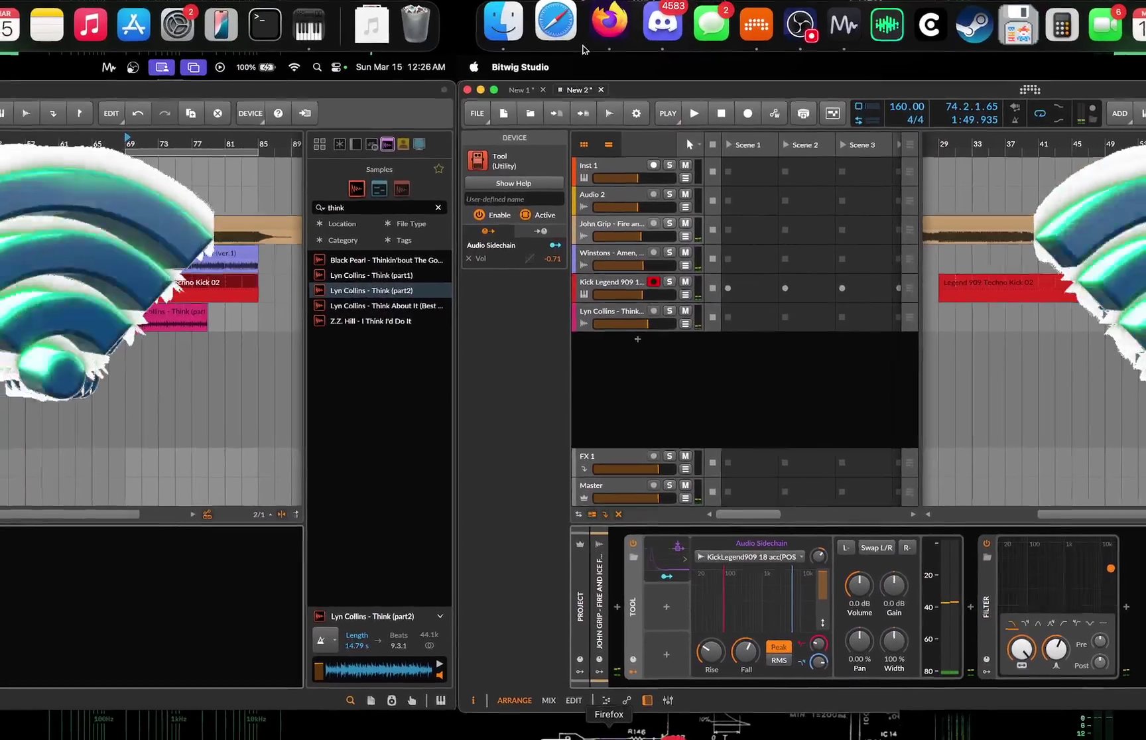
left_click(583, 46)
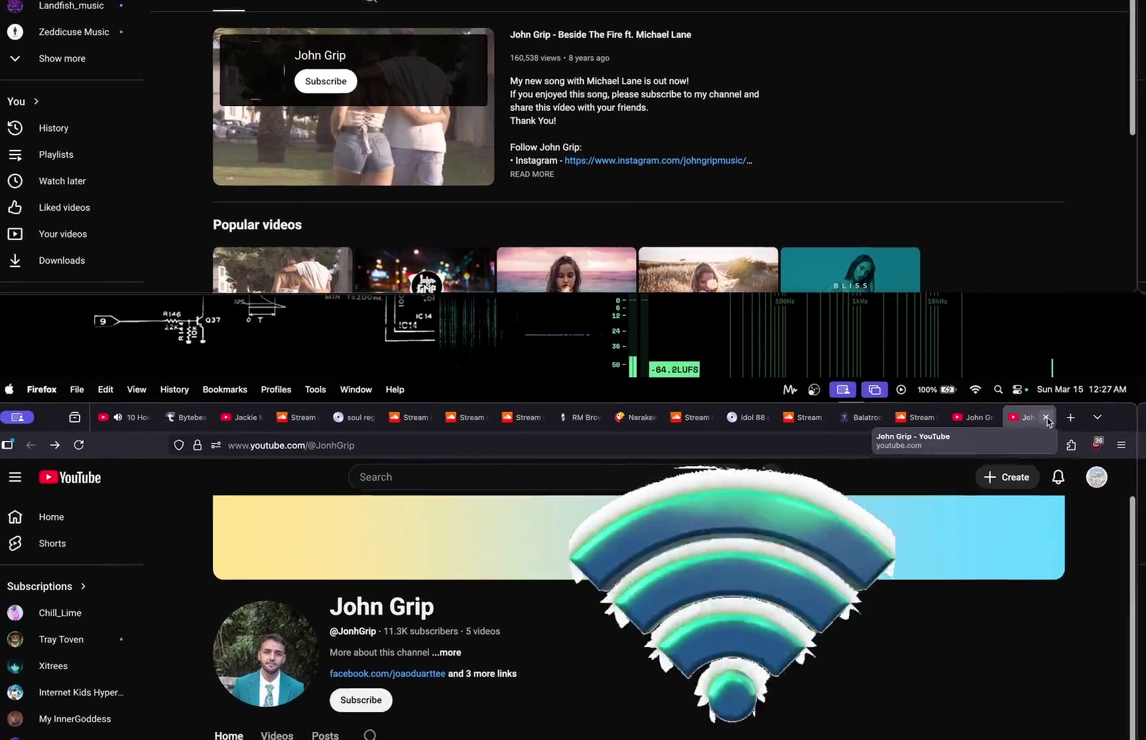
Close the channel tab, like the Fire and Ice video, and switch back to Bitwig via Discord.
left_click(993, 449)
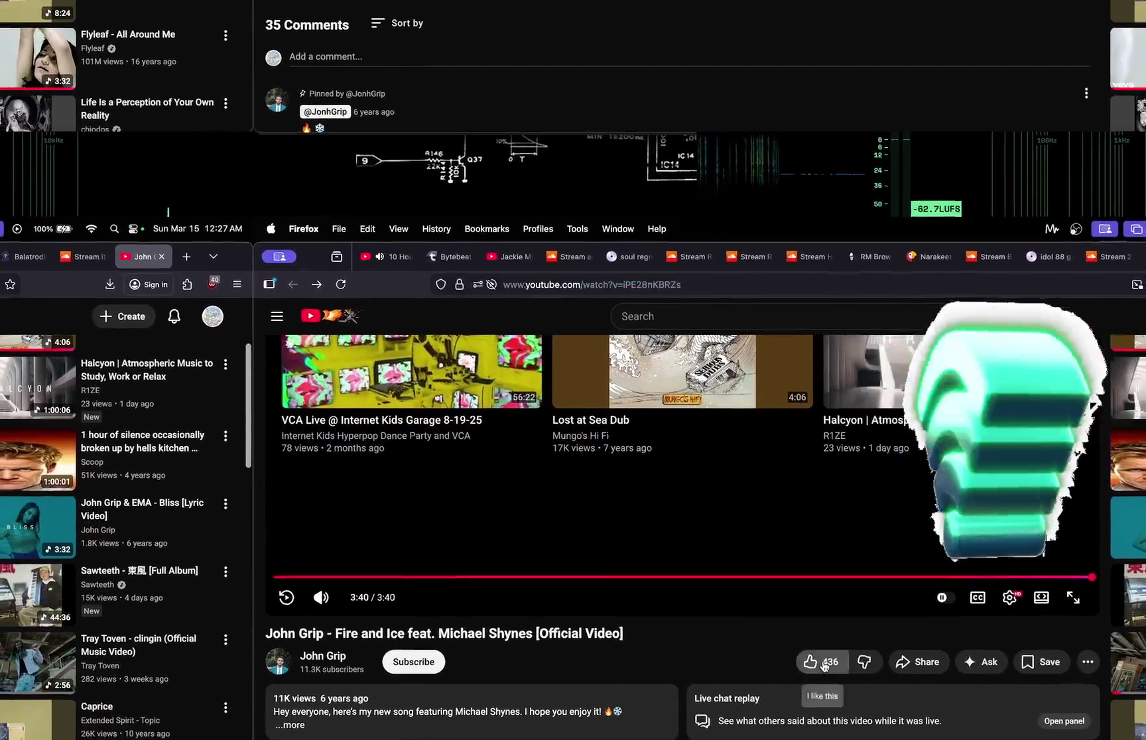
left_click(824, 663)
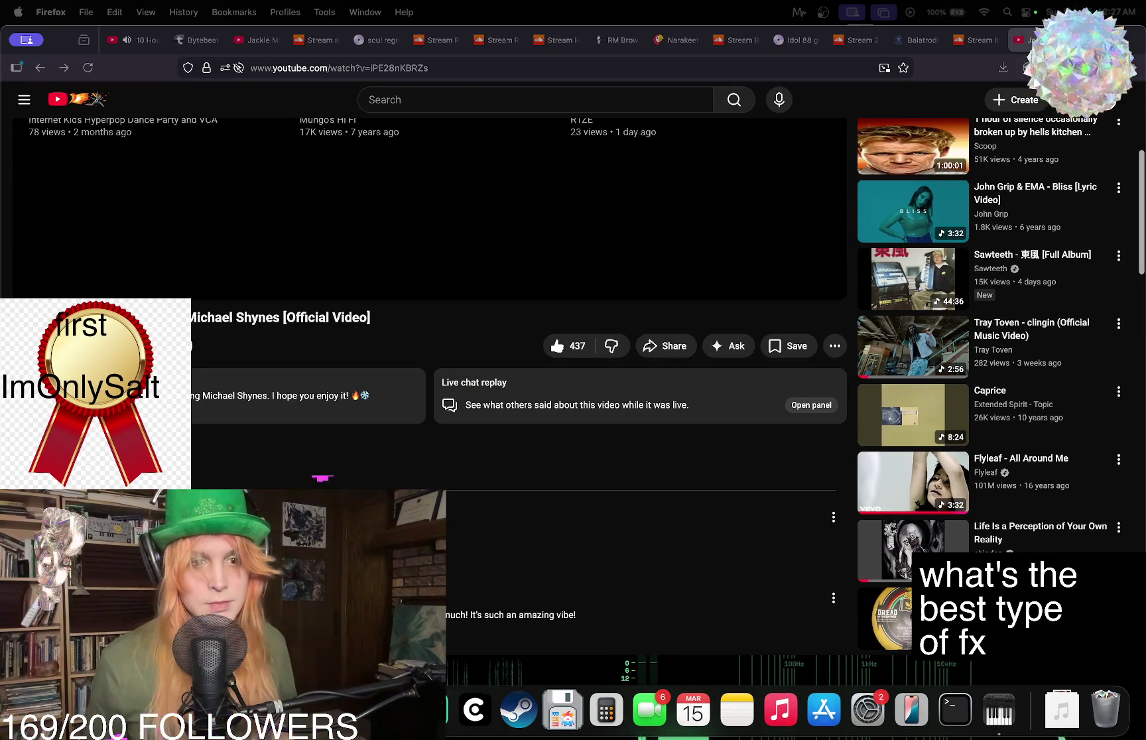
key("super+Tab")
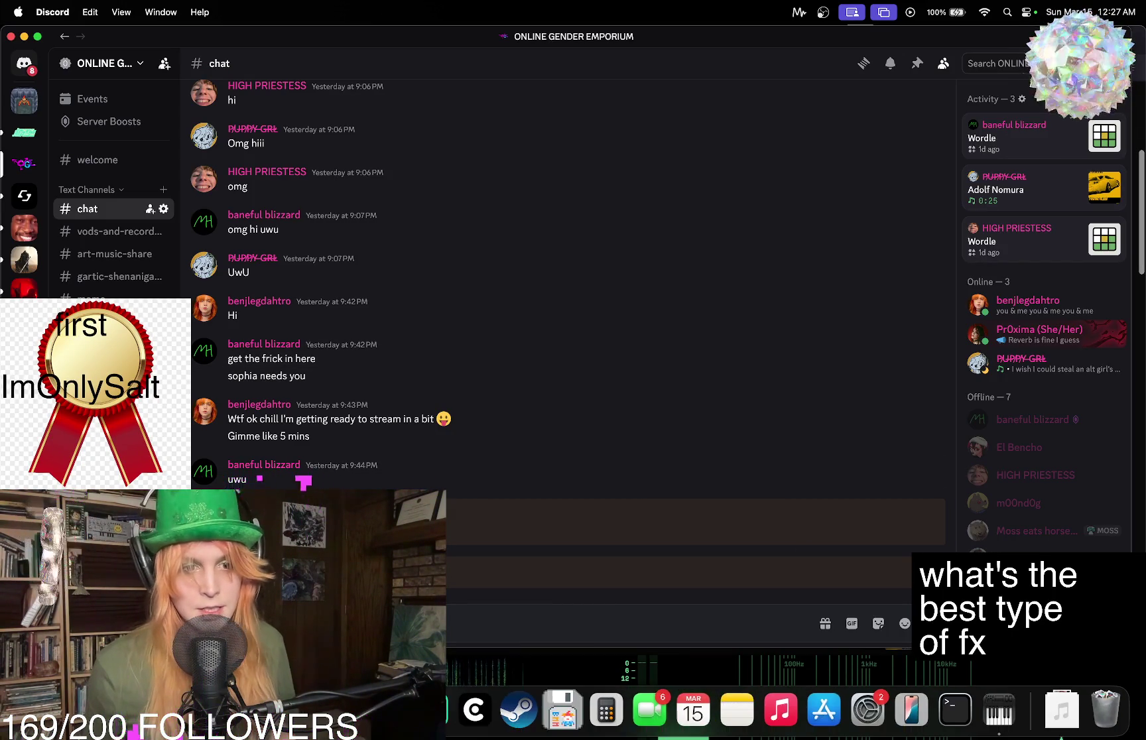
key("super+Tab")
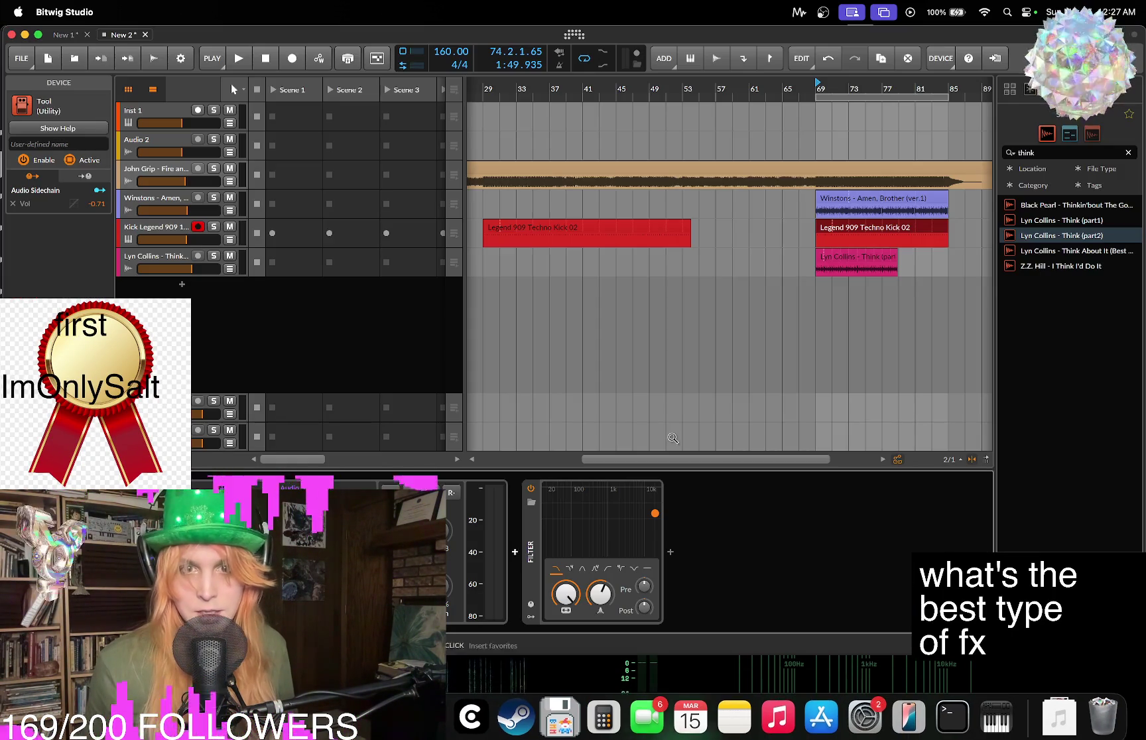
Zoom out to the whole song and play it from bar 29, then from bar 69.
left_click_drag(820, 85, 820, 126)
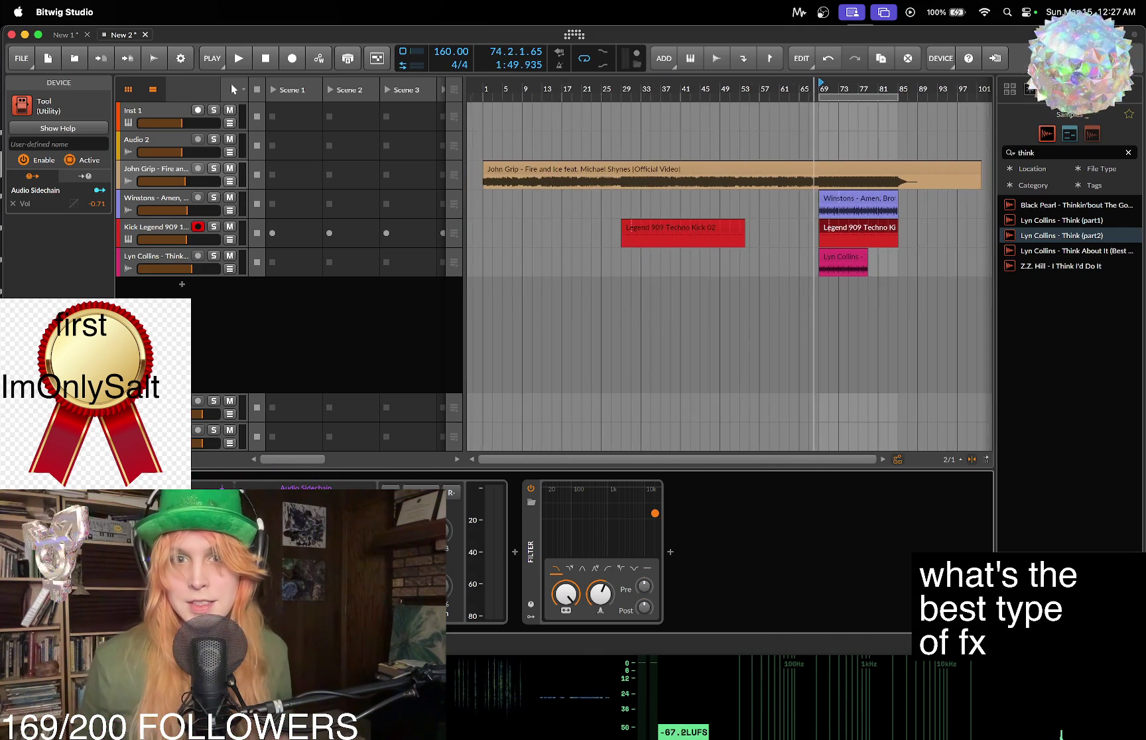
key("space")
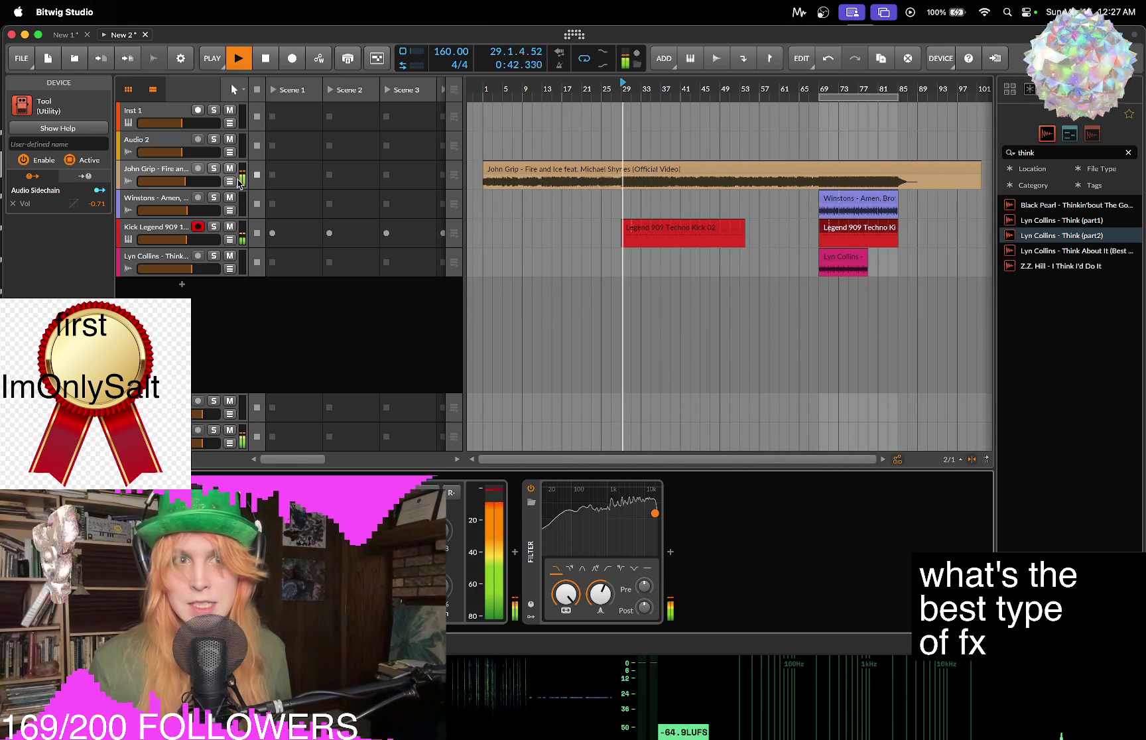
left_click(497, 530)
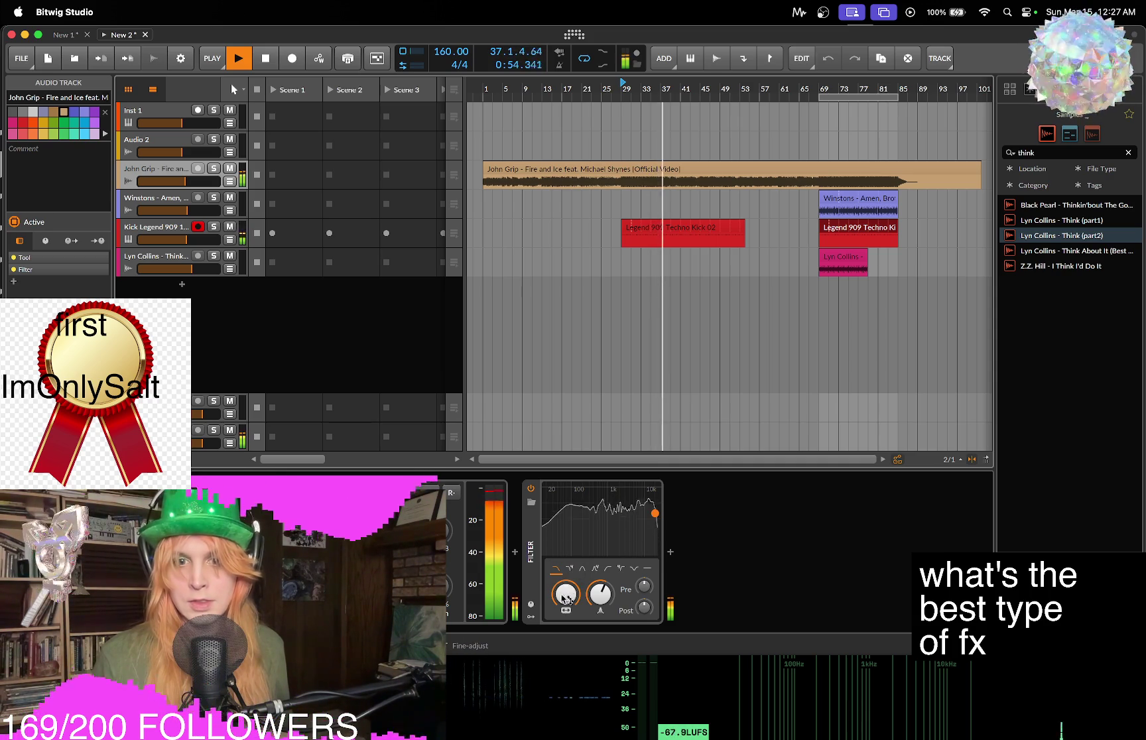
key("space")
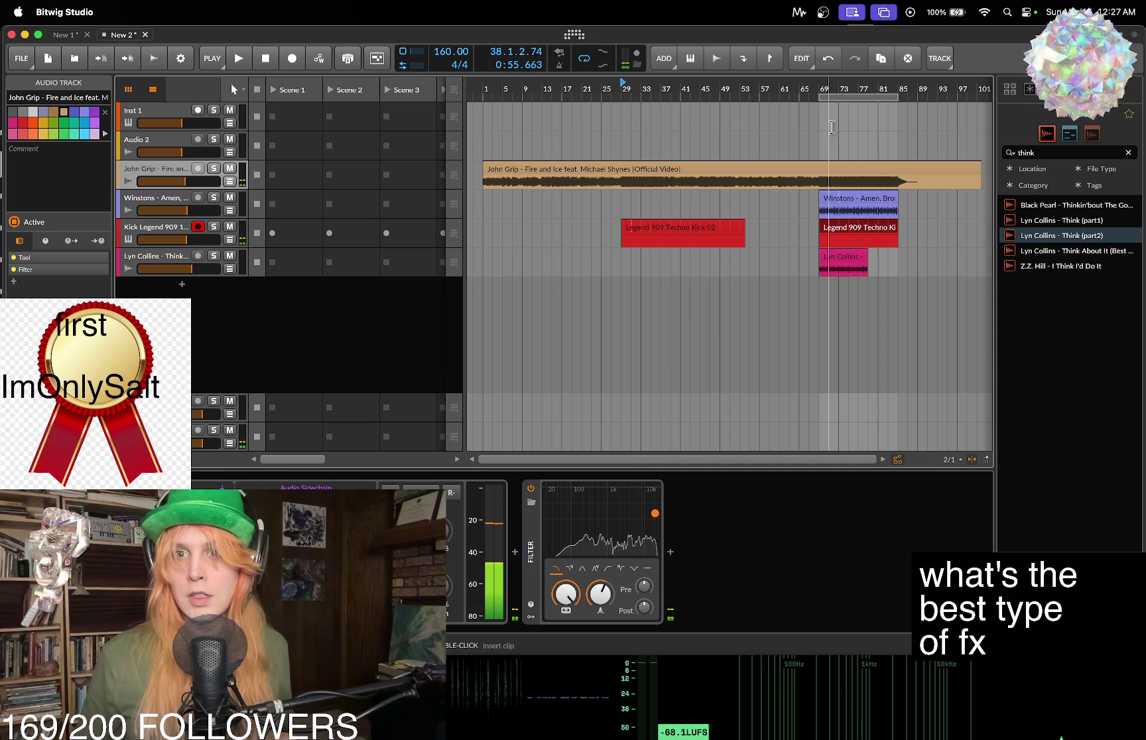
left_click(823, 129)
key("space")
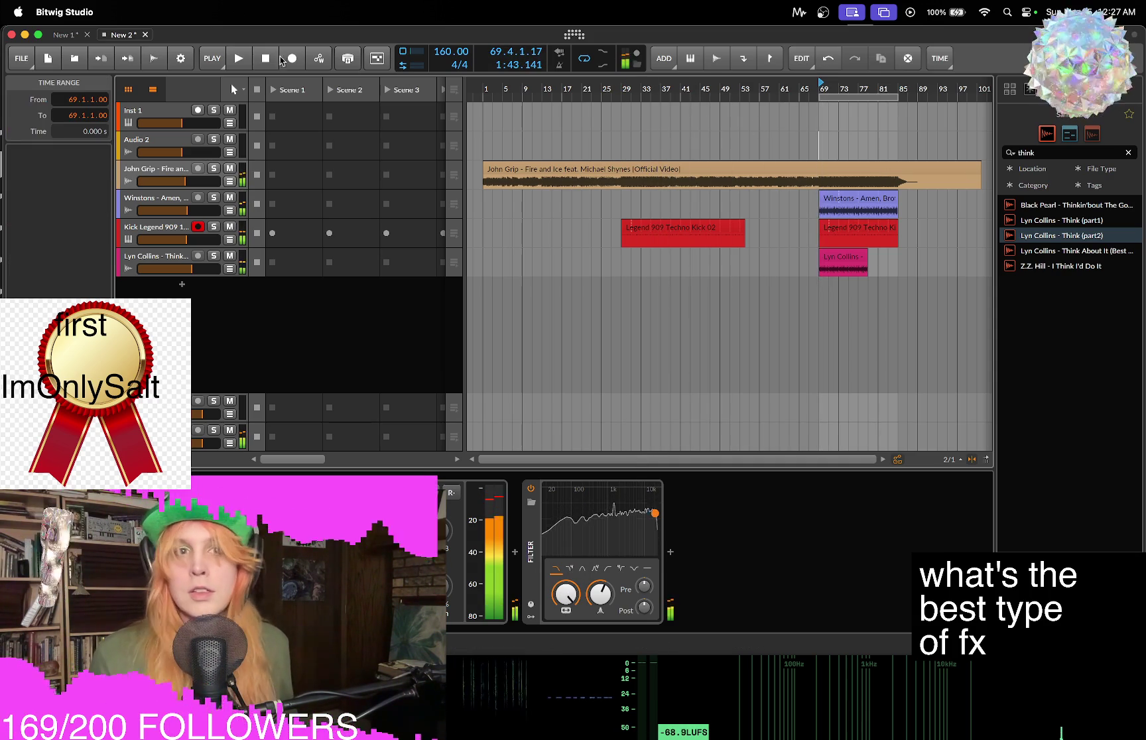
double_click(262, 59)
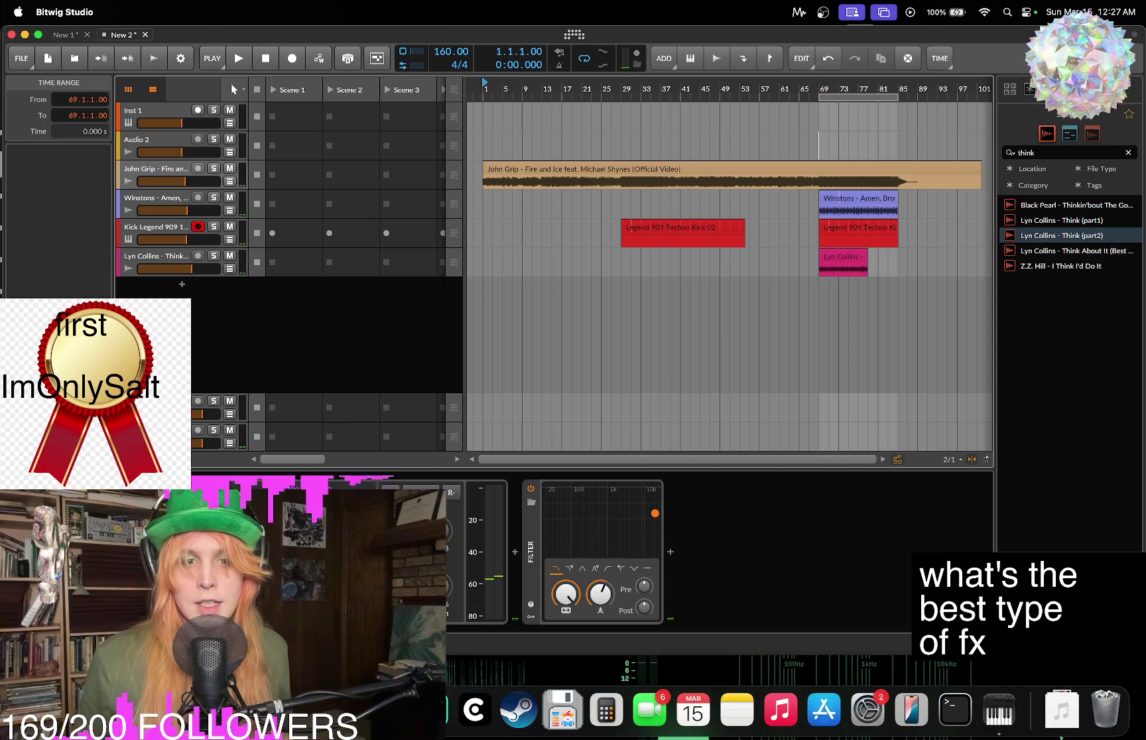
key("super+Tab")
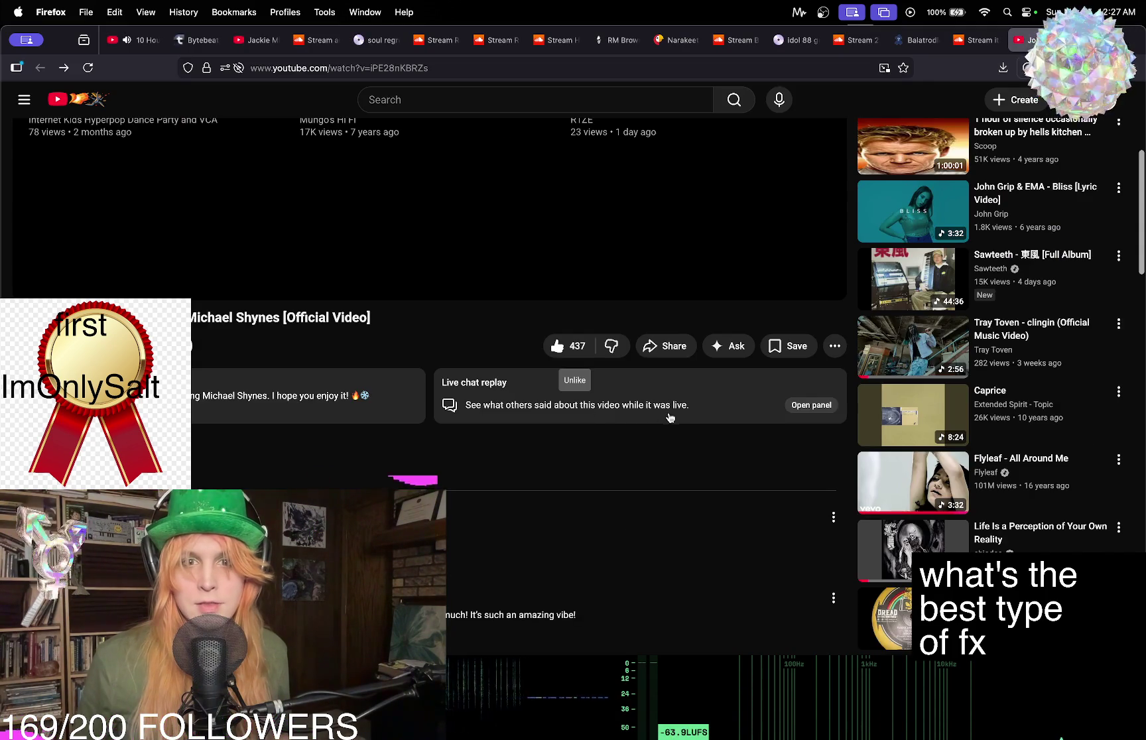
Restart the Fire and Ice video, glance at the SoundCloud tab, then return to Bitwig.
scroll(670, 417, "up", 5)
left_click(463, 395)
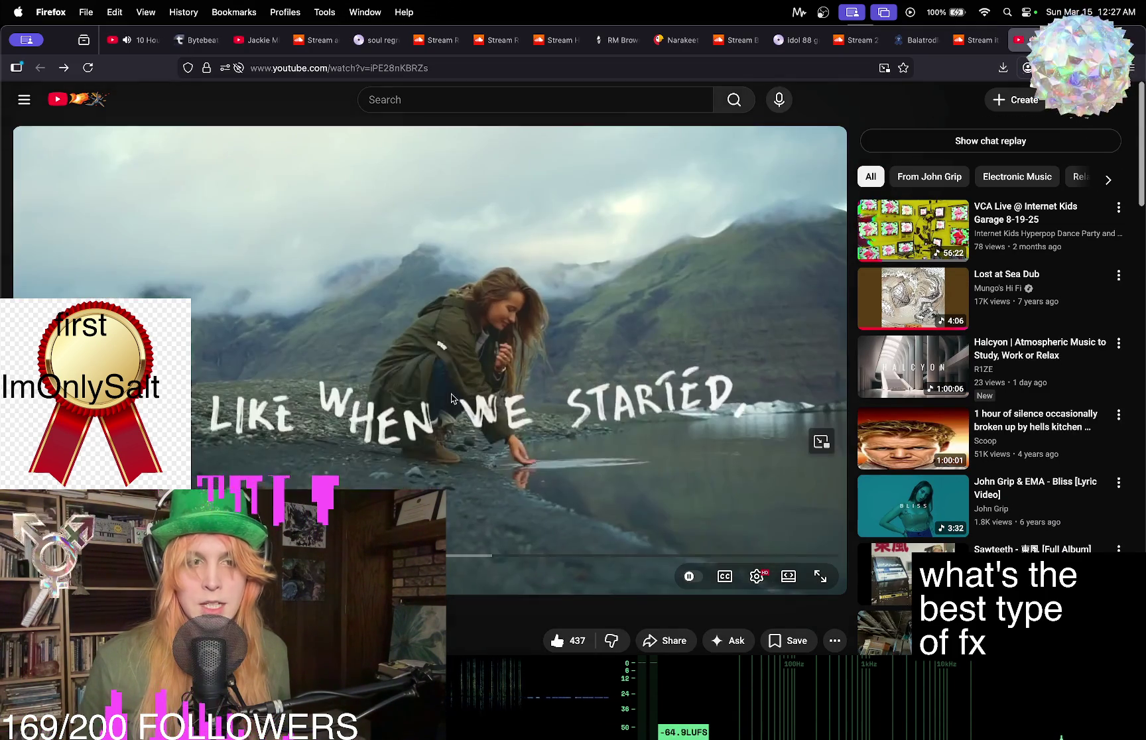
left_click(464, 377)
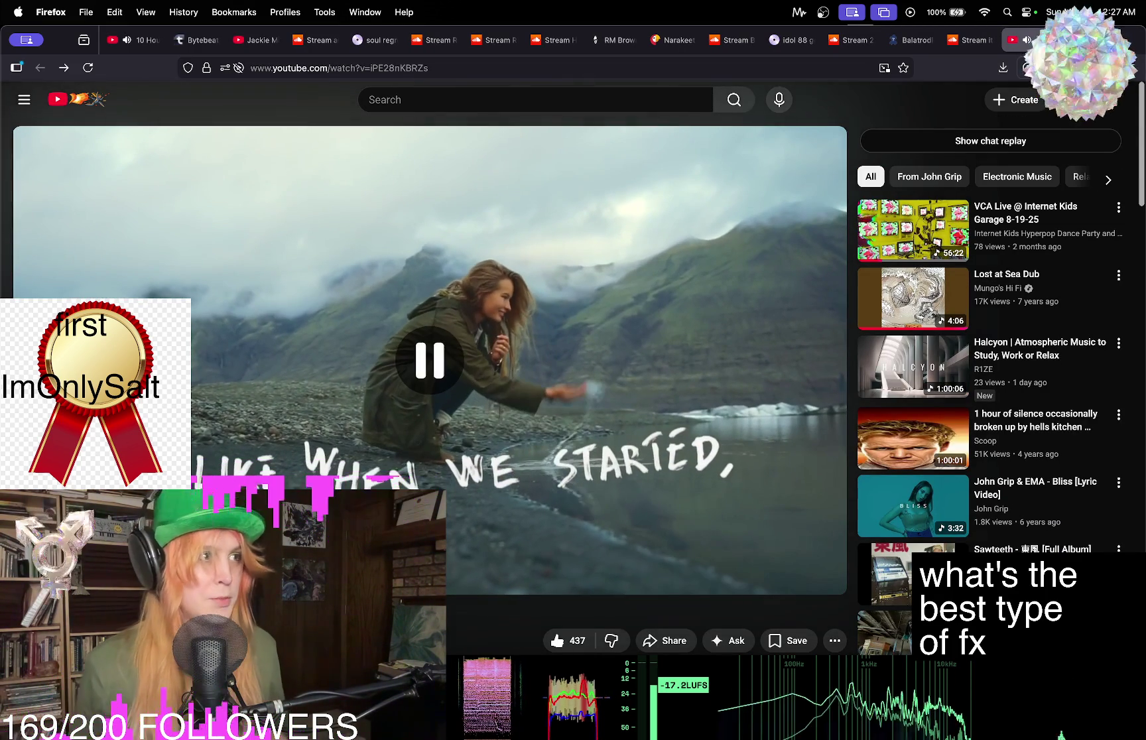
left_click(962, 40)
left_click(1022, 42)
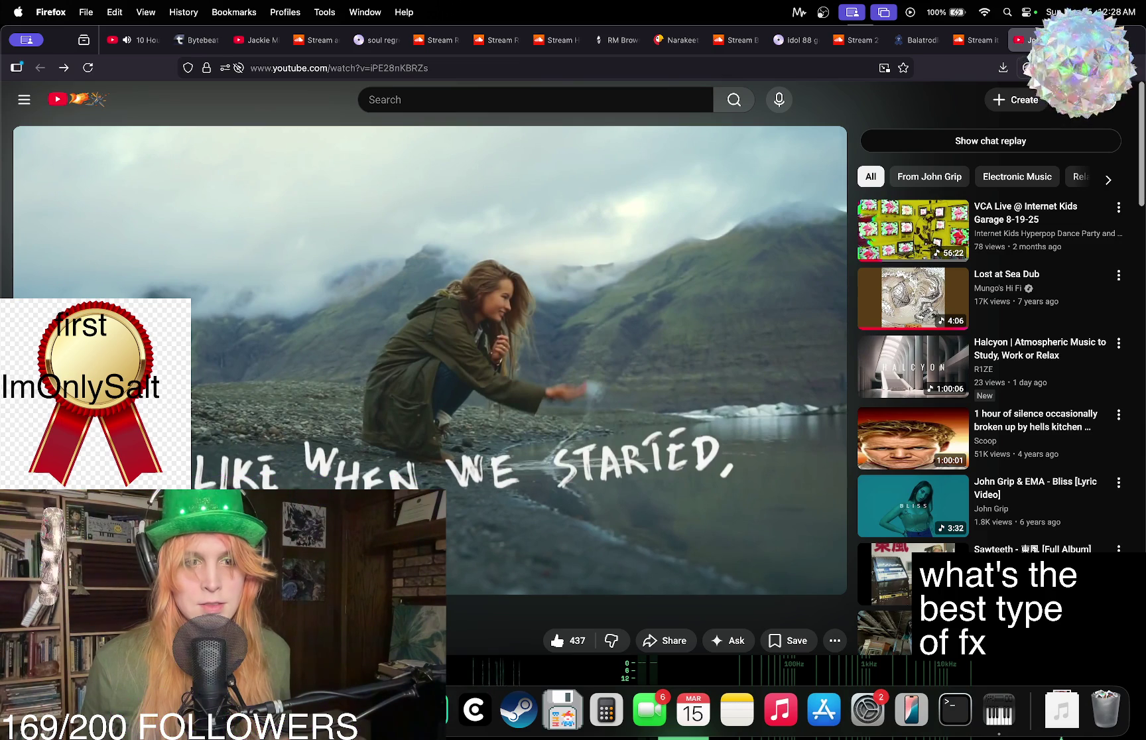
key("super+Tab")
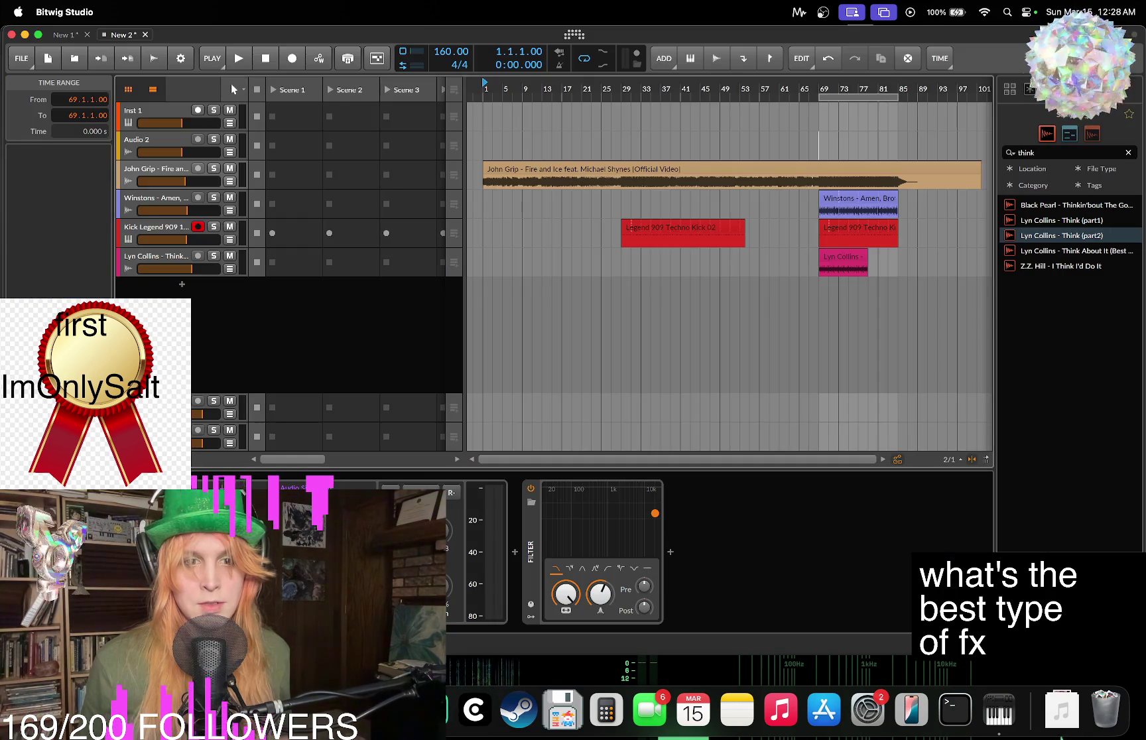
Check the Amen and Legend 909 kick clips at bar 69, then play and stop from there.
left_click(856, 202)
left_click(865, 229)
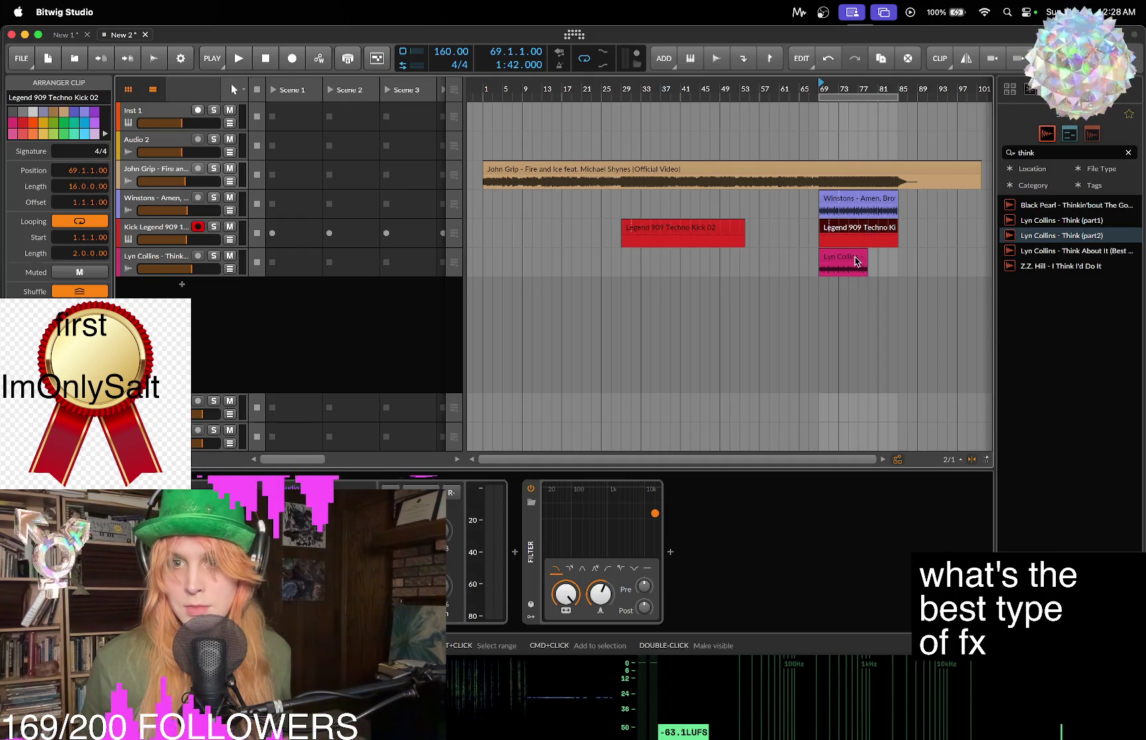
left_click(846, 234)
left_click(847, 235)
left_click(818, 214)
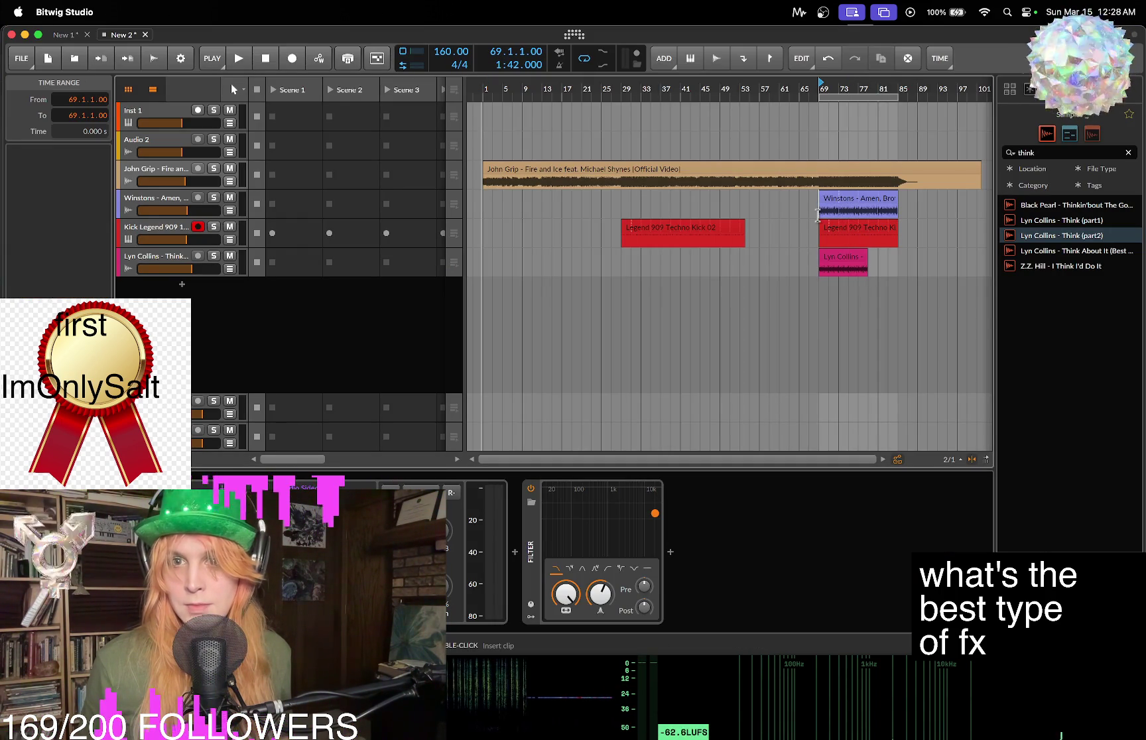
key("space")
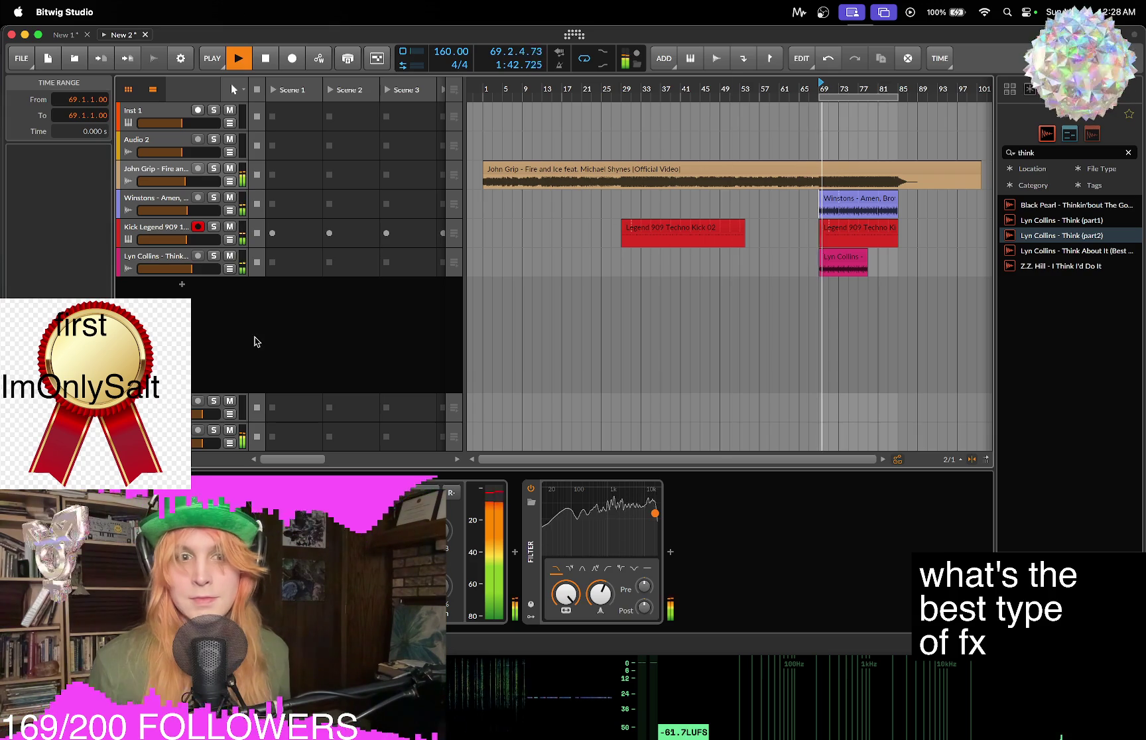
key("space")
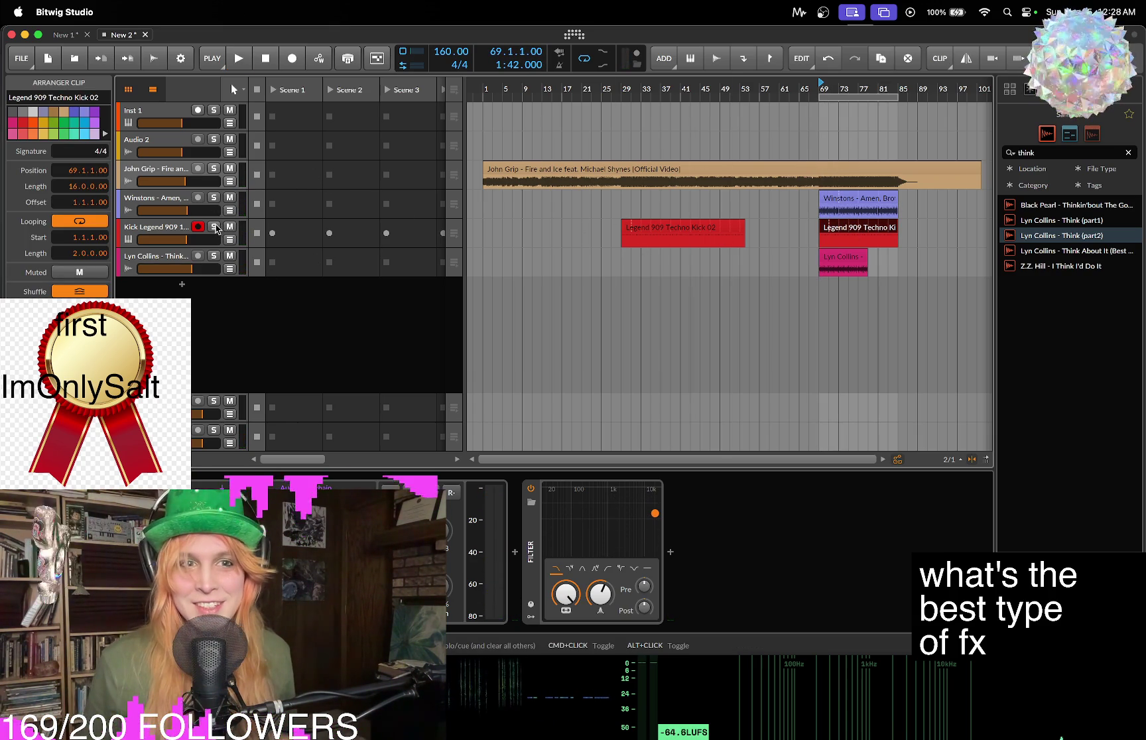
Solo the Amen, Think, 909 kick and John Grip song tracks, auditioning the mix between changes.
left_click(214, 197, "super")
key("space")
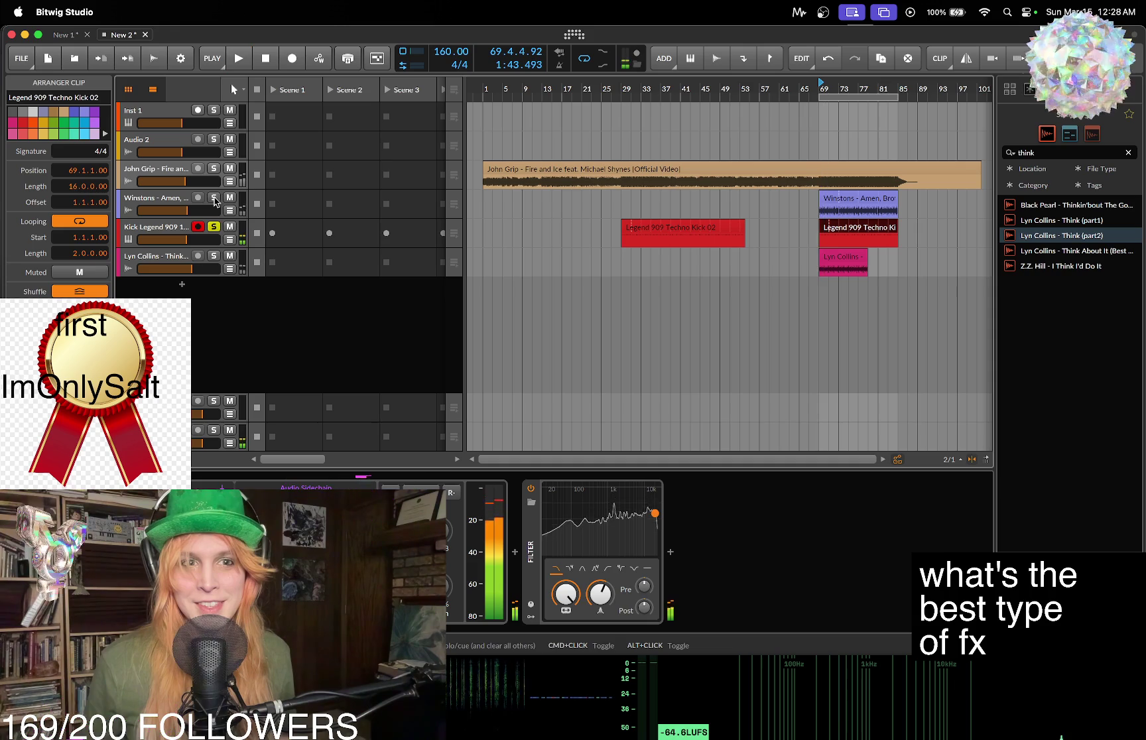
left_click(214, 227)
key("space")
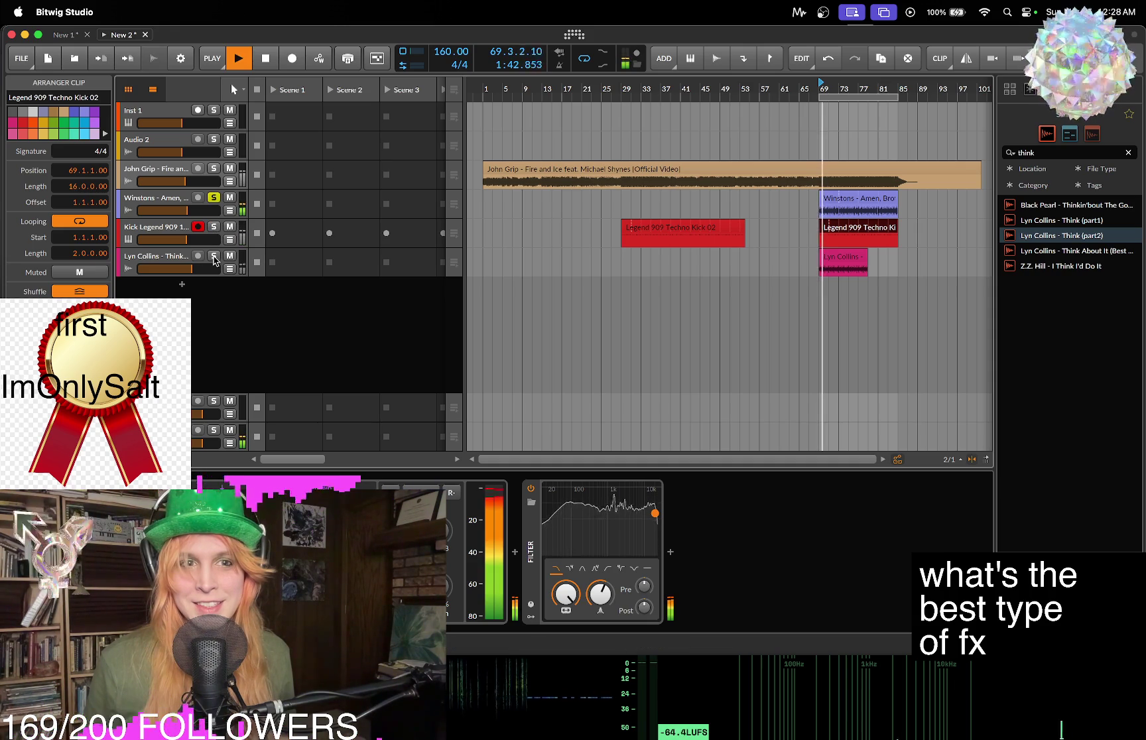
key("space")
left_click(214, 258, "super")
left_click(212, 228)
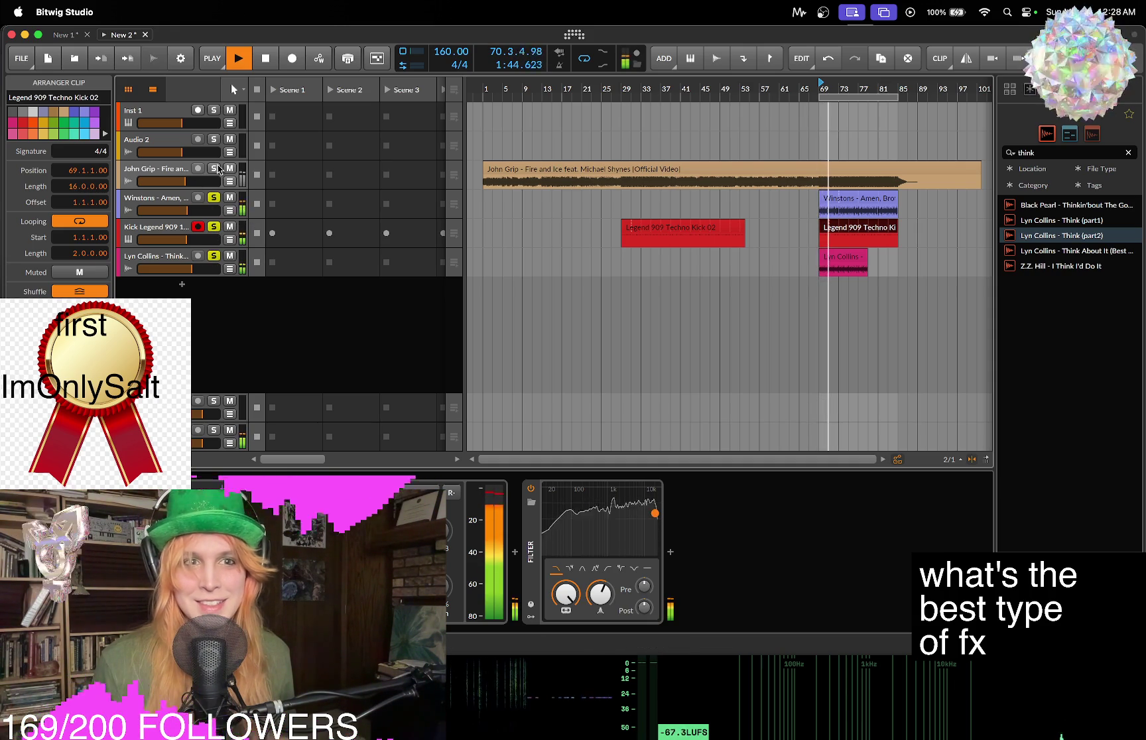
key("space")
left_click(213, 170)
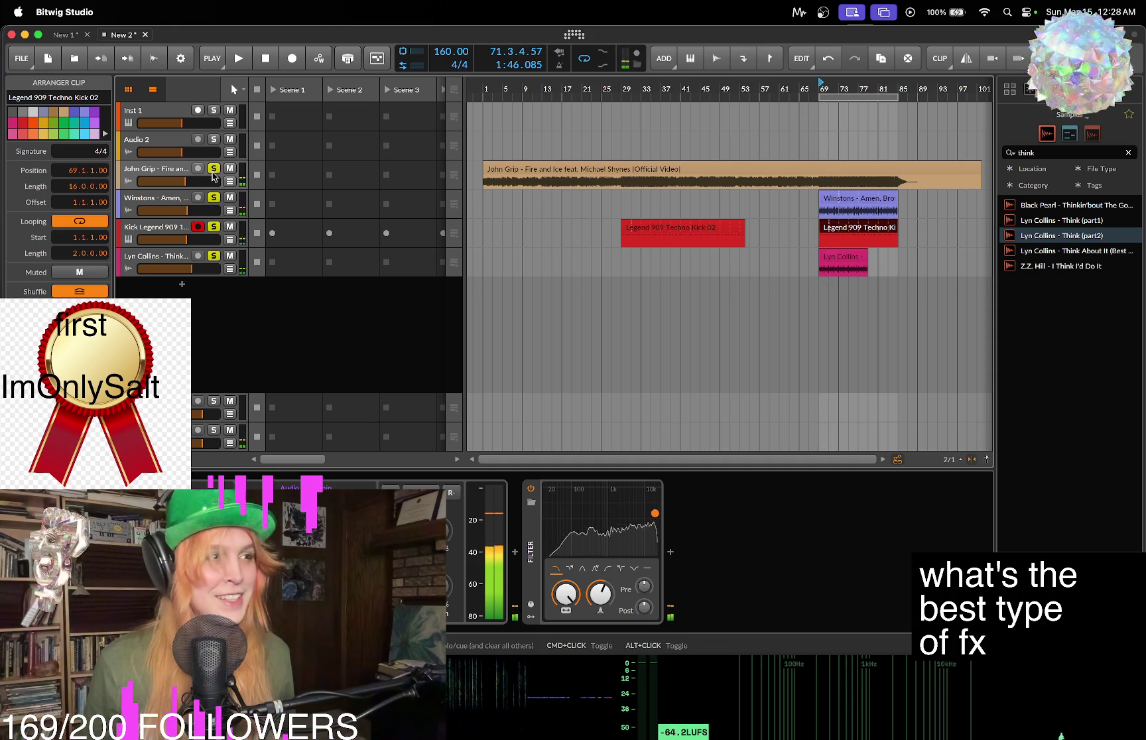
key("space")
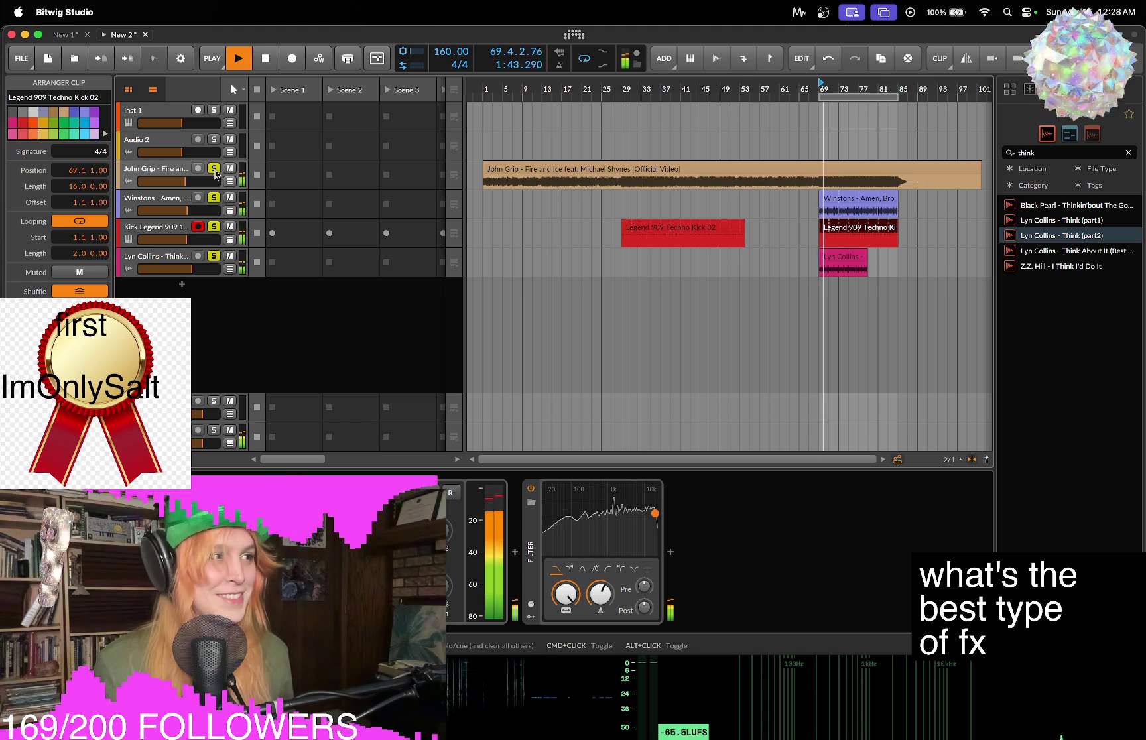
key("space")
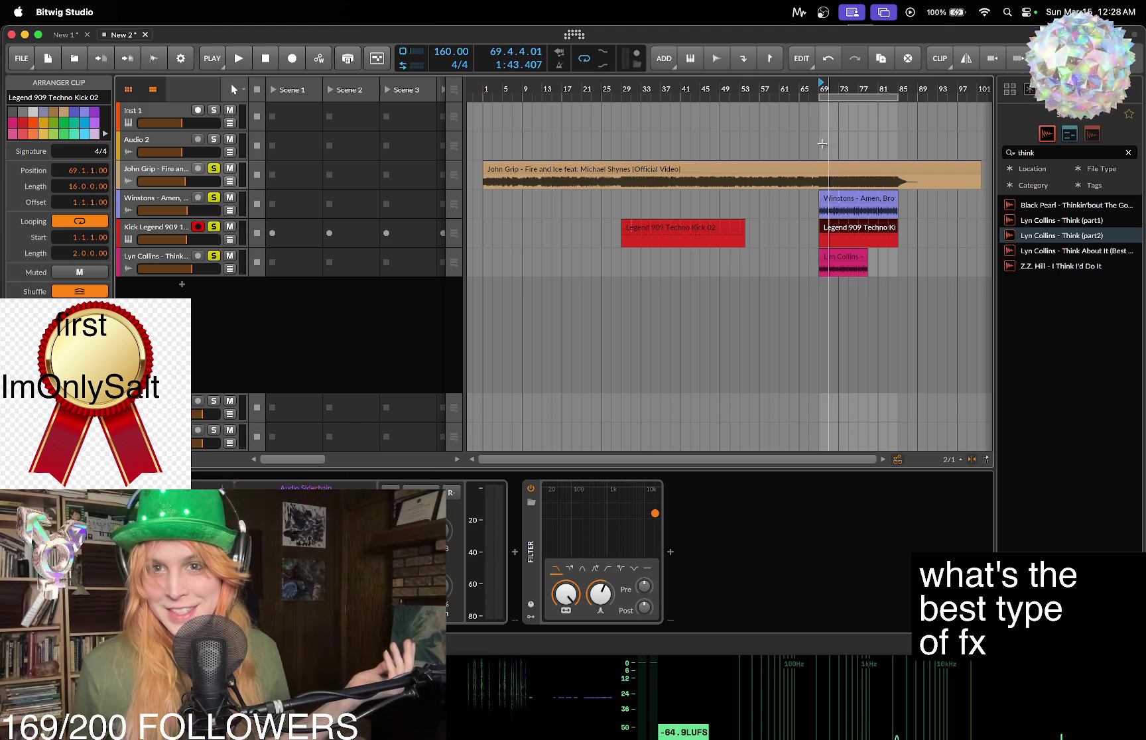
Return the start position to bar 69 and switch back to the YouTube video in Firefox.
left_click(822, 147)
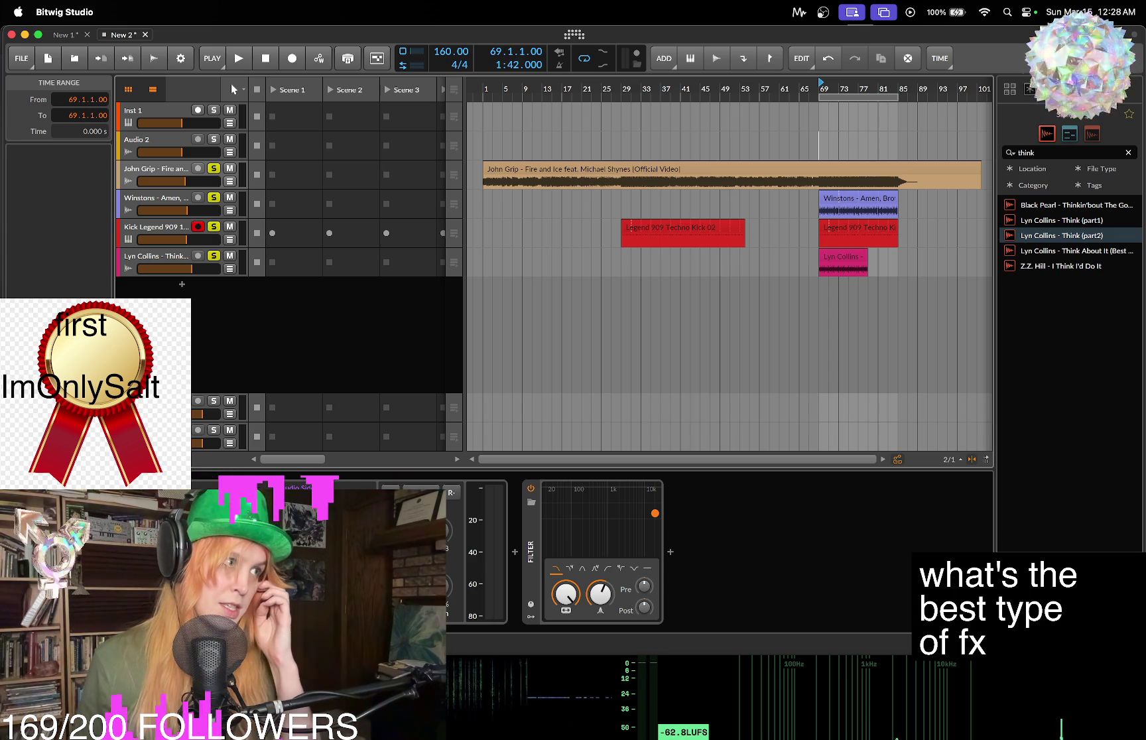
mouse_move(1061, 736)
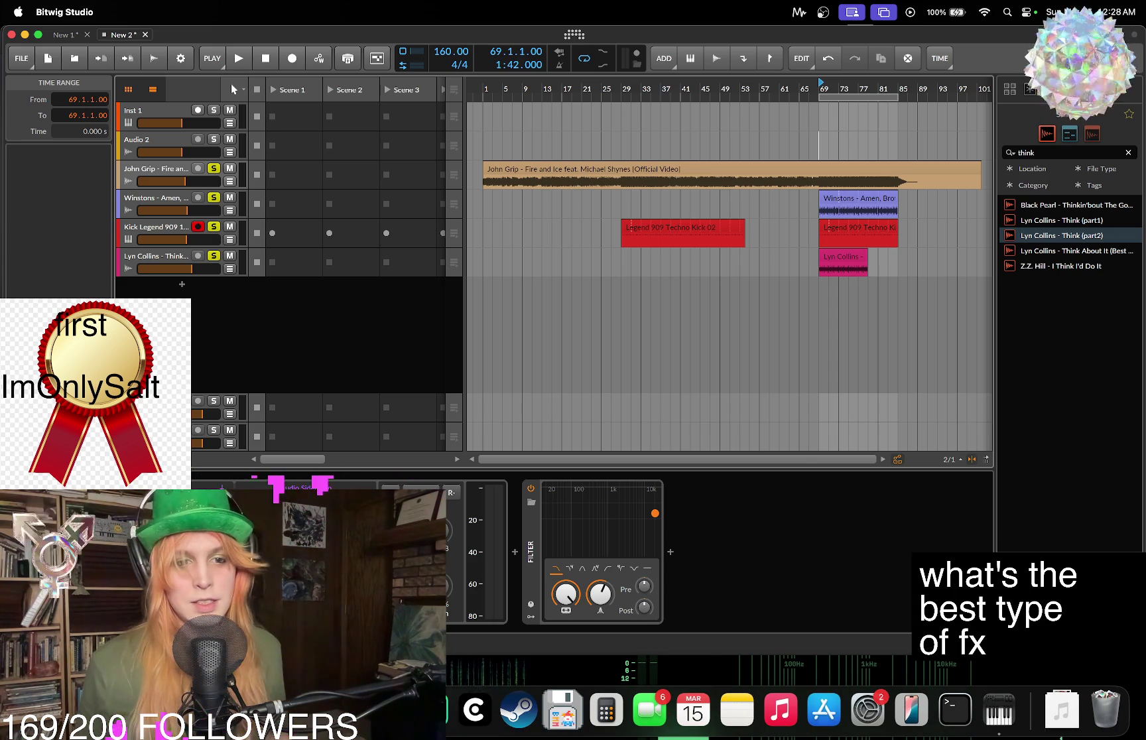
key("super+Tab")
scroll(1061, 735, "down", 5)
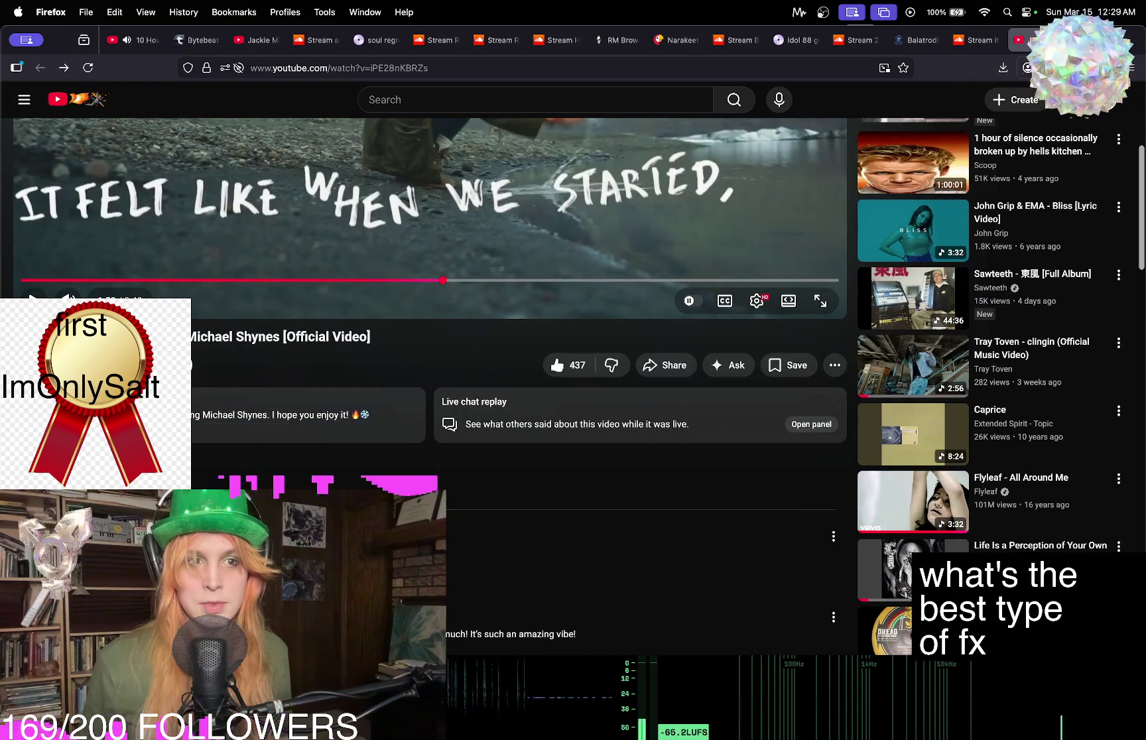
left_click(73, 362)
scroll(823, 333, "down", 3)
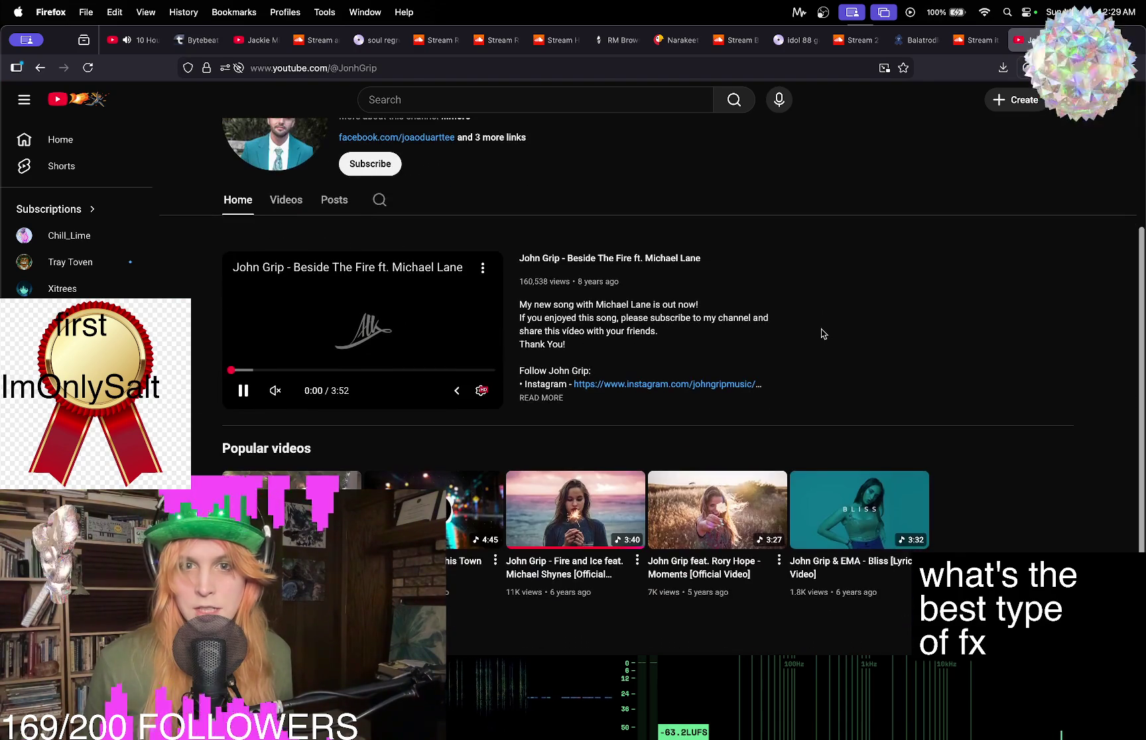
scroll(983, 319, "down", 2)
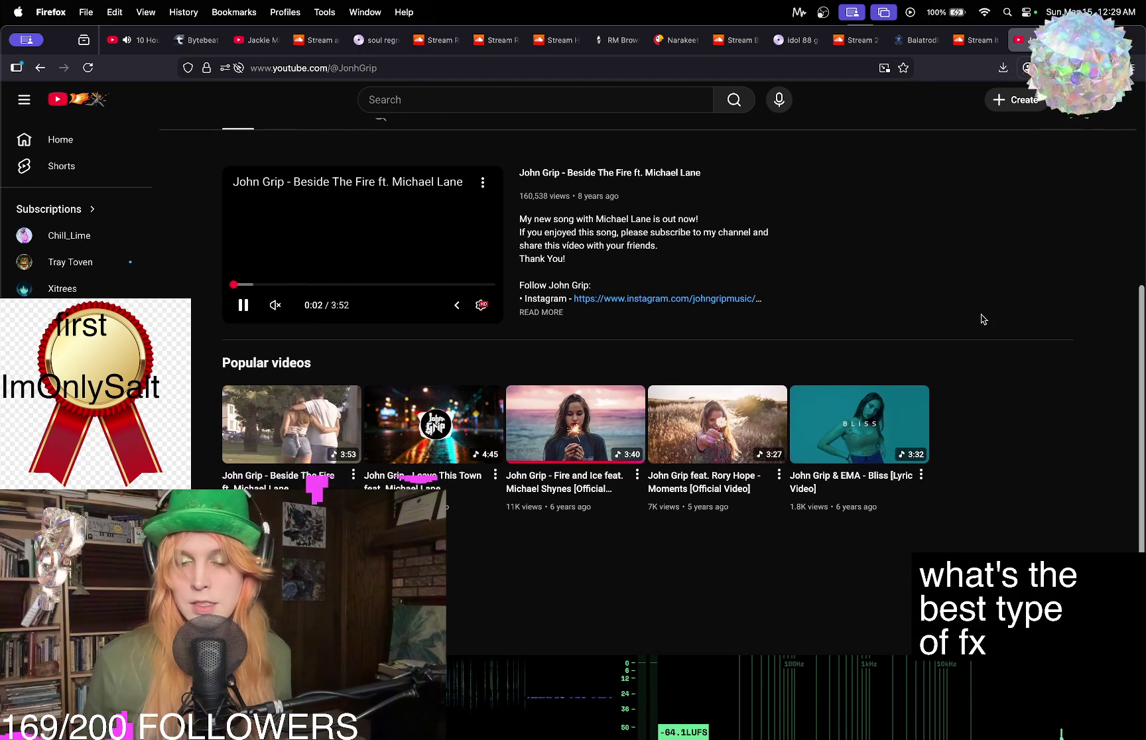
scroll(947, 350, "up", 3)
scroll(933, 349, "down", 3)
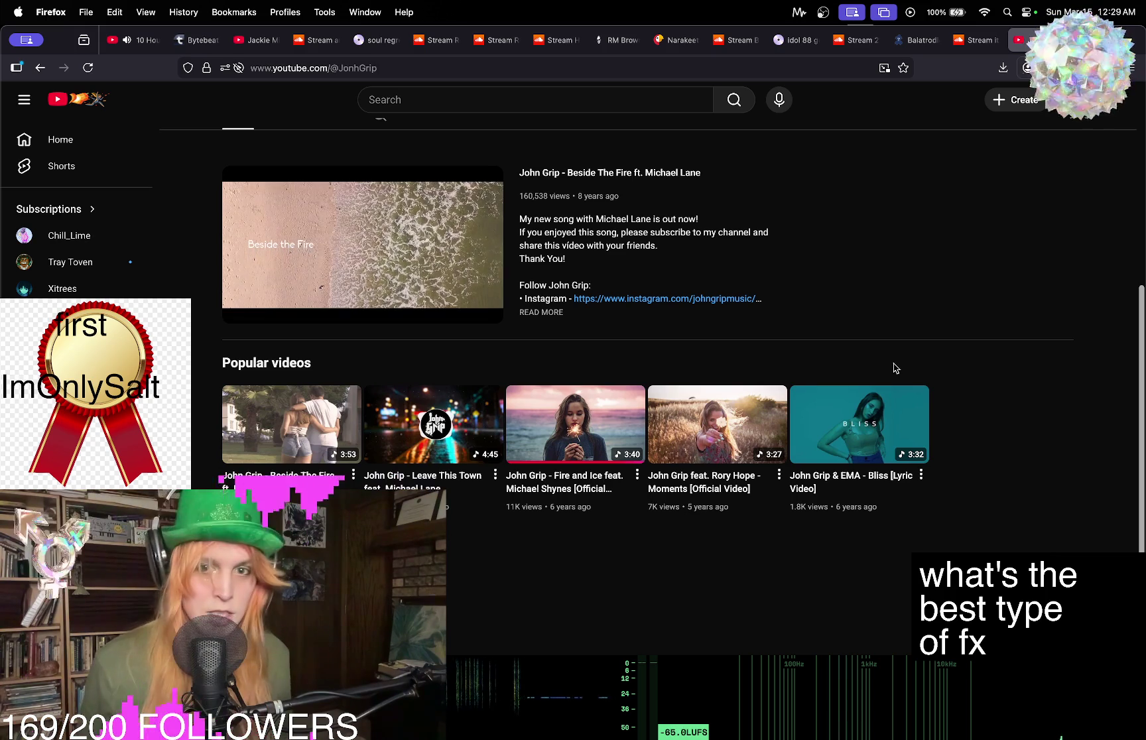
mouse_move(526, 424)
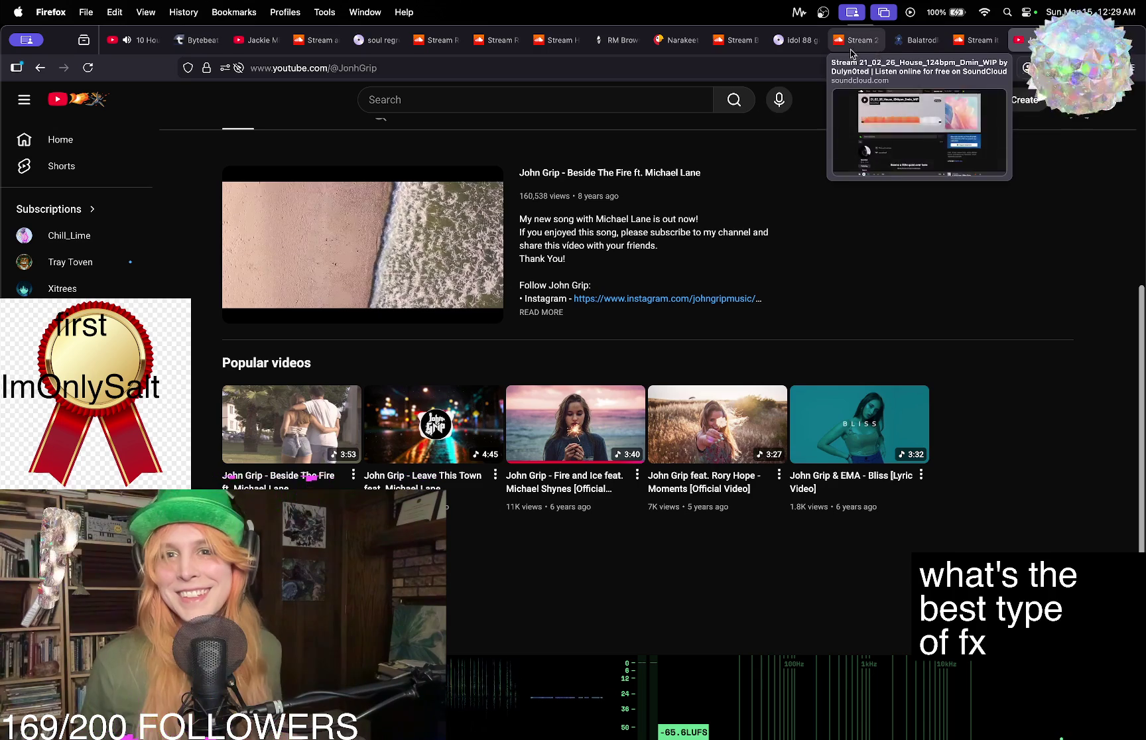
Play the 'She spit on em' and 'Wow' soundboard drops, then return to the channel tab.
left_click(615, 41)
left_click(644, 491)
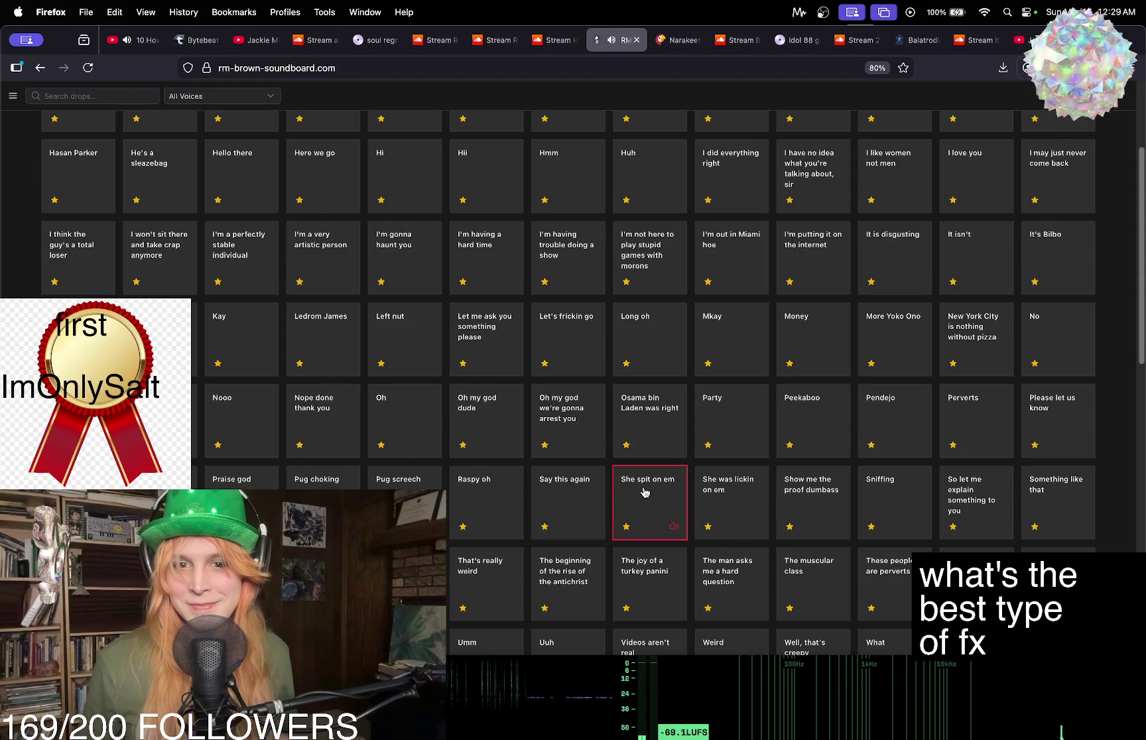
scroll(518, 389, "down", 10)
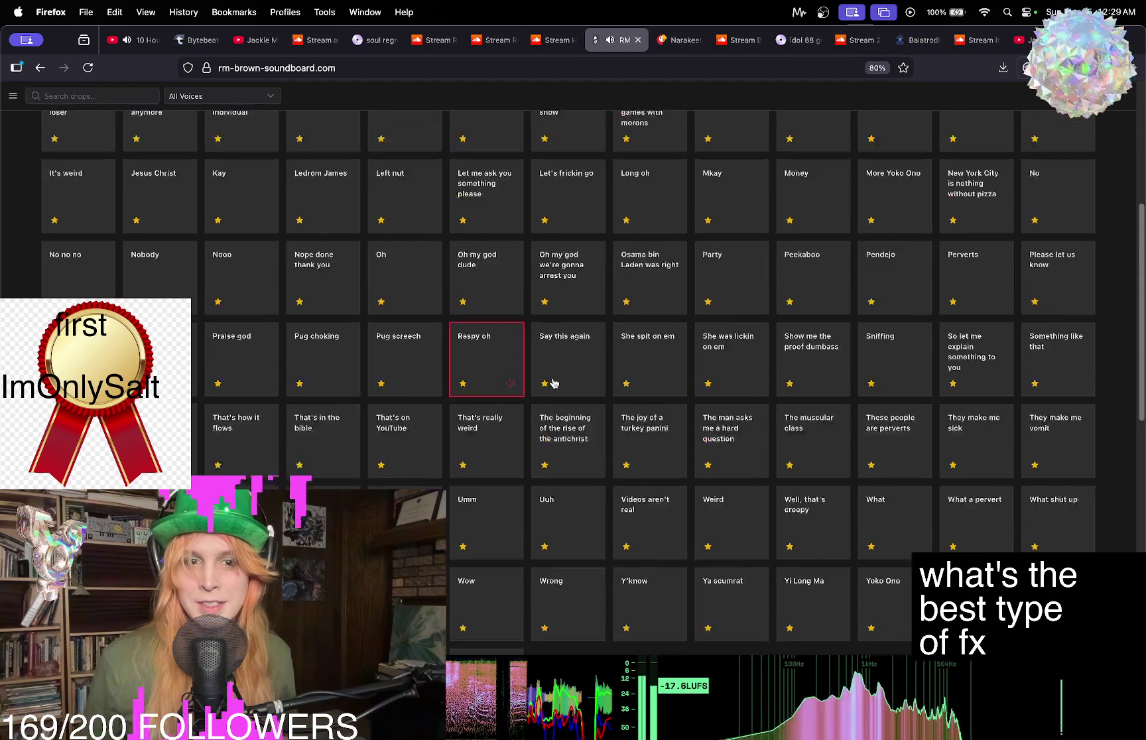
left_click(488, 319)
scroll(488, 318, "up", 15)
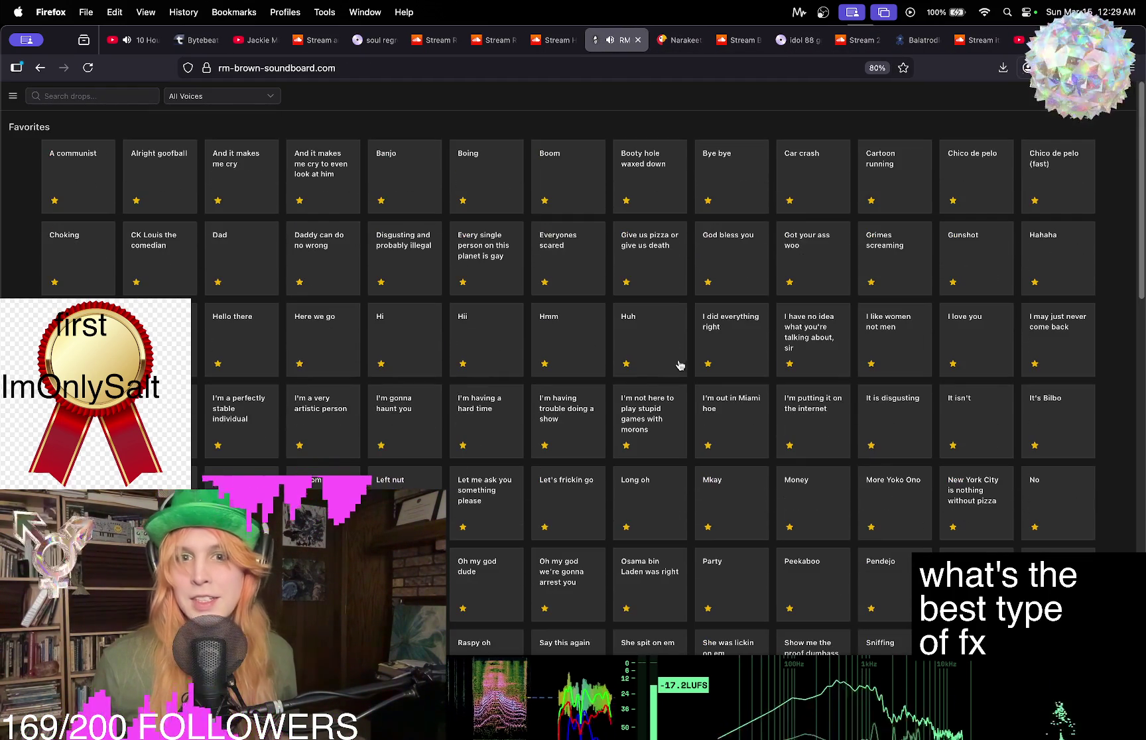
left_click(1021, 40)
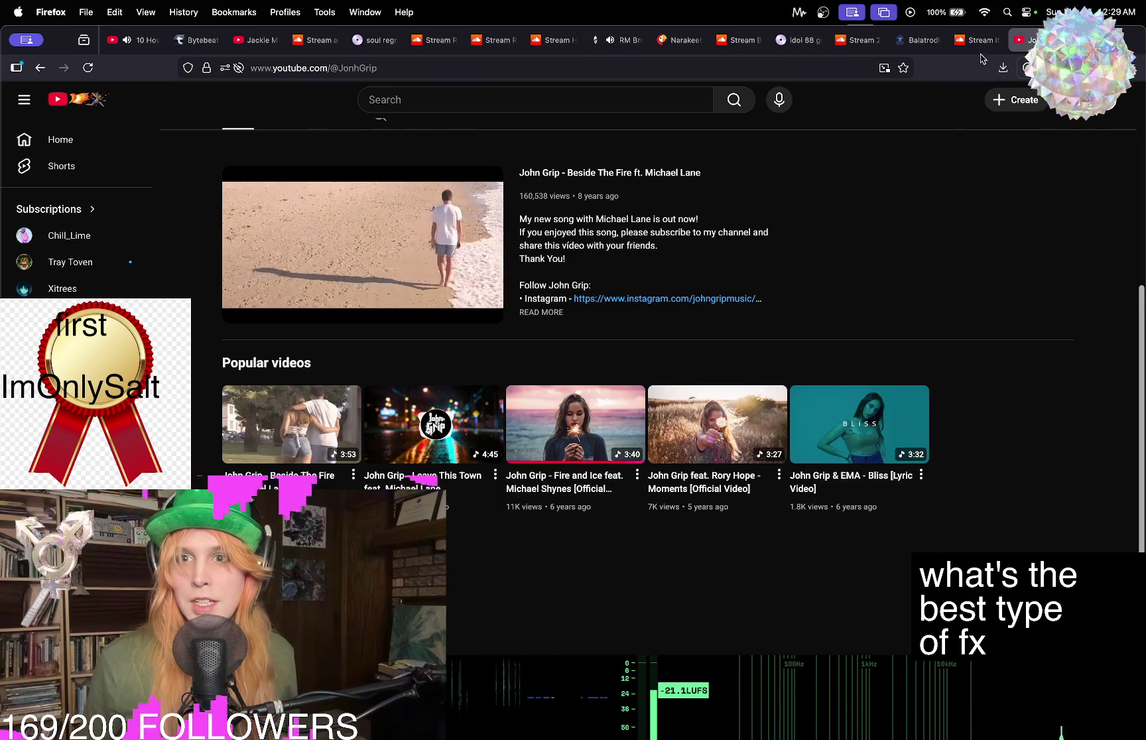
Bring up the SoundCloud itzavibe stream, then move to the reggae record video tab.
left_click(970, 41)
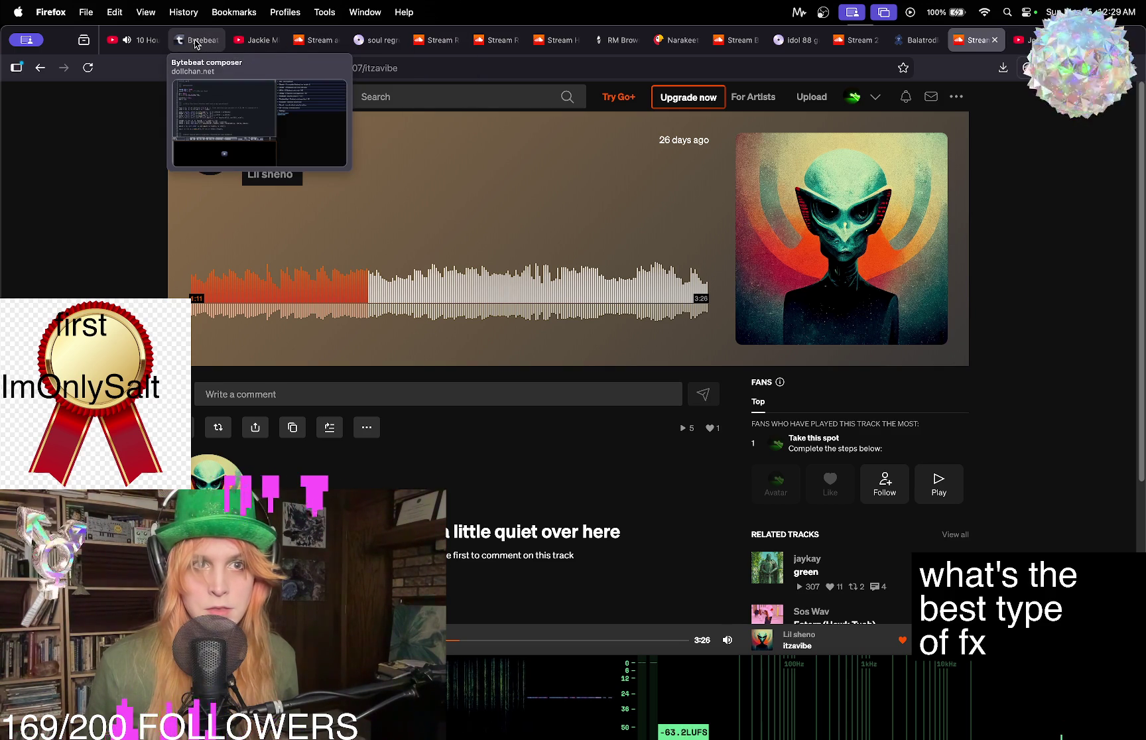
left_click(255, 42)
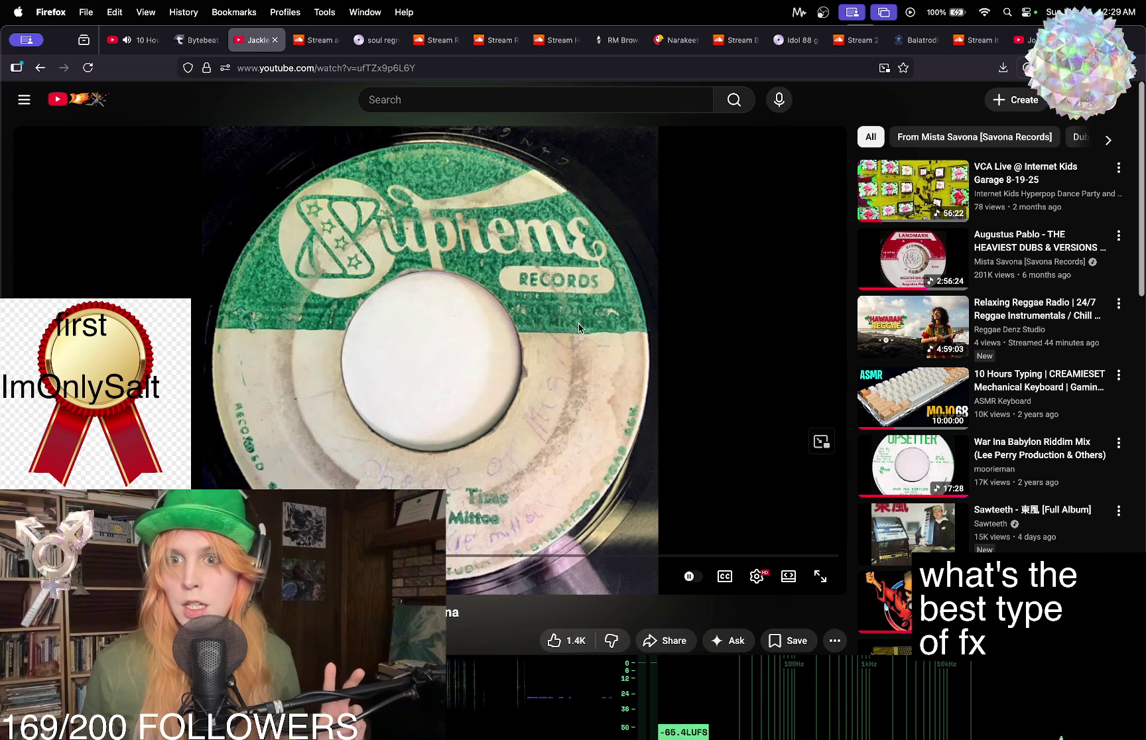
Play the Jackie Mittoo Supreme Records video, pausing and resuming it several times.
left_click(592, 304)
left_click(591, 304)
left_click(591, 303)
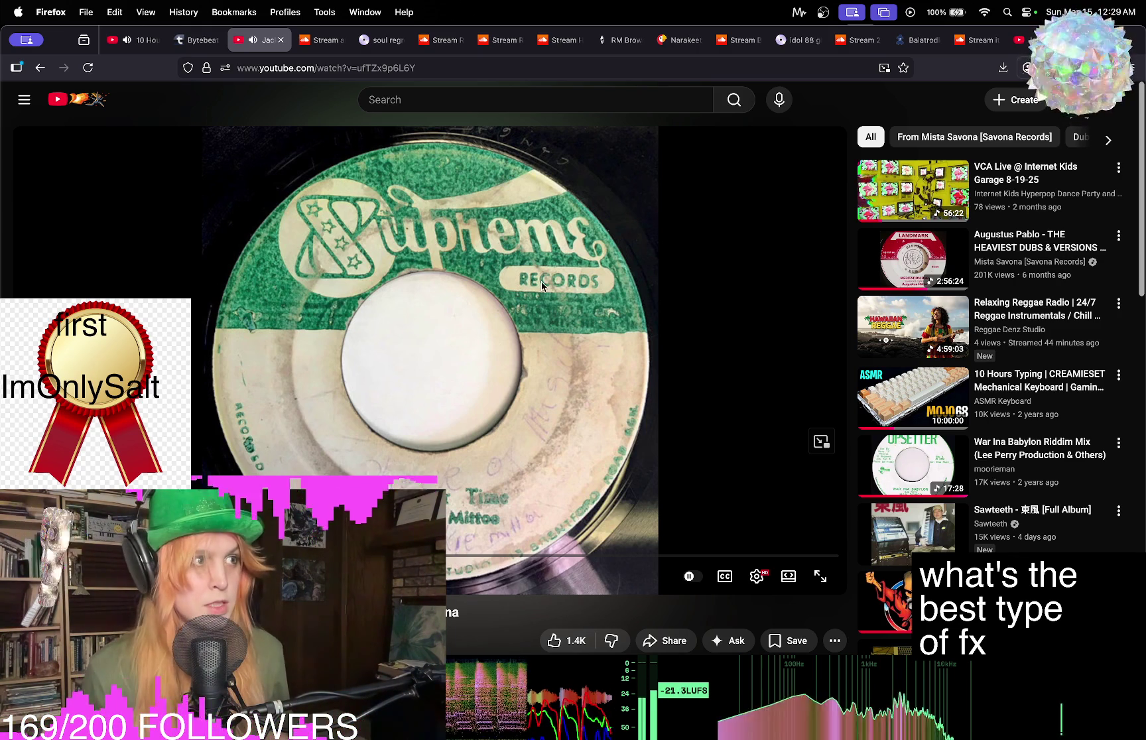
left_click(730, 358)
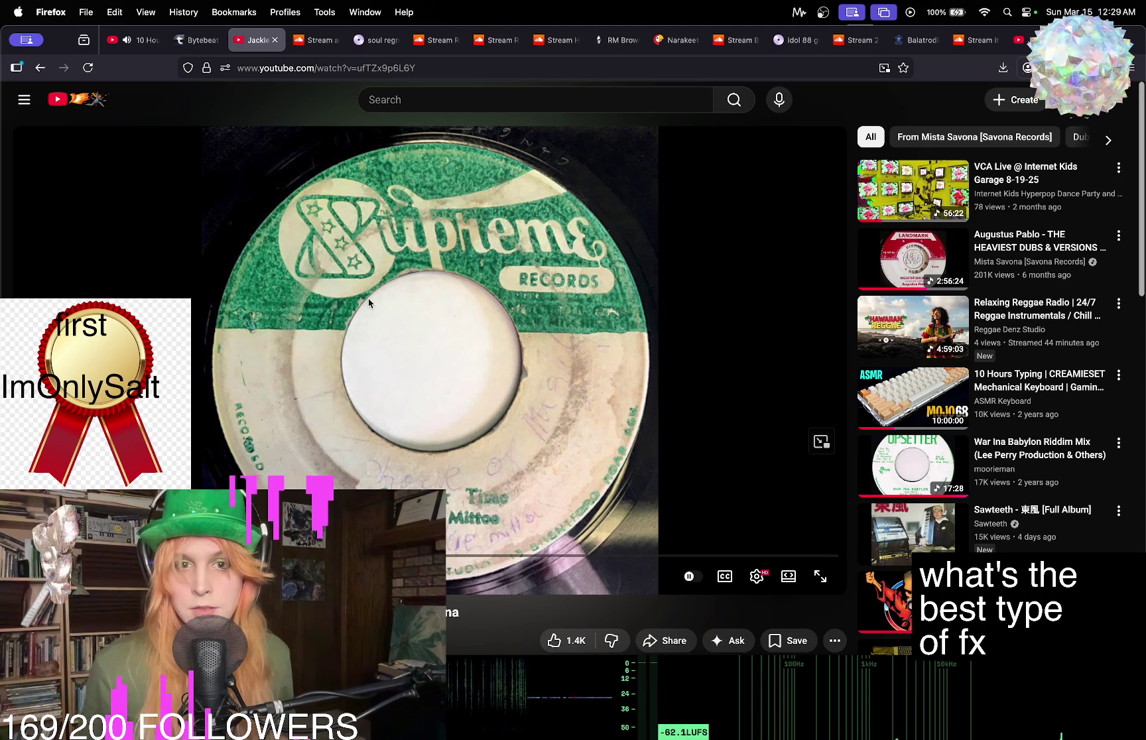
left_click(675, 301)
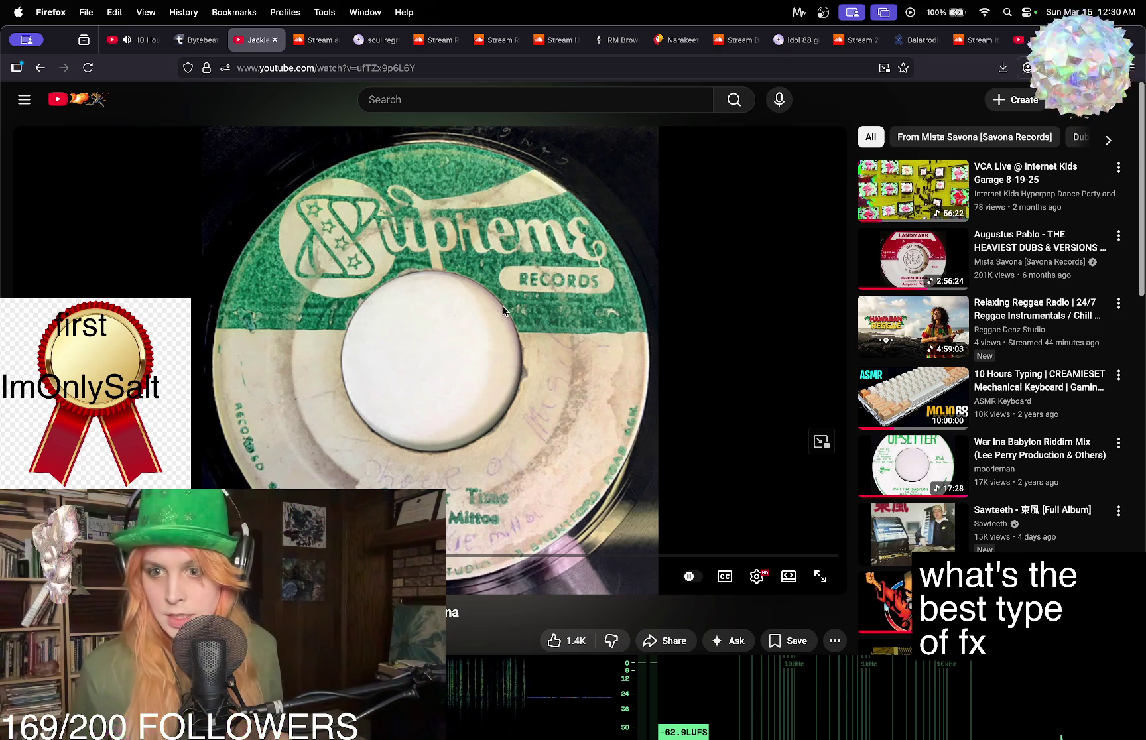
left_click(422, 397)
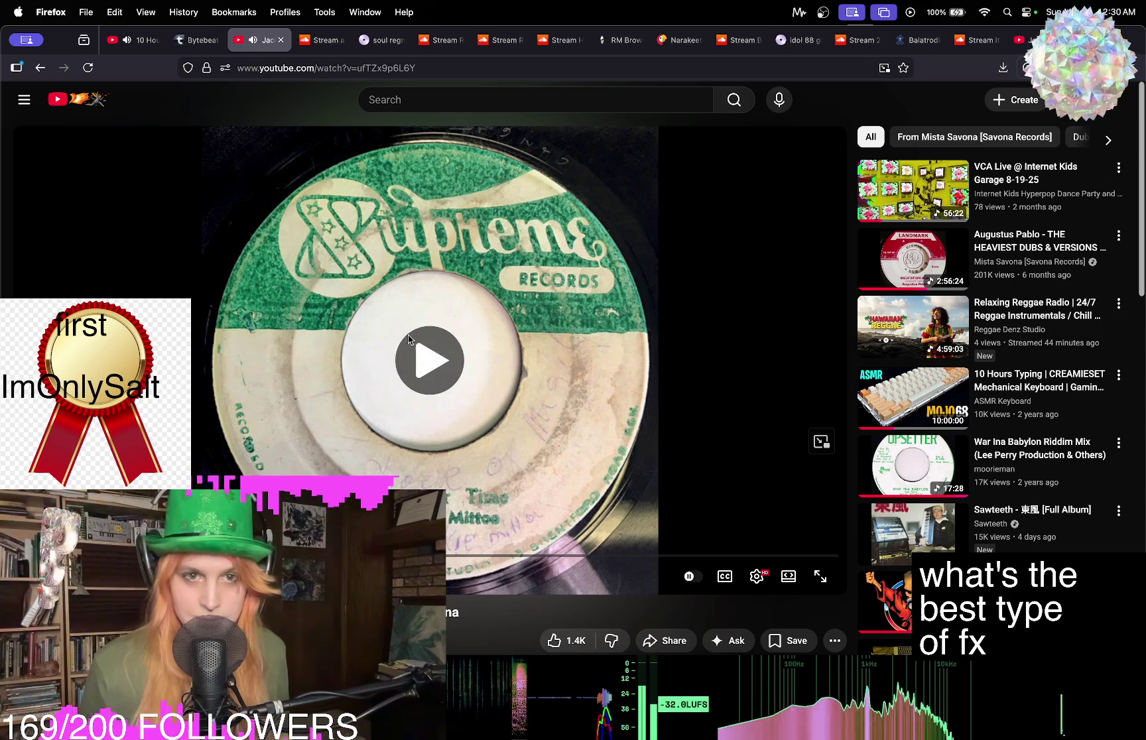
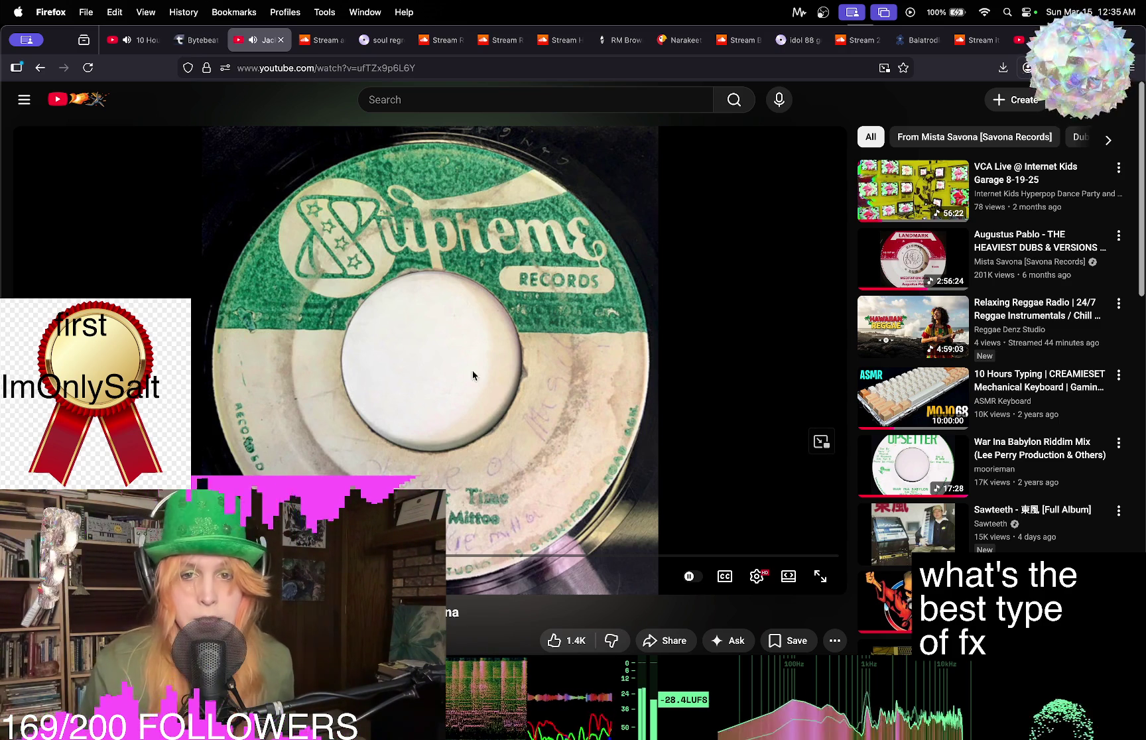
Search Google for 'persona 5' in a new tab.
key("super+t")
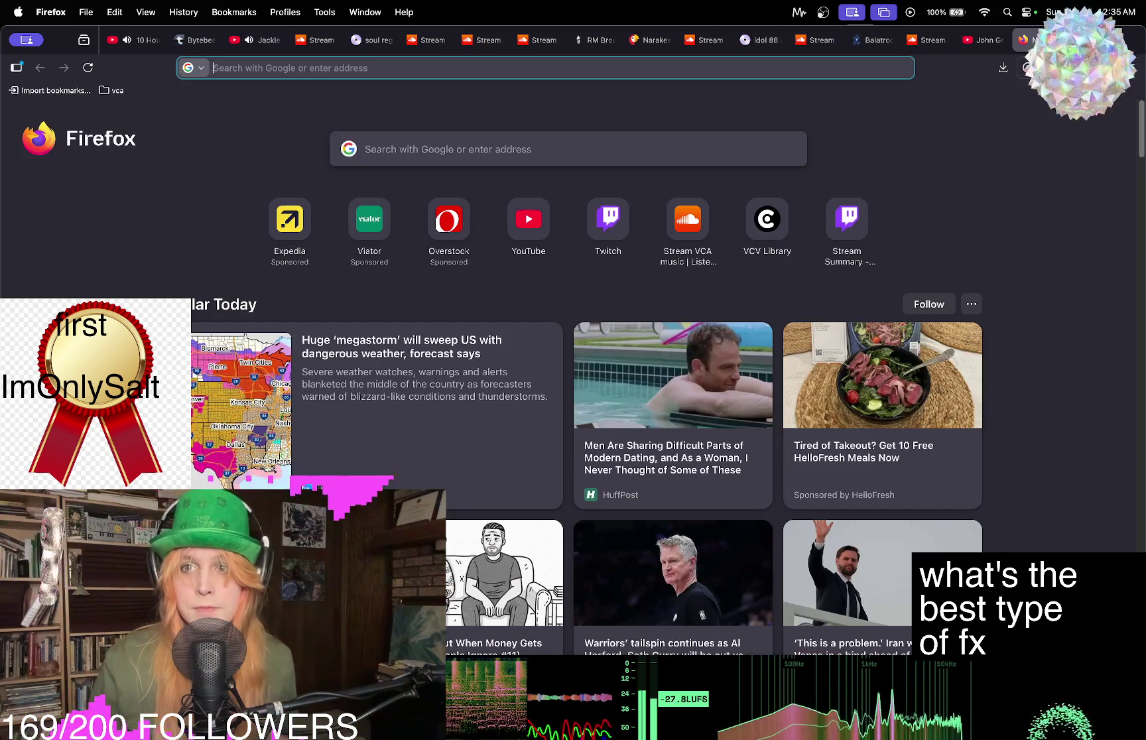
type("persona 5")
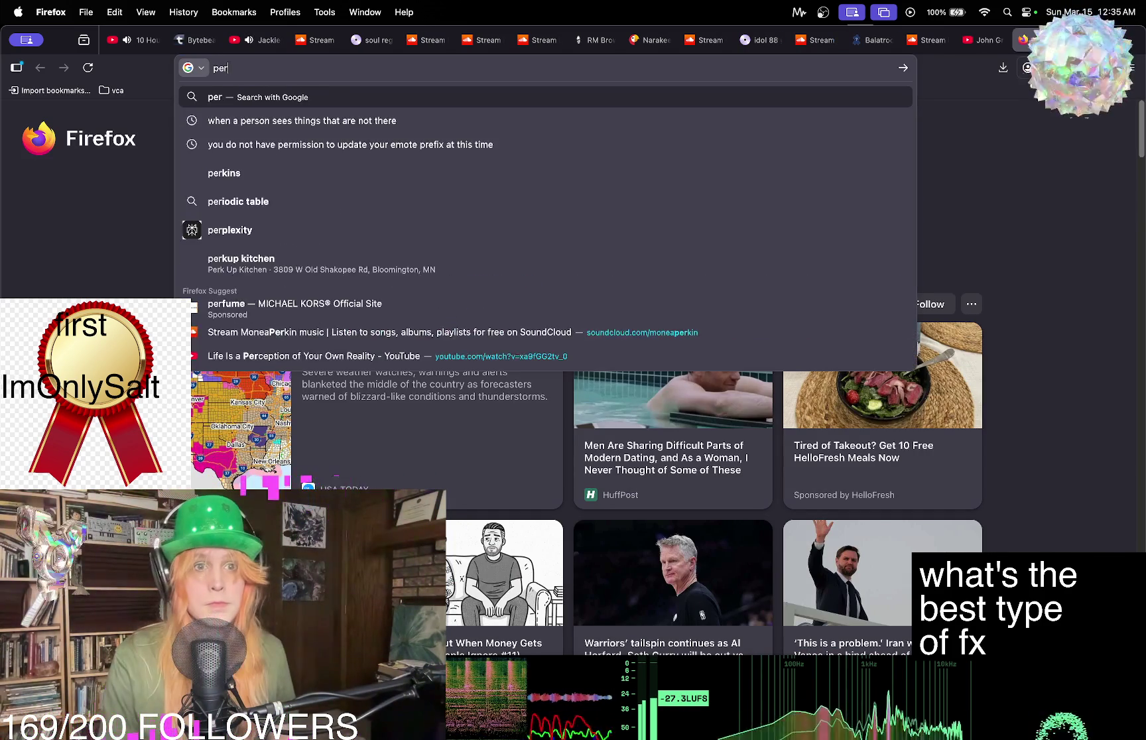
key("Return")
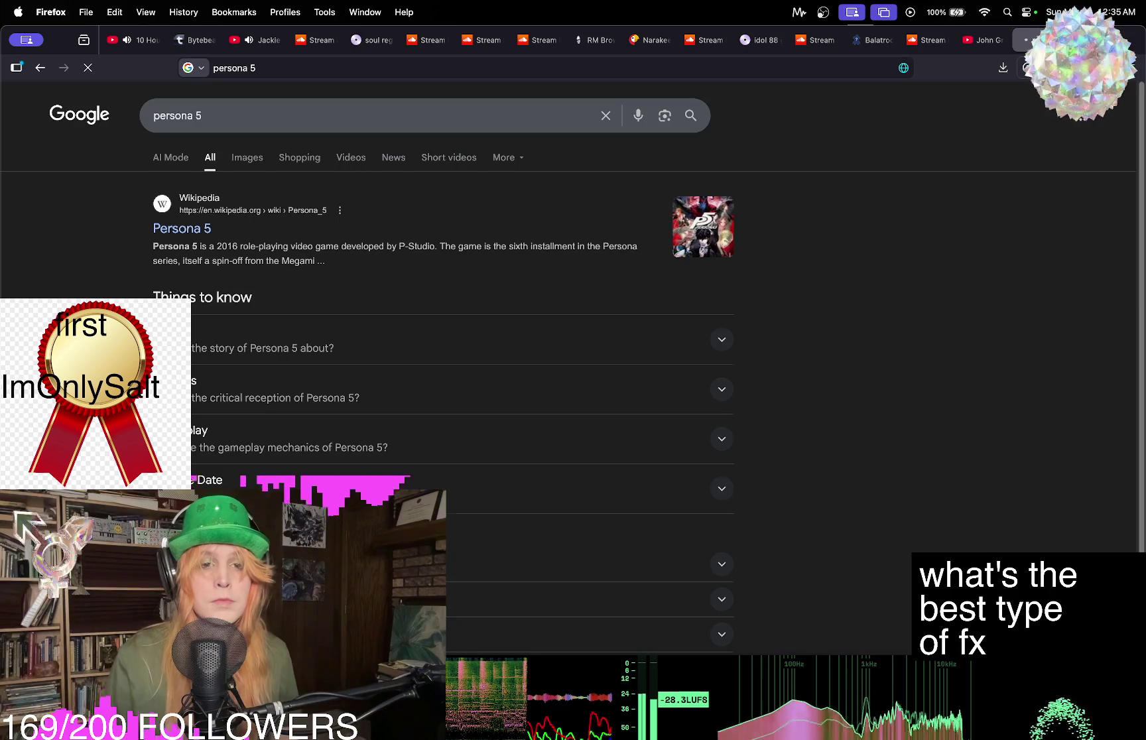
Open the GAME Shibuya street screenshot preview in image results, then switch to the Jackie Mittoo mix tab.
left_click(247, 157)
scroll(532, 265, "down", 3)
scroll(532, 266, "down", 3)
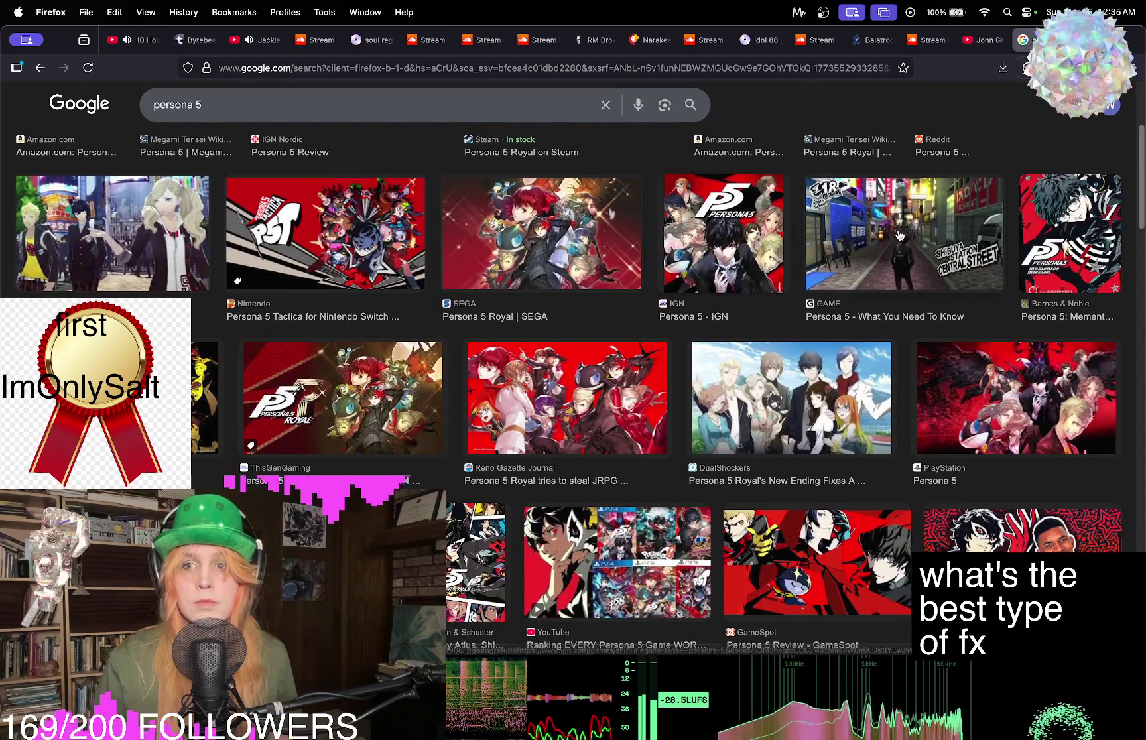
left_click(904, 233)
scroll(535, 223, "down", 2)
scroll(536, 222, "down", 5)
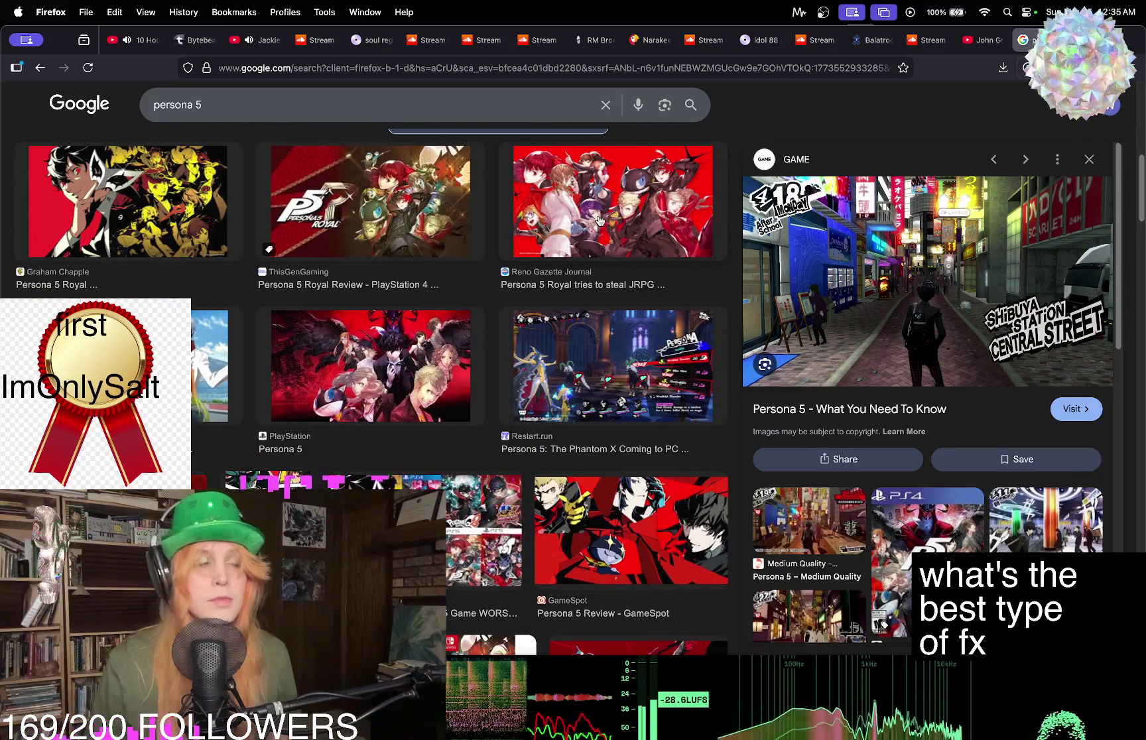
scroll(451, 239, "down", 1)
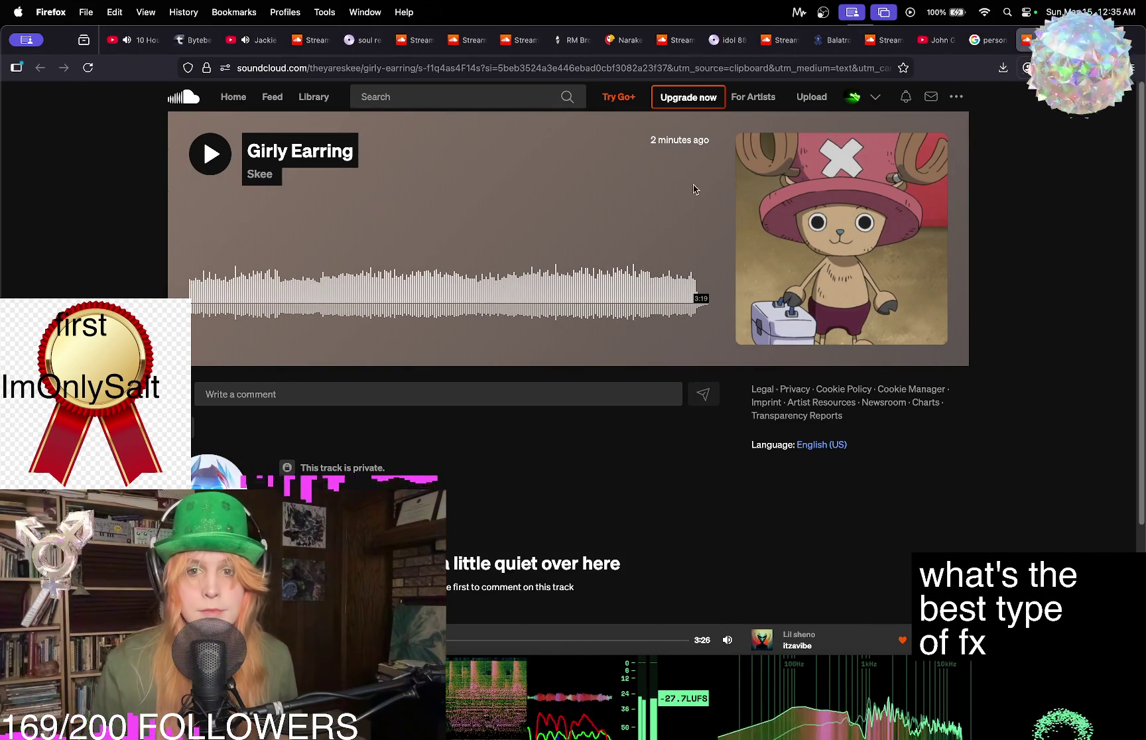
left_click(255, 40)
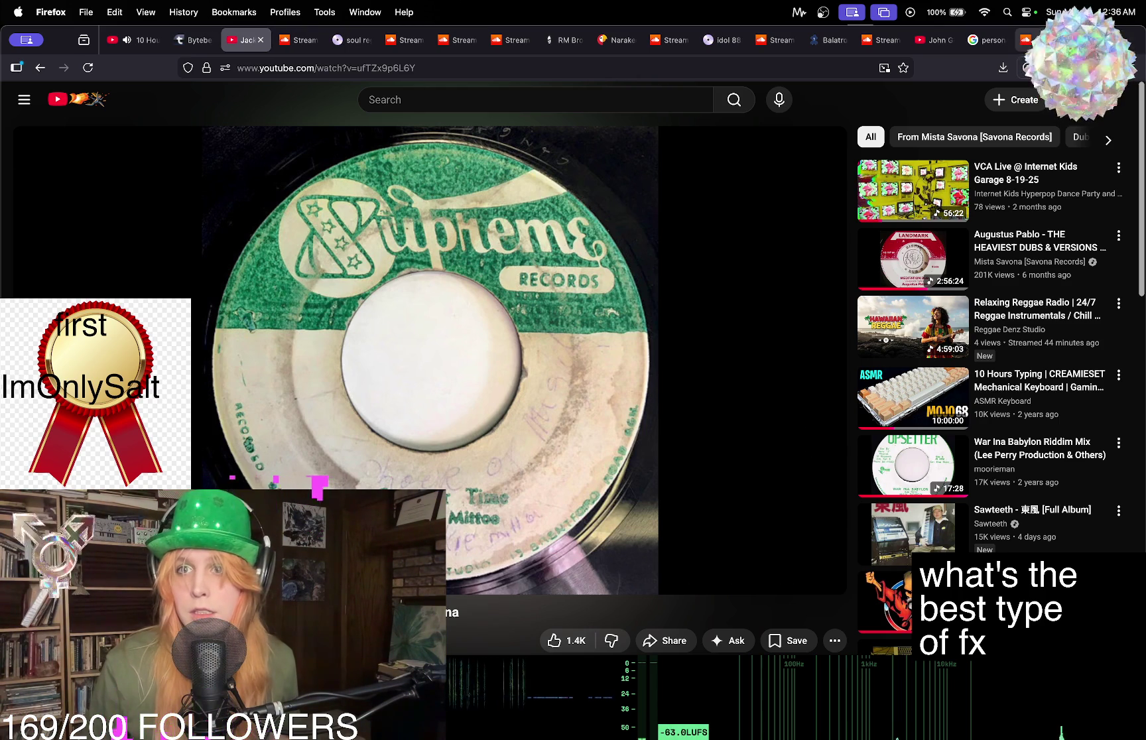
key("super+9")
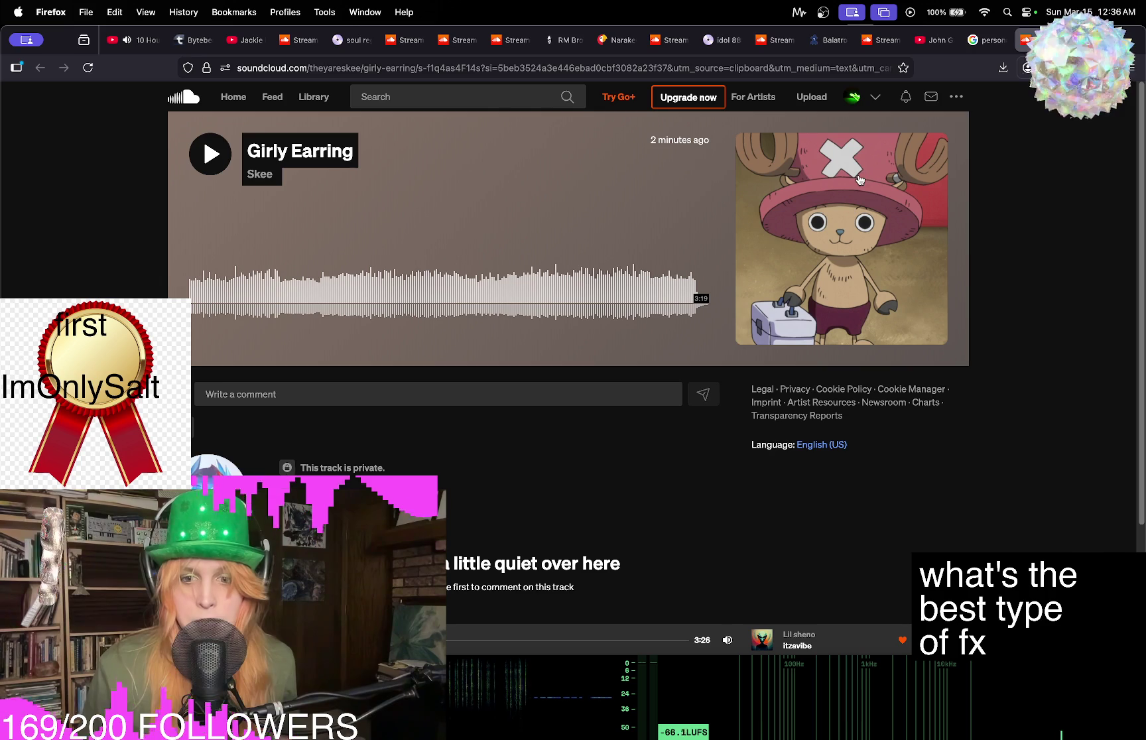
Start playing Skee's 'Girly Earring' and open Skee's SoundCloud artist profile.
left_click(207, 152)
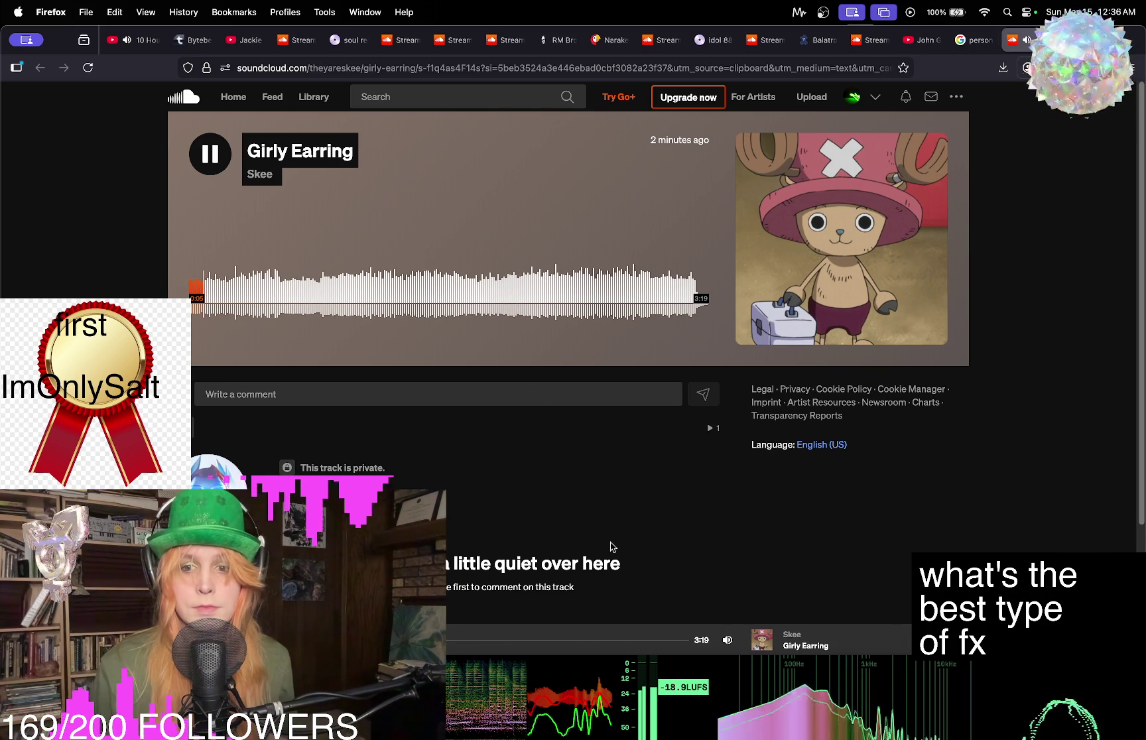
mouse_move(728, 640)
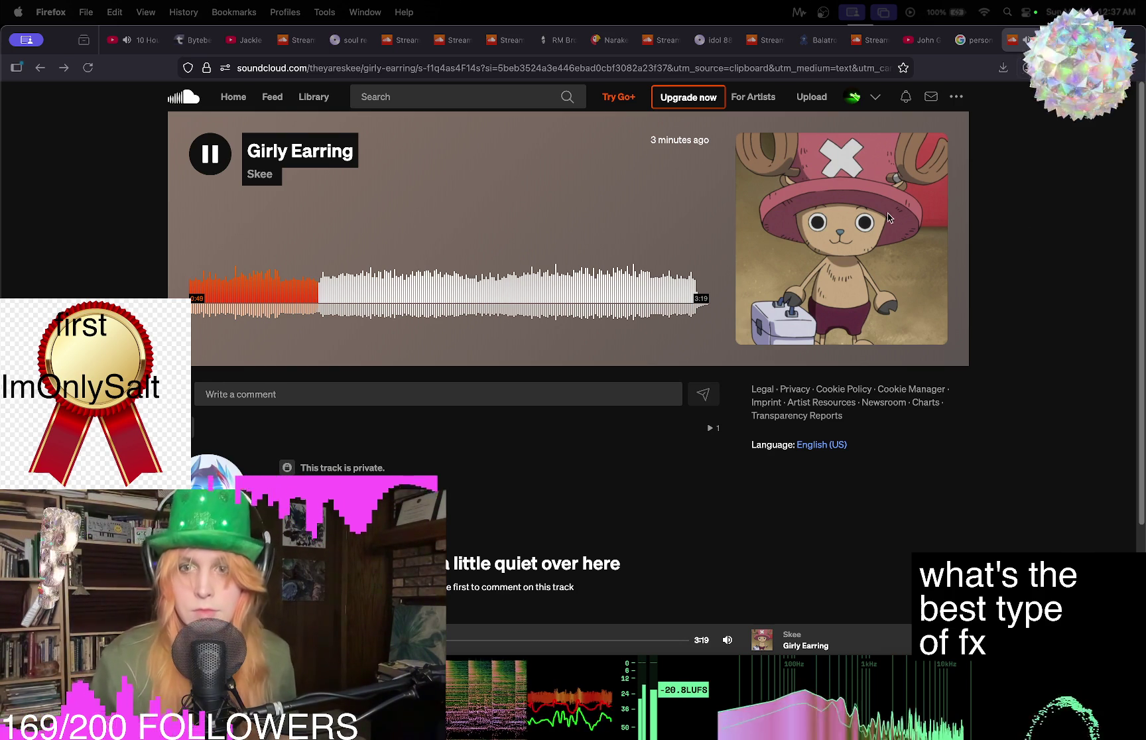
left_click(259, 174)
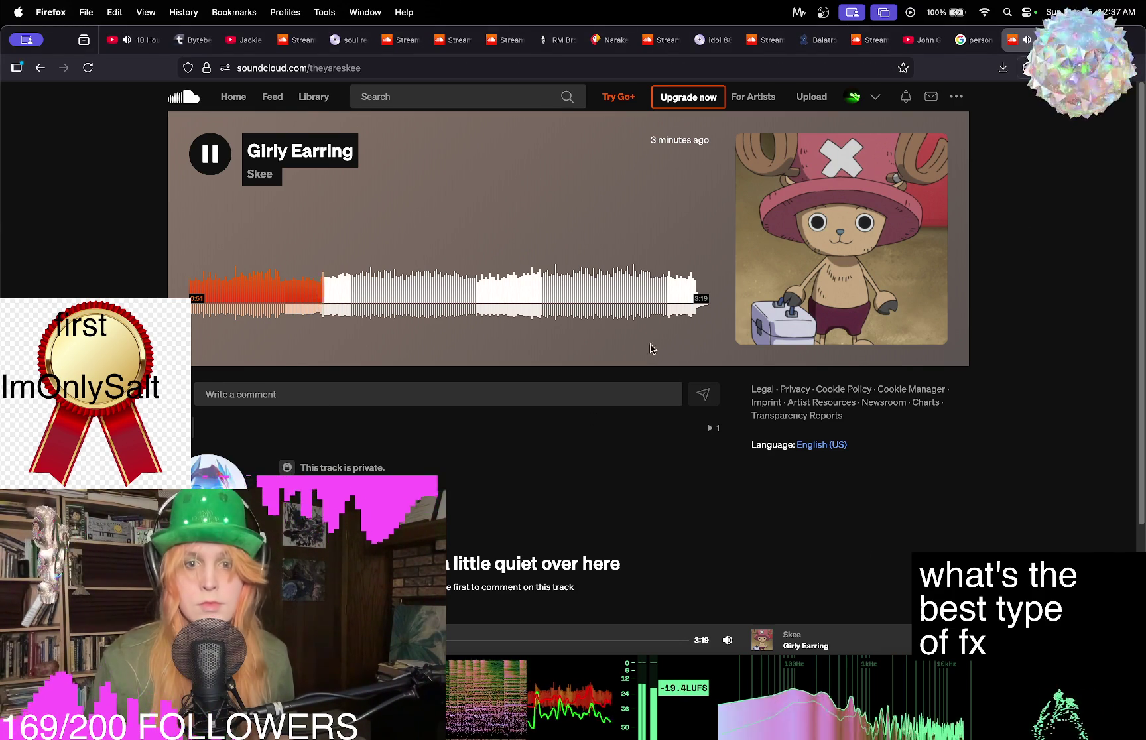
scroll(715, 315, "down", 3)
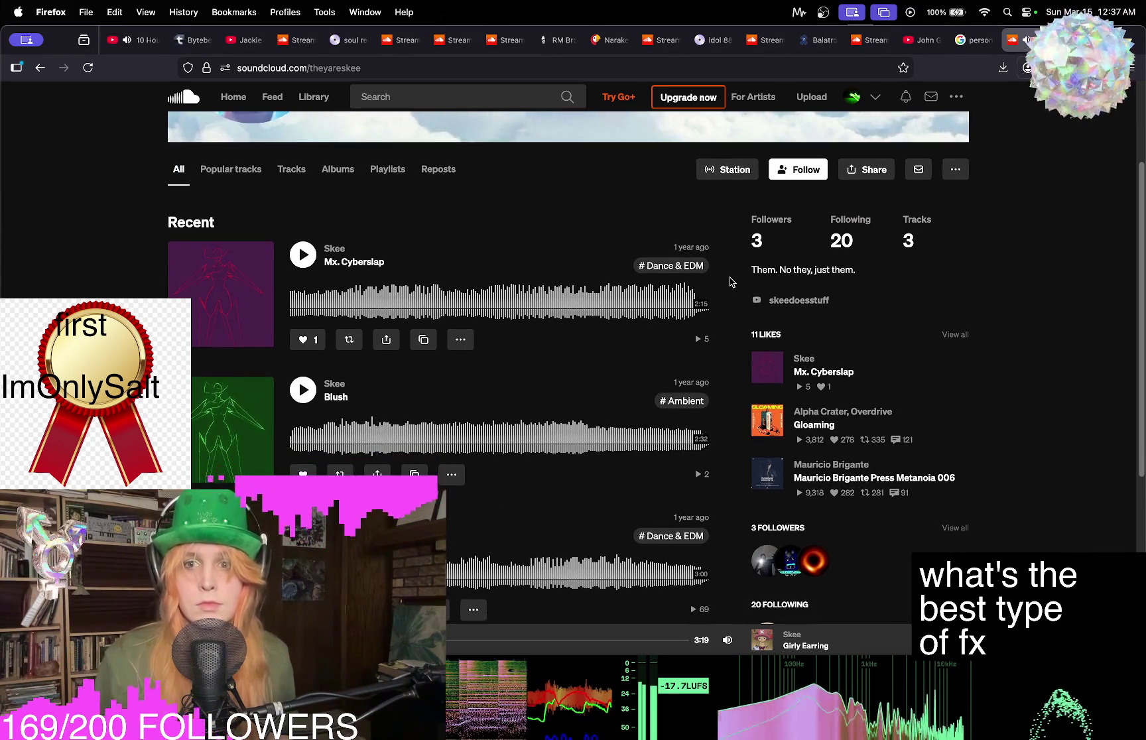
scroll(493, 281, "up", 2)
scroll(430, 253, "down", 3)
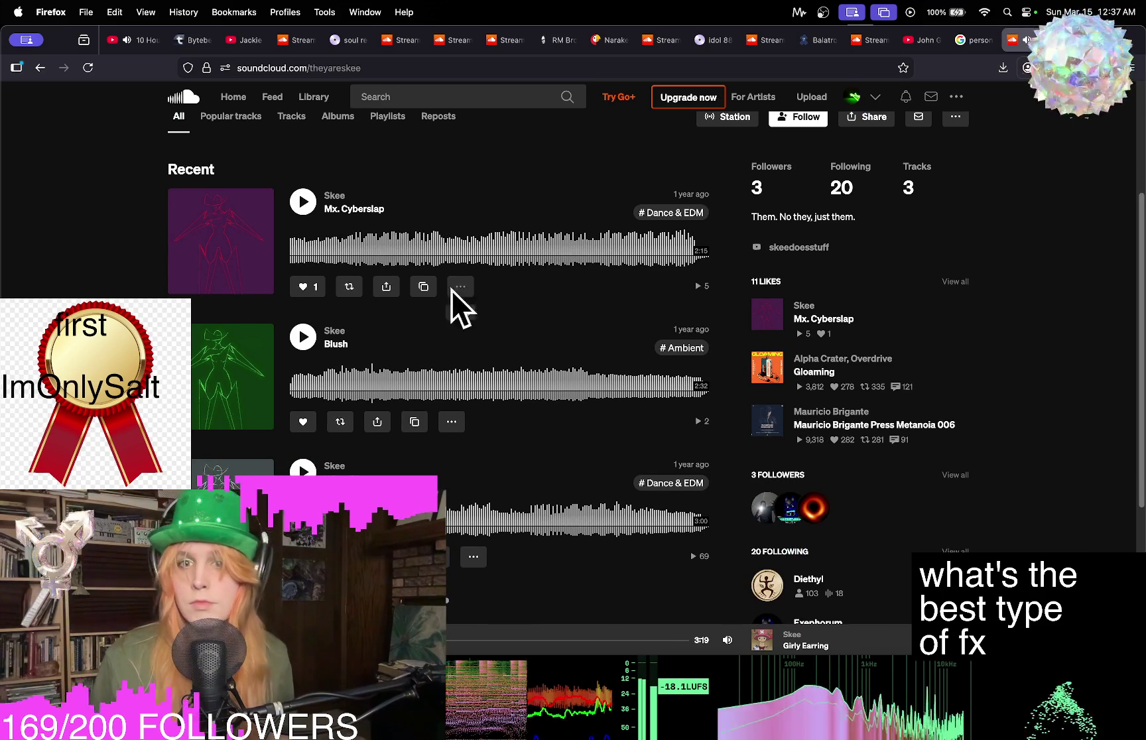
scroll(570, 365, "up", 3)
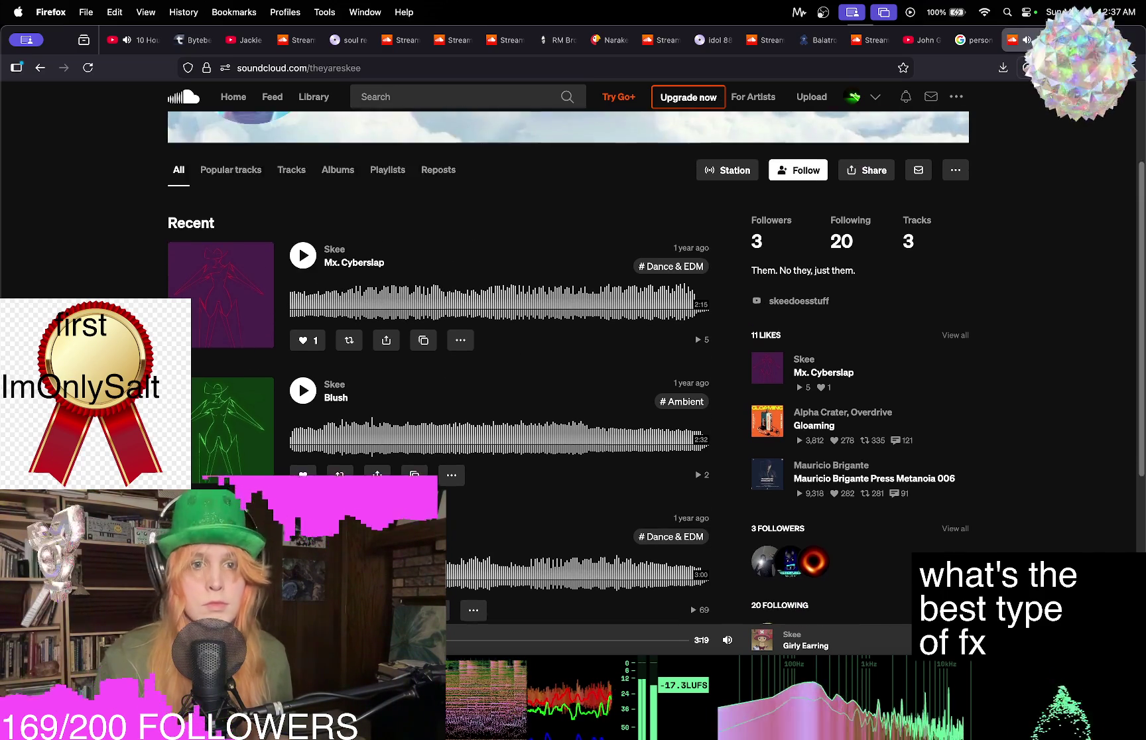
left_click(270, 194)
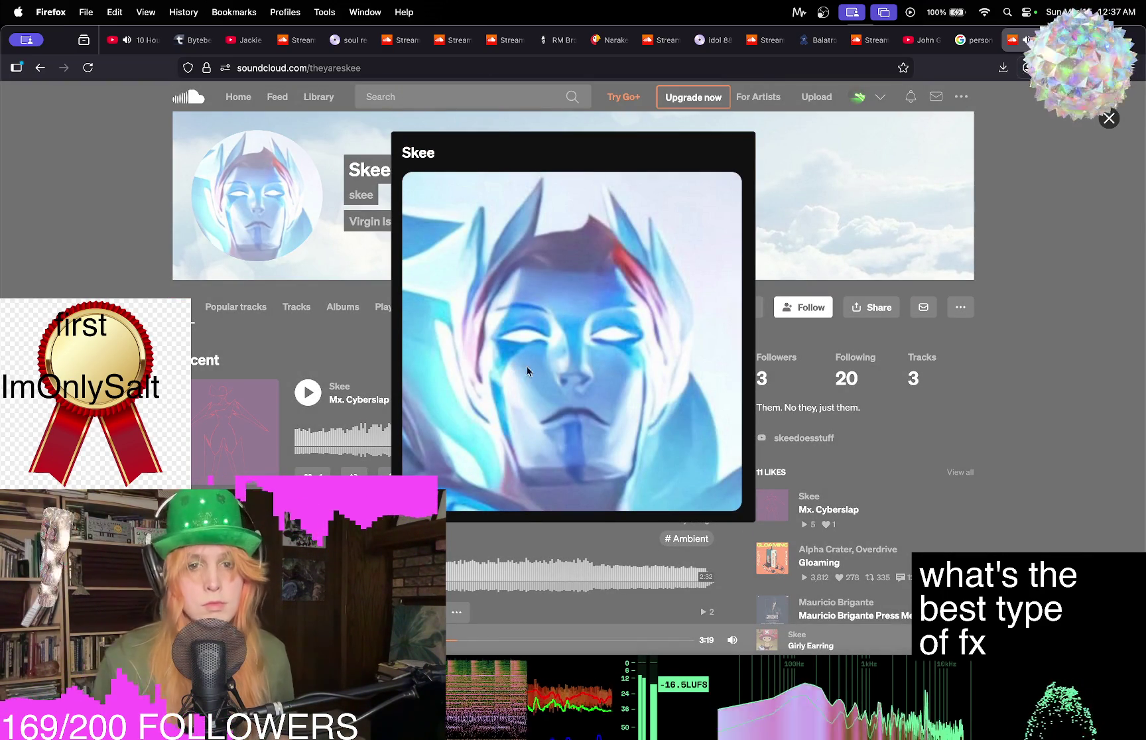
left_click(98, 254)
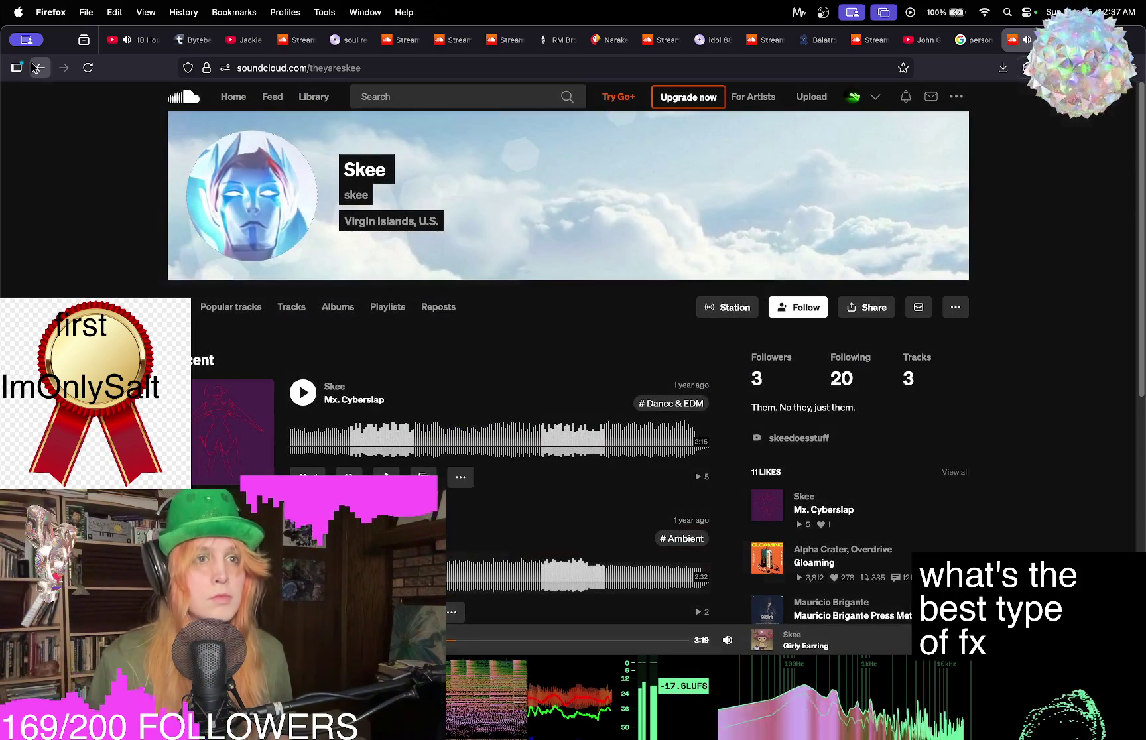
left_click(32, 67)
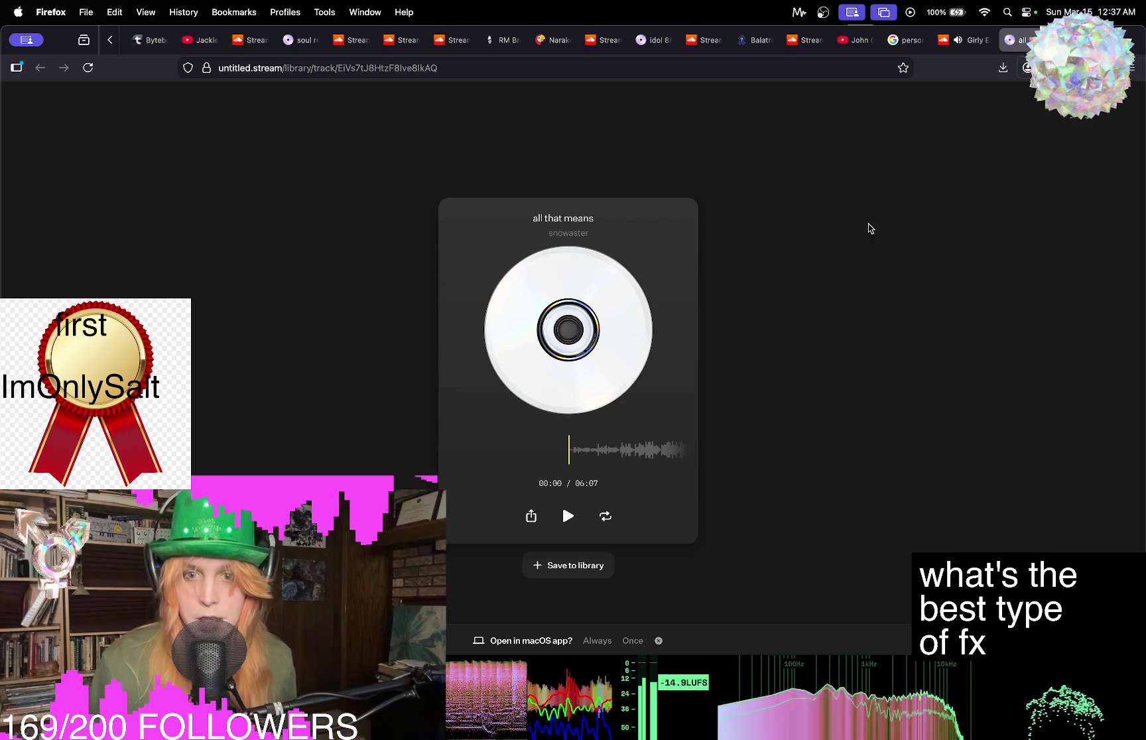
Return to the Girly Earring tab and view its artwork enlarged before closing it.
left_click(971, 45)
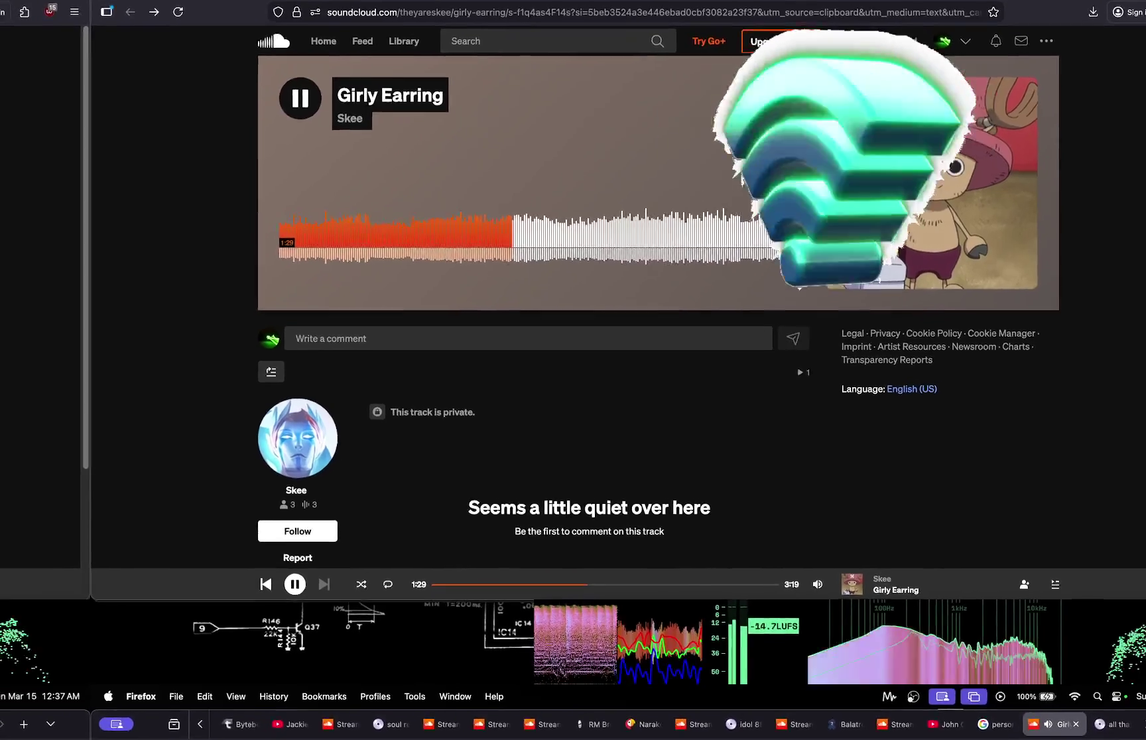
left_click(923, 266)
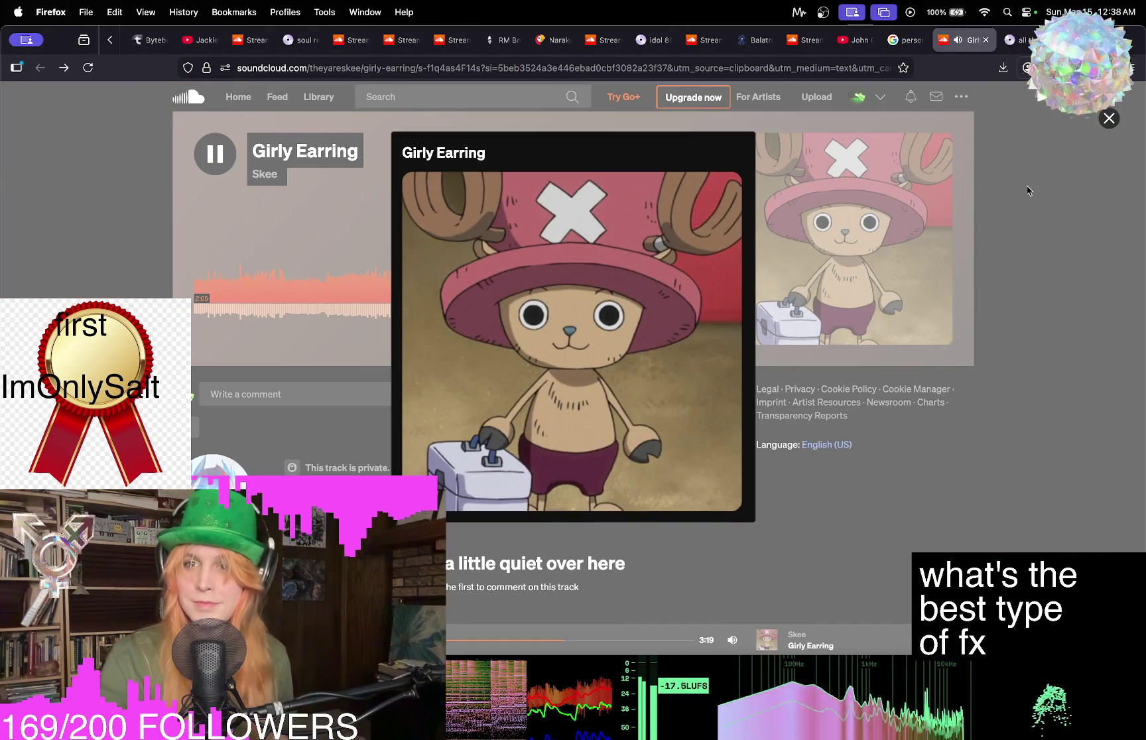
left_click(1028, 191)
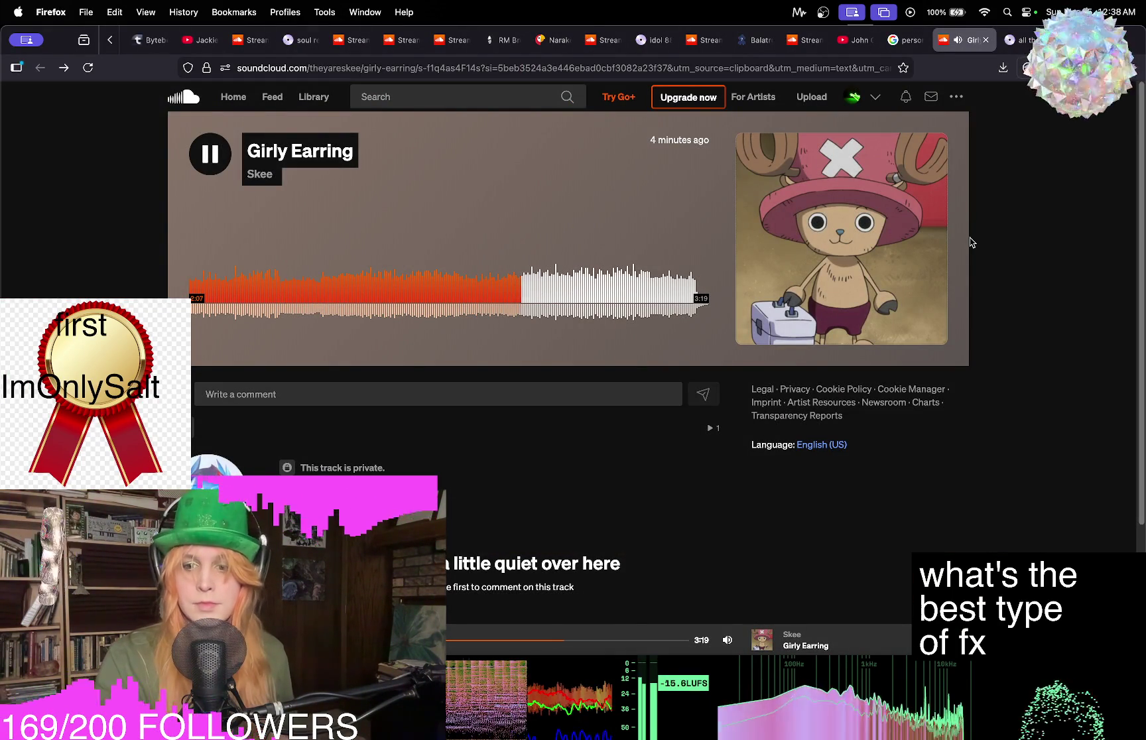
Raise the system volume and seek Girly Earring back to about 1:28.
key("XF86AudioRaiseVolume")
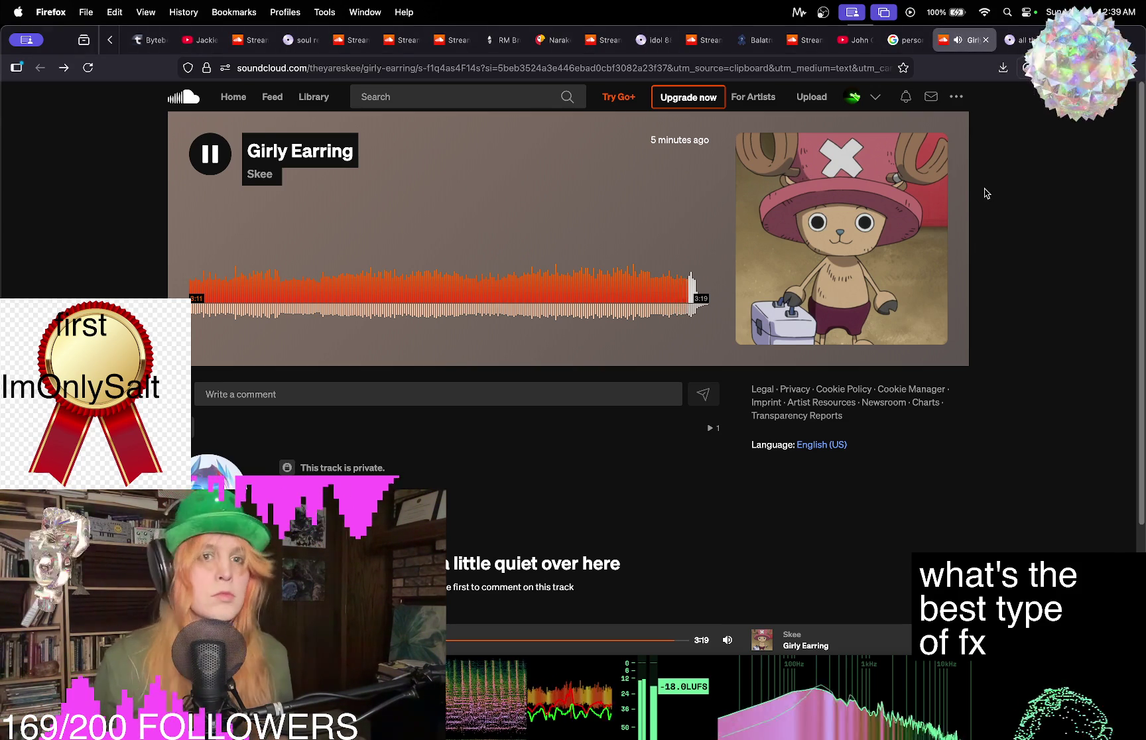
left_click(421, 292)
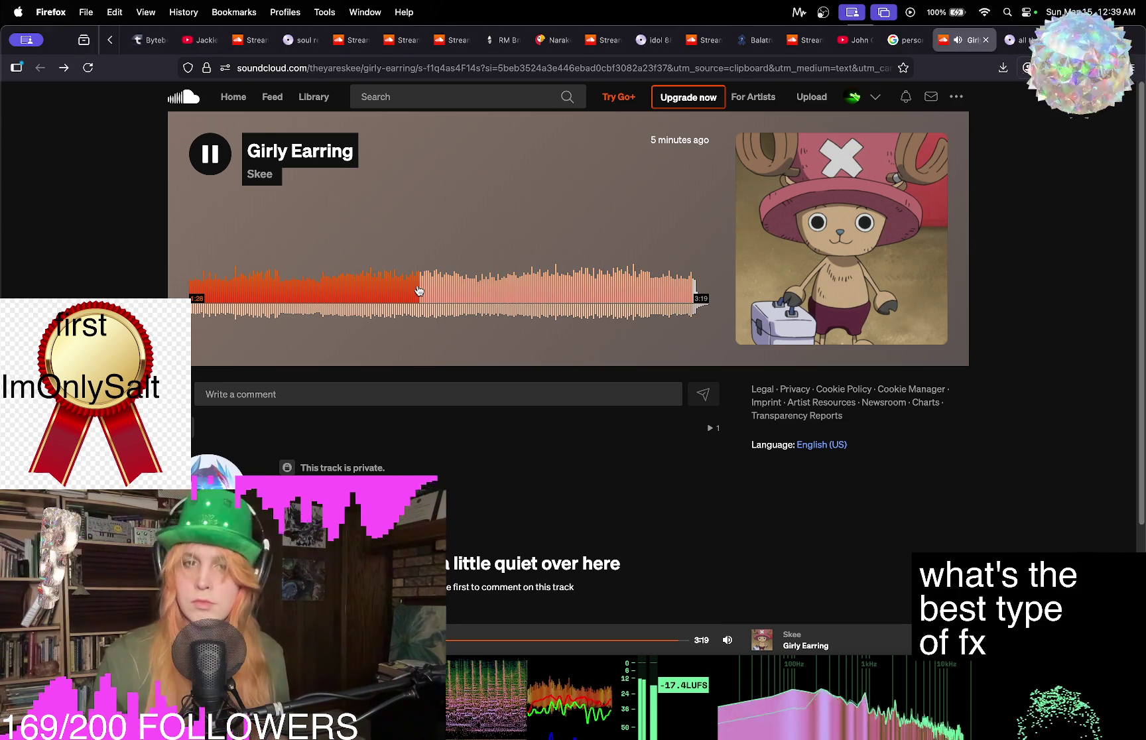
Play the 'This is rock and roll' clip on RM Brown Soundboard, then return to Girly Earring.
left_click(503, 42)
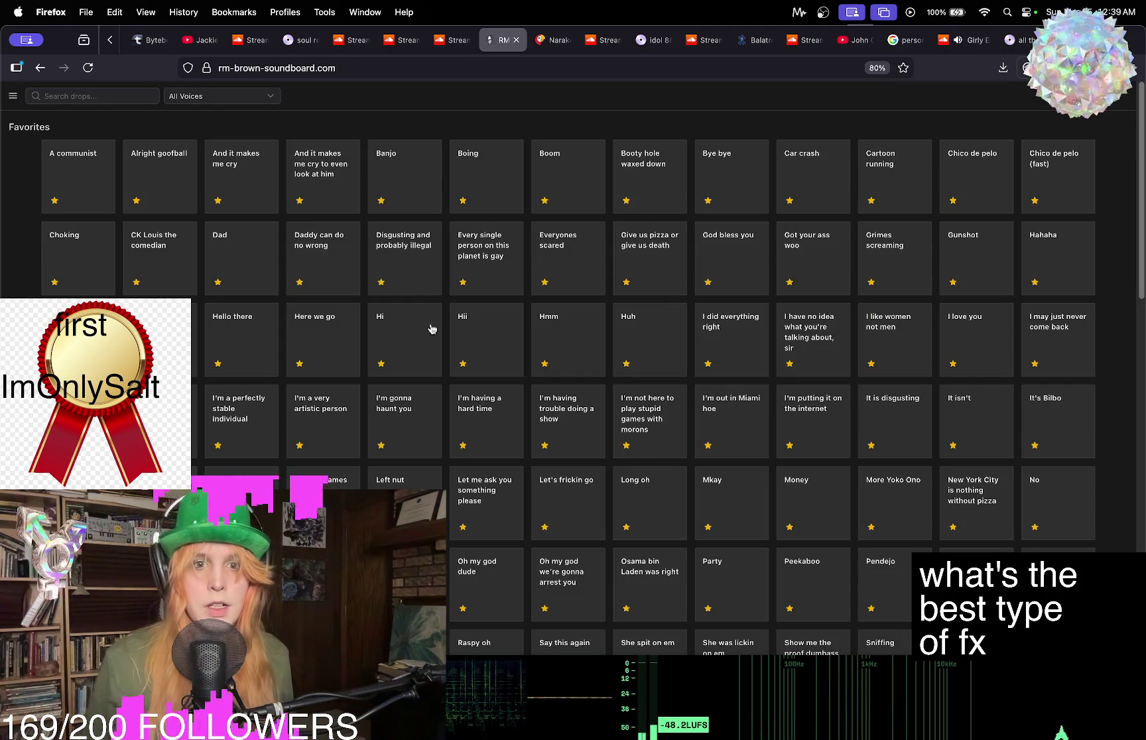
scroll(312, 322, "down", 5)
scroll(486, 601, "down", 2)
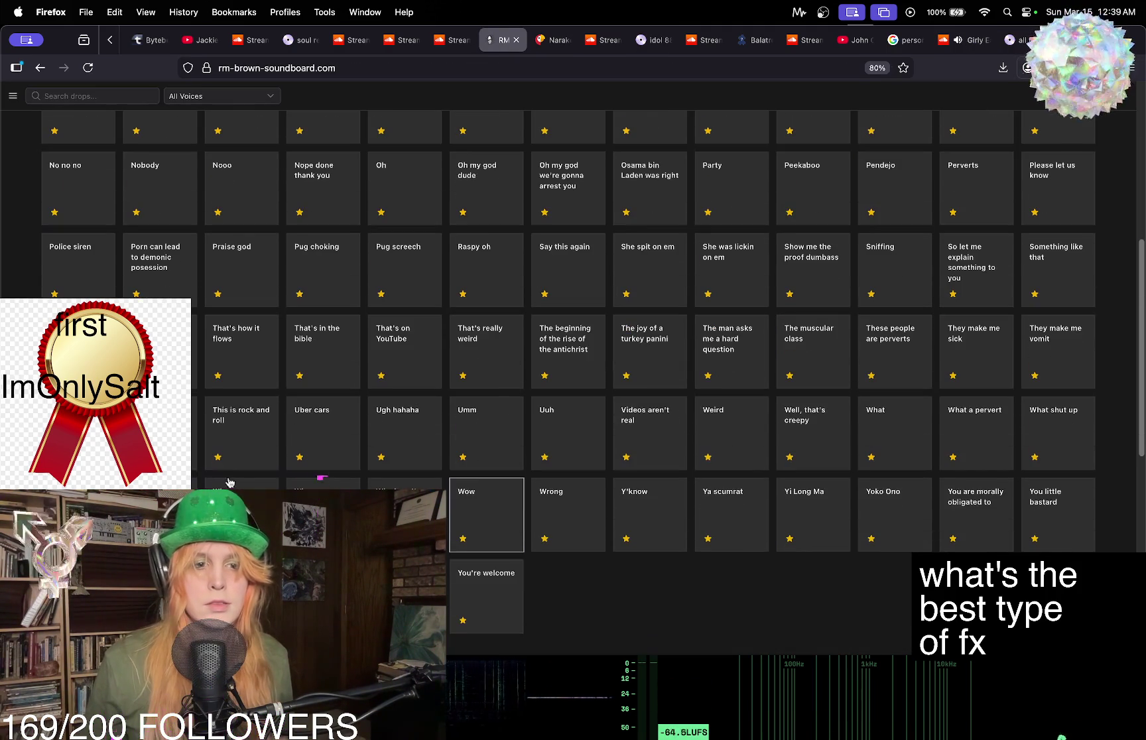
left_click(244, 416)
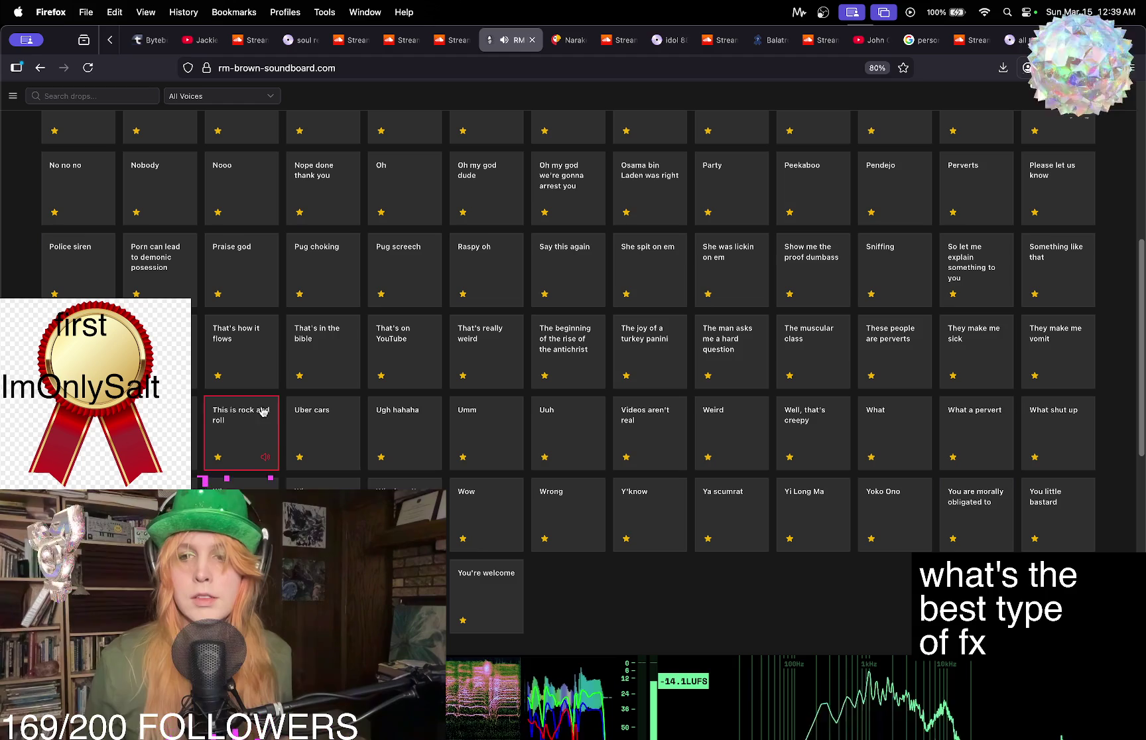
left_click(1018, 40)
left_click(990, 41)
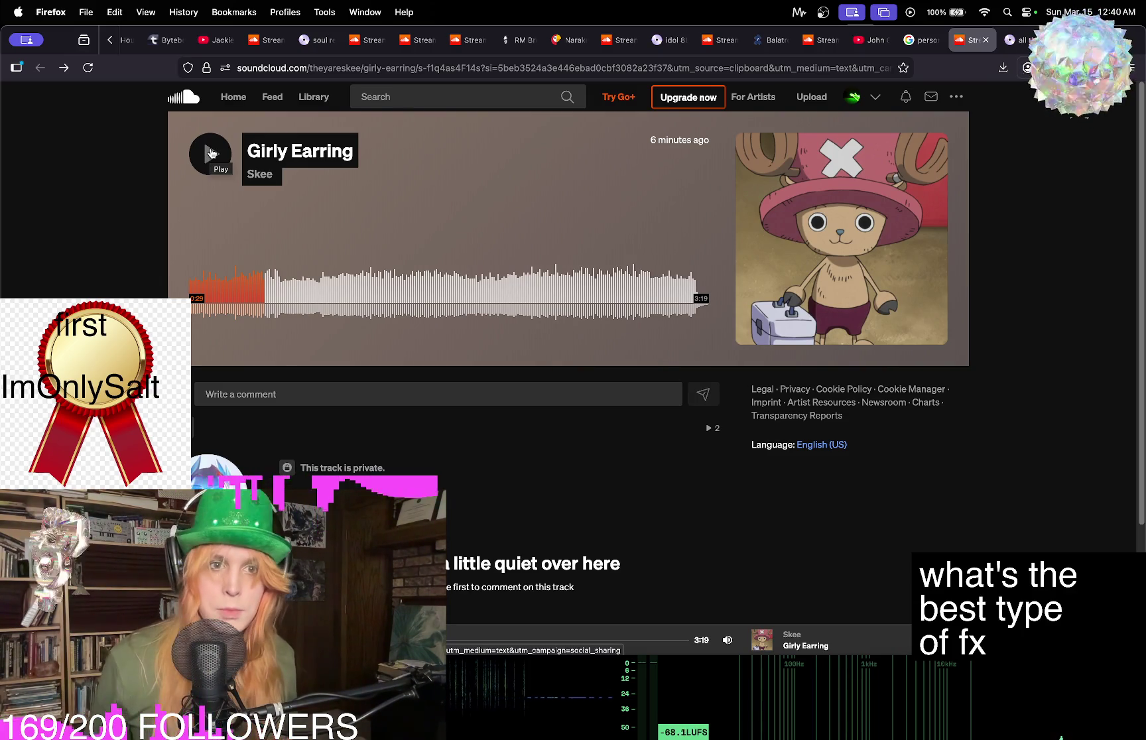
Resume Girly Earring, skip to about 1:23, pause around 1:25–1:27, then jump further ahead and pause.
left_click(209, 153)
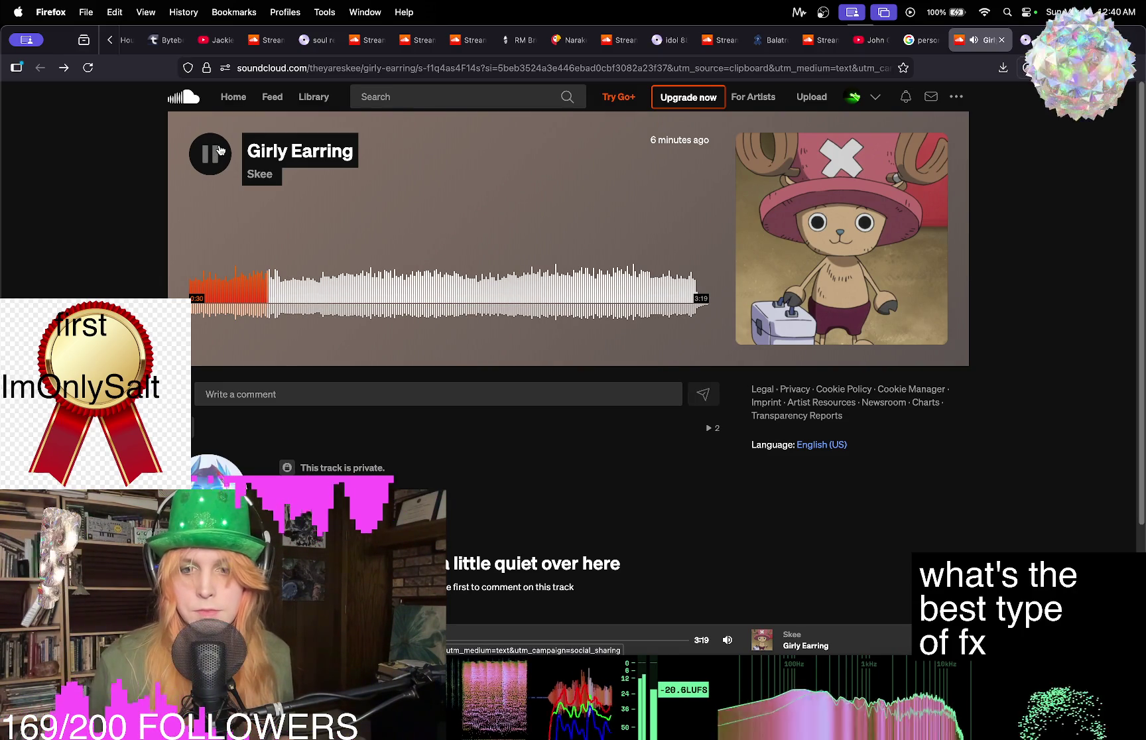
left_click(334, 288)
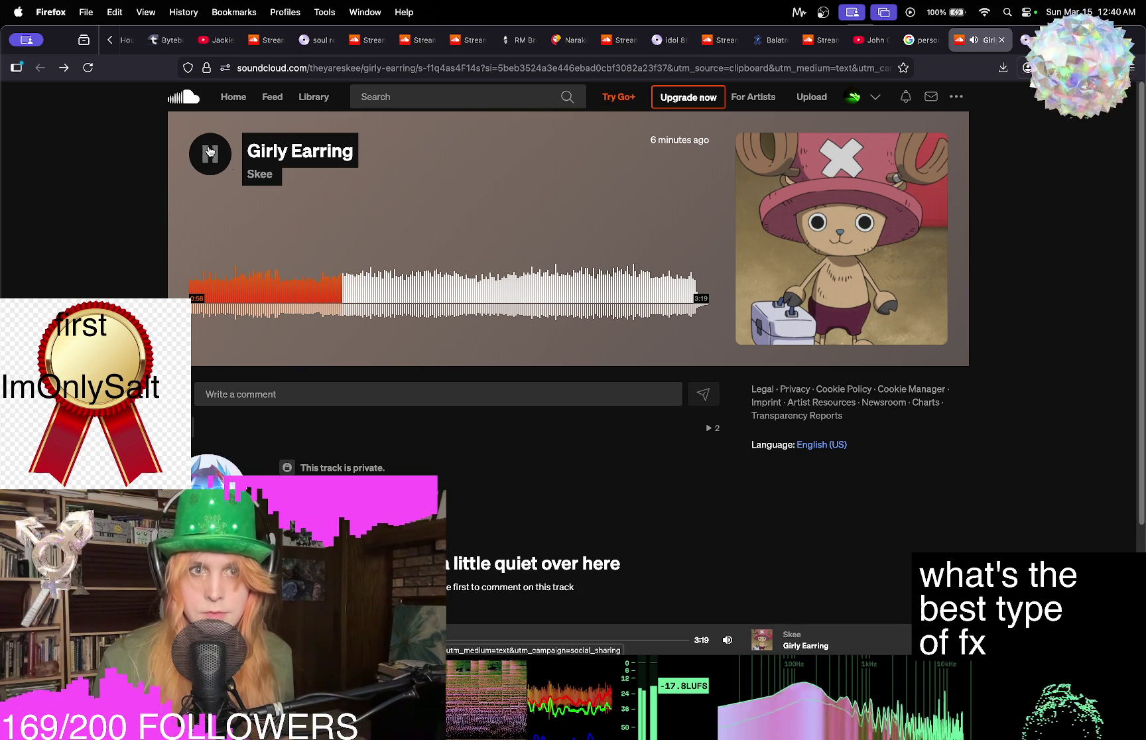
left_click(406, 296)
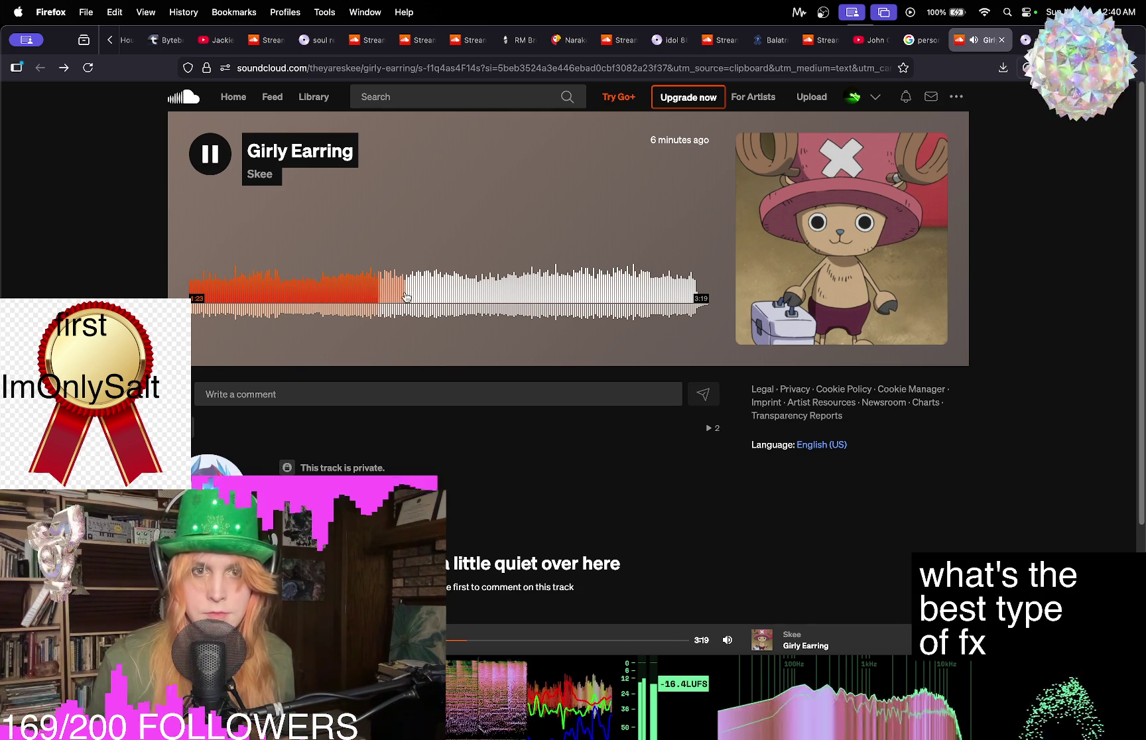
left_click(207, 153)
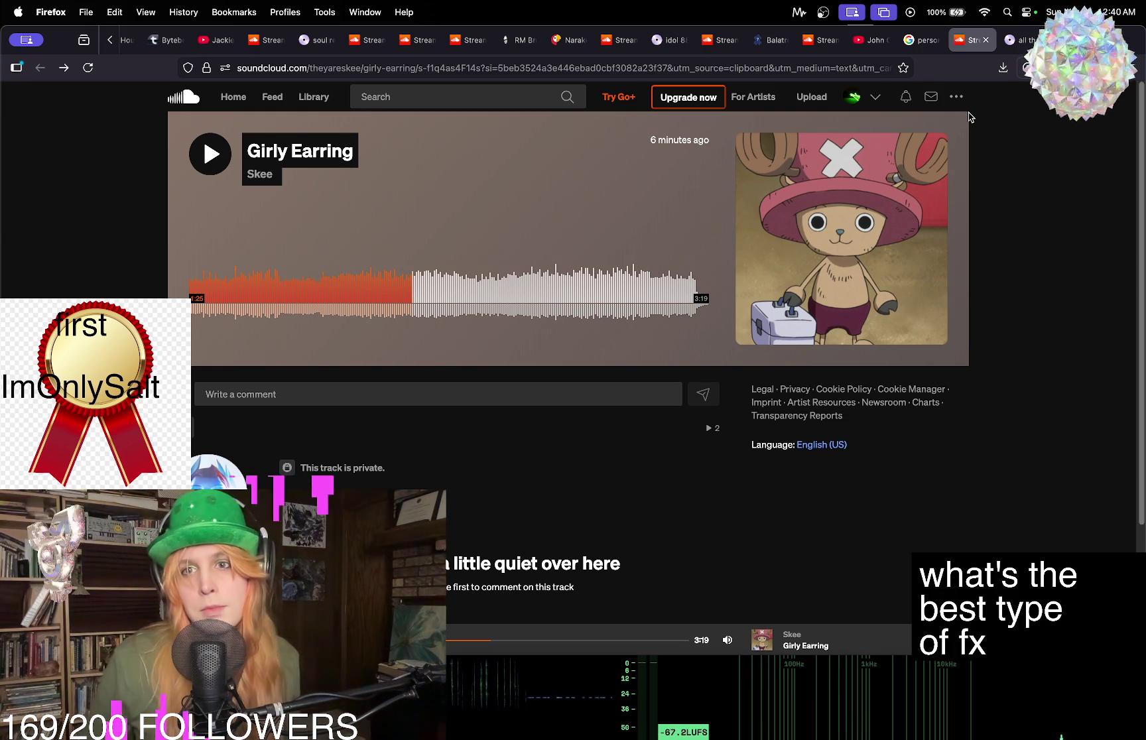
left_click(210, 154)
left_click(213, 165)
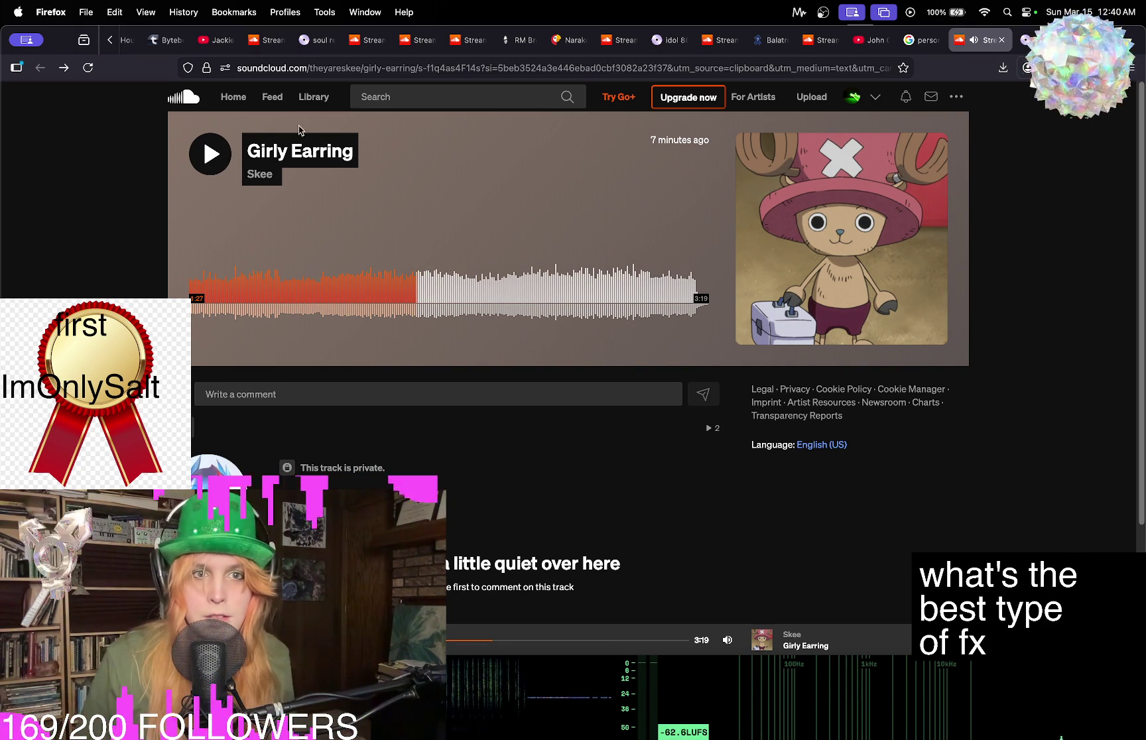
left_click(212, 154)
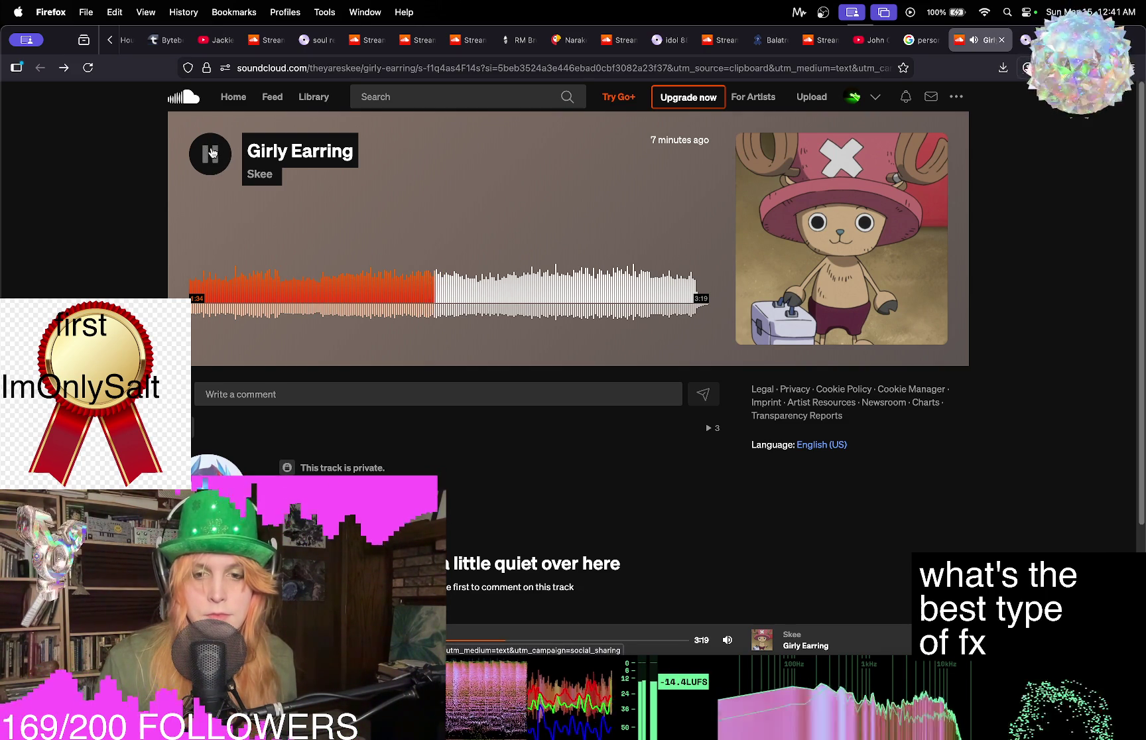
left_click(469, 286)
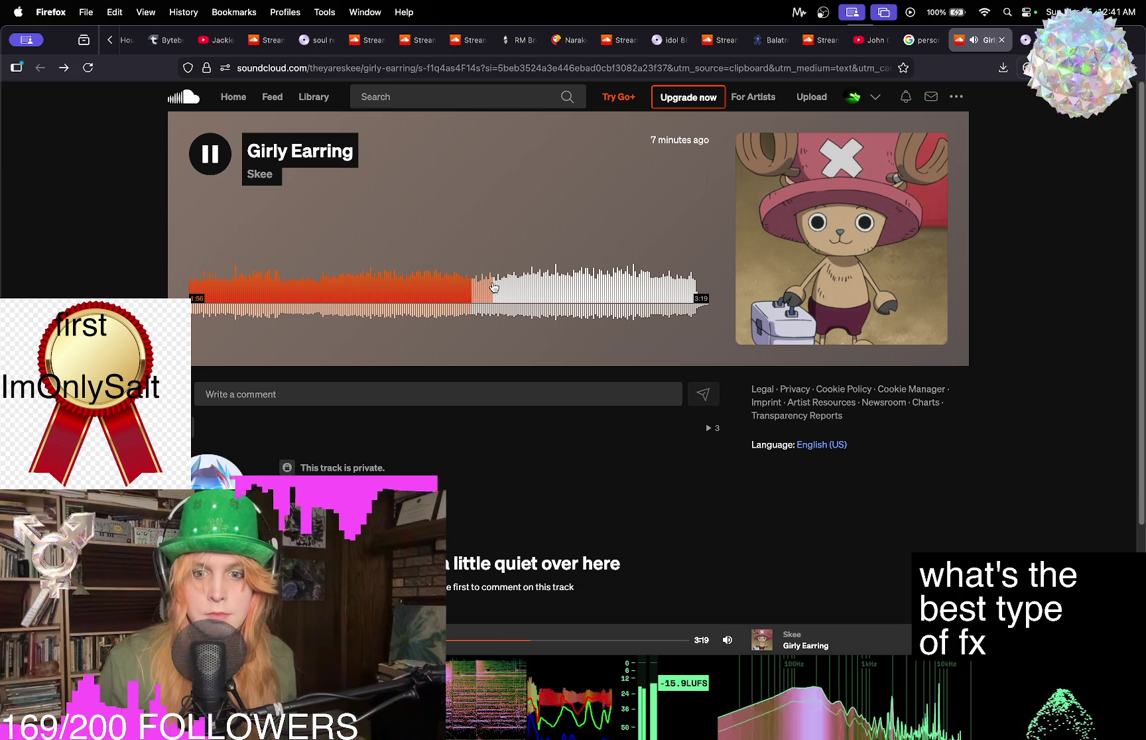
left_click(497, 286)
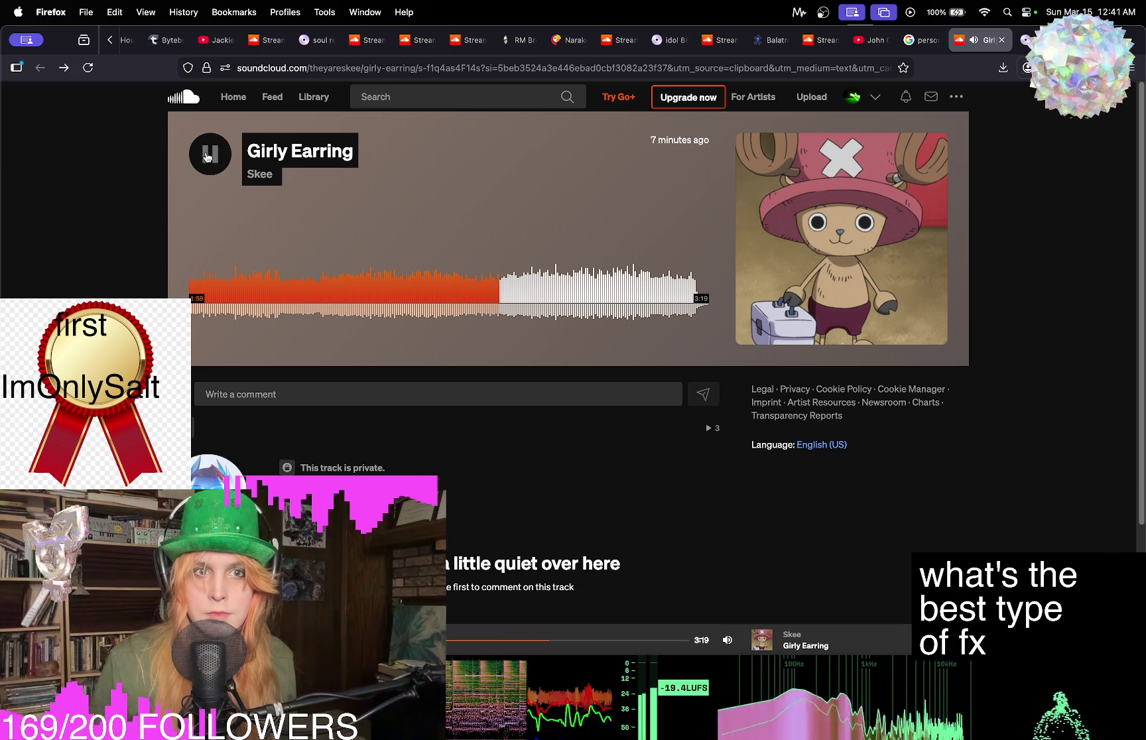
key("space")
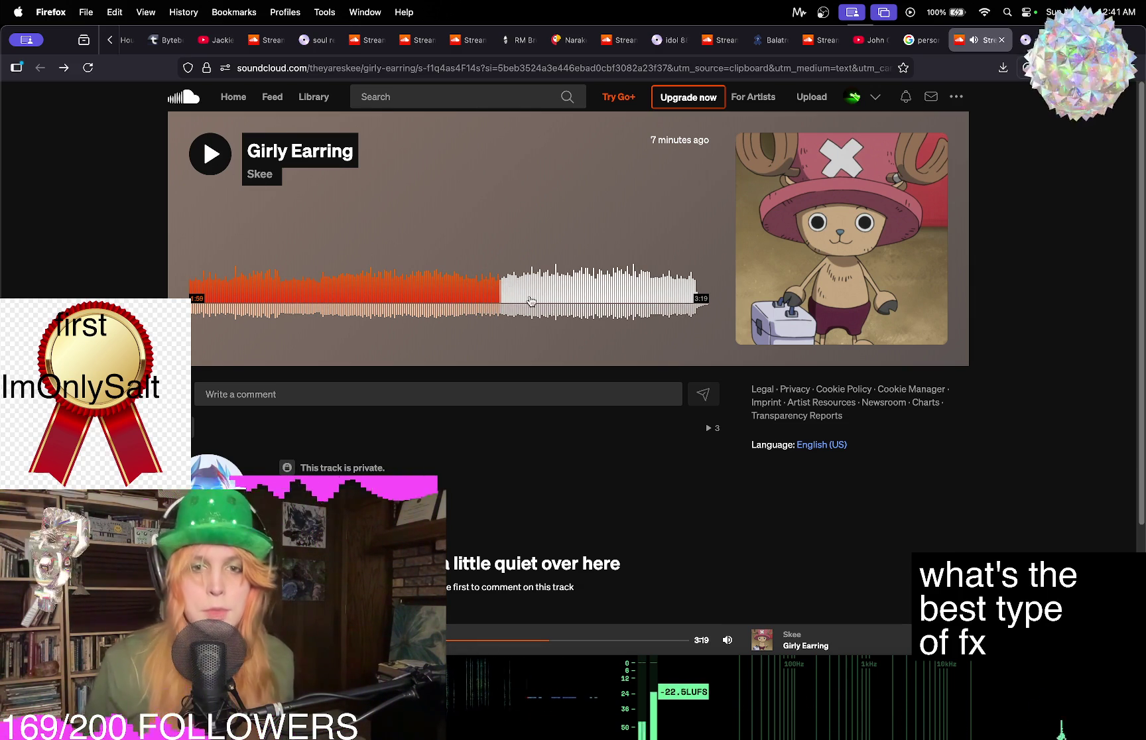
Audition Girly Earring from 0:40, 1:40, 2:11 and 2:54, then jump back to 0:30.
left_click(292, 290)
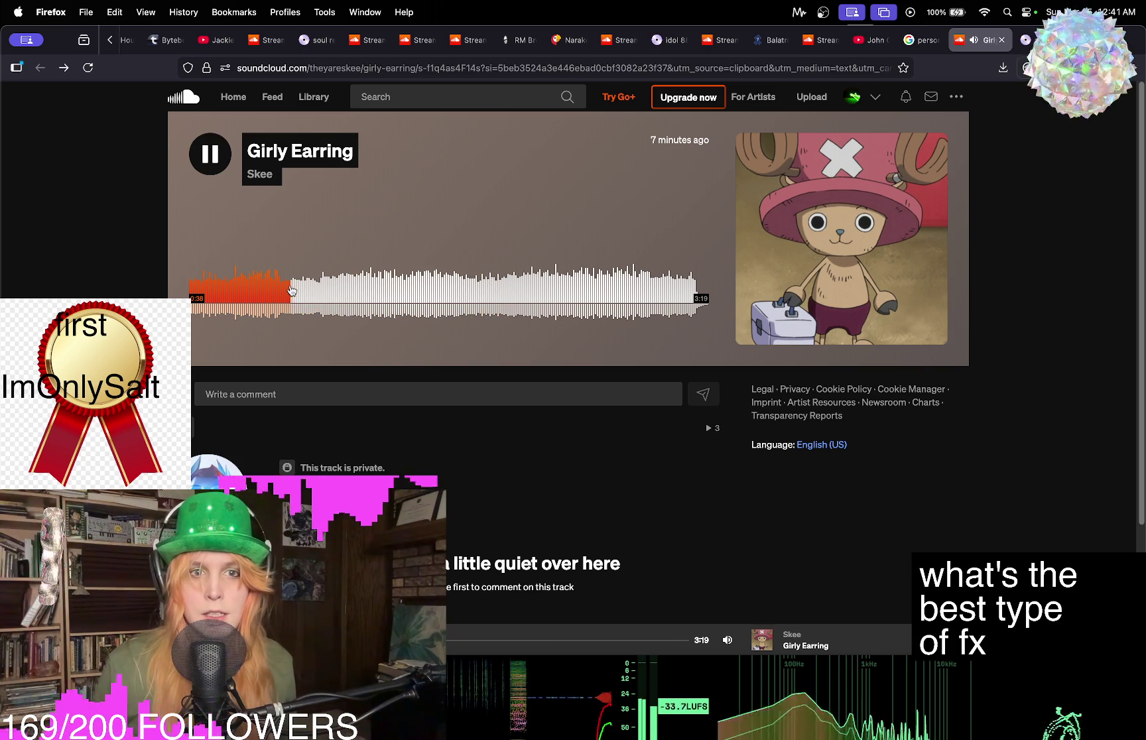
left_click(210, 154)
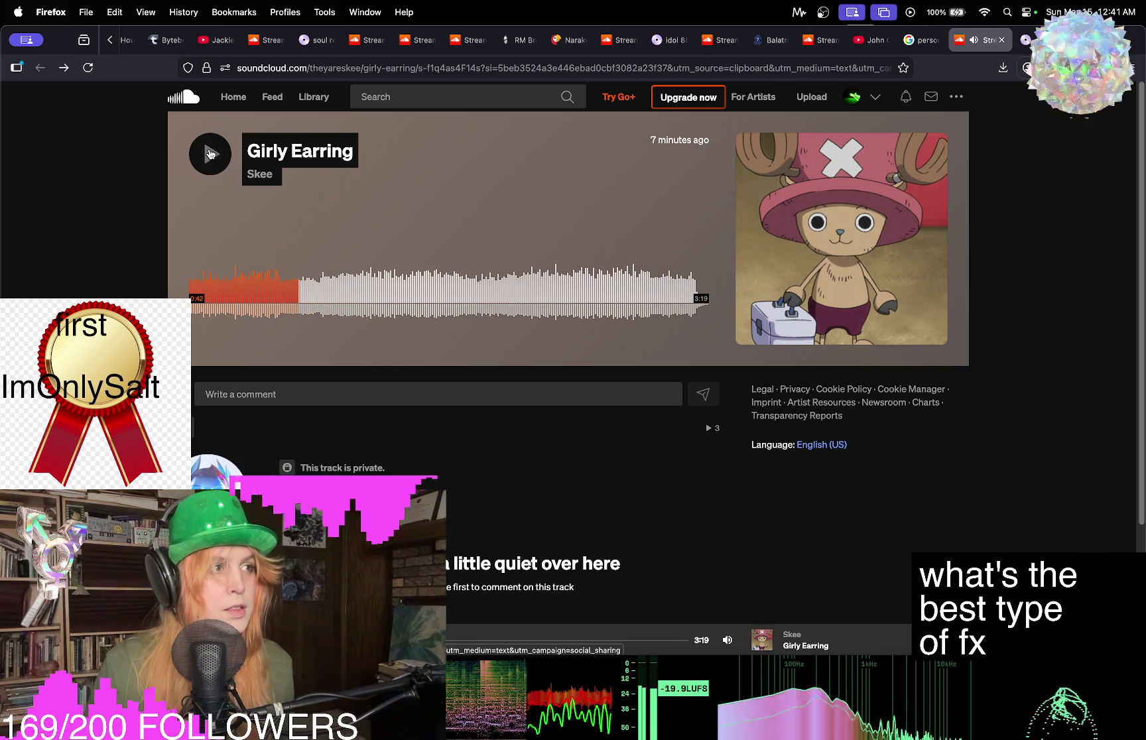
left_click(440, 284)
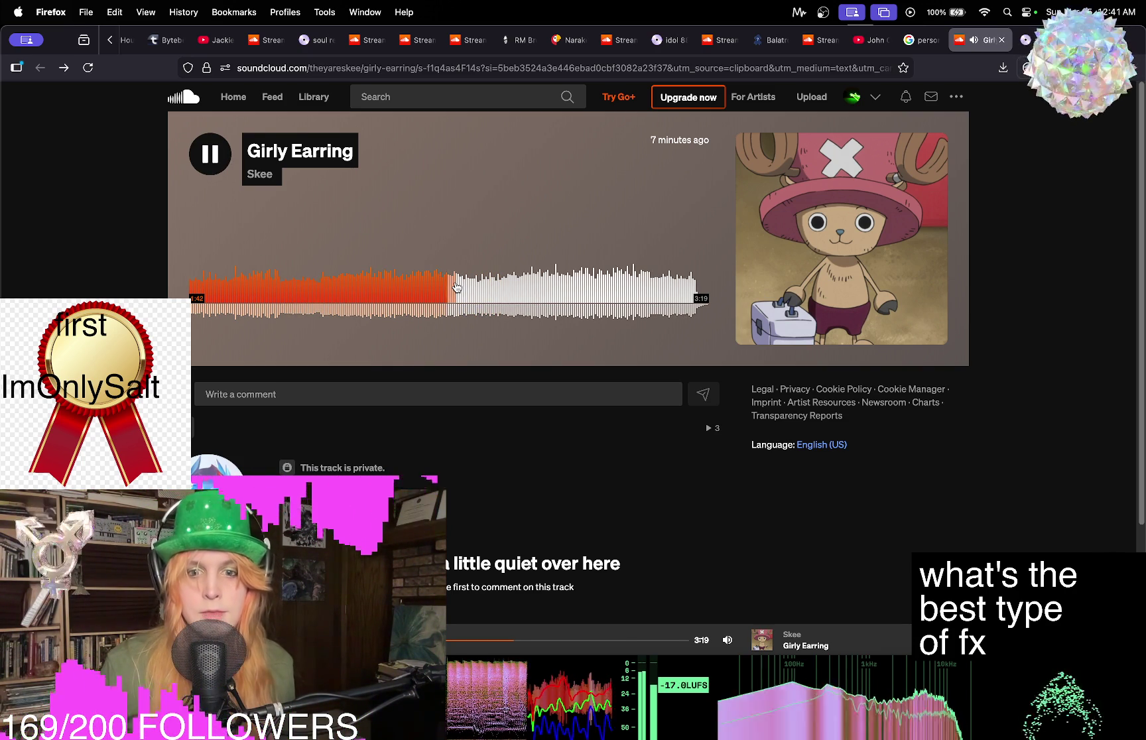
left_click(222, 157)
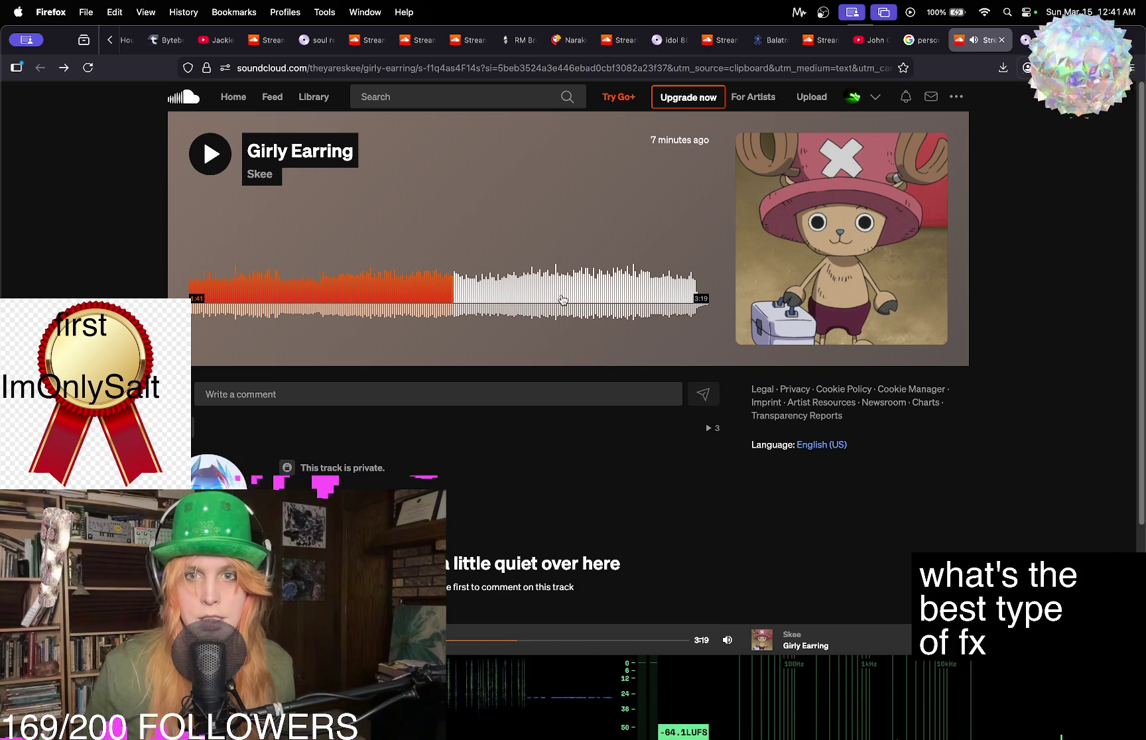
left_click(209, 154)
left_click(527, 287)
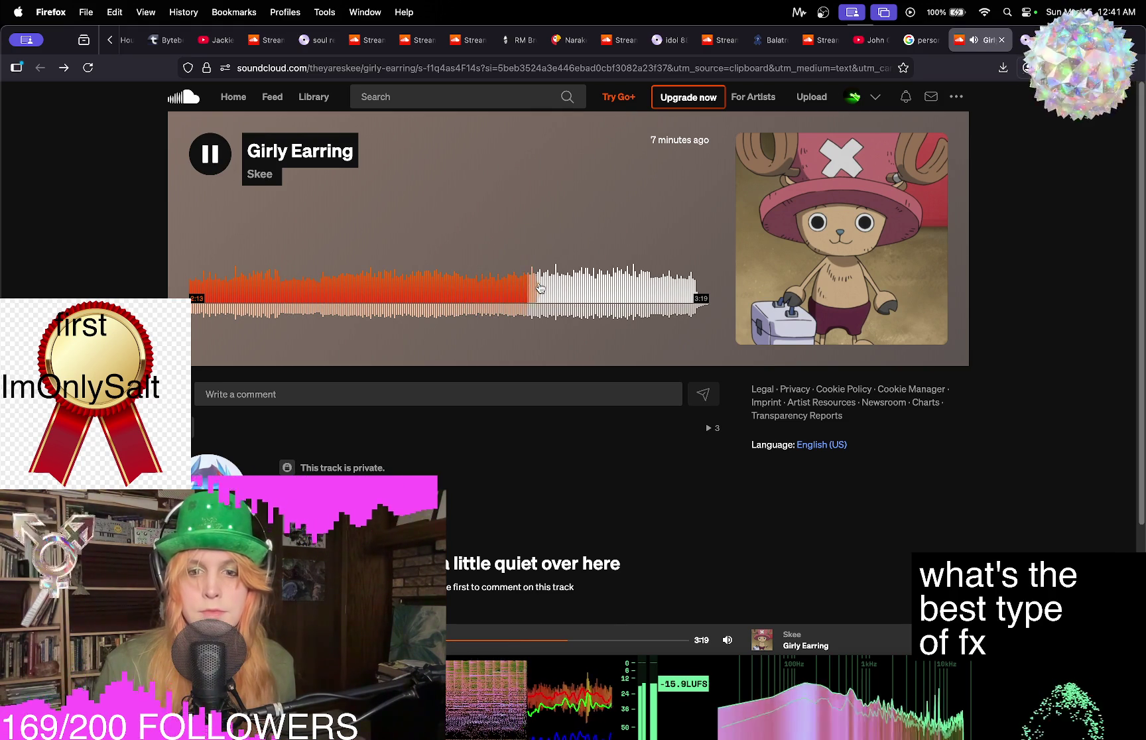
left_click(211, 154)
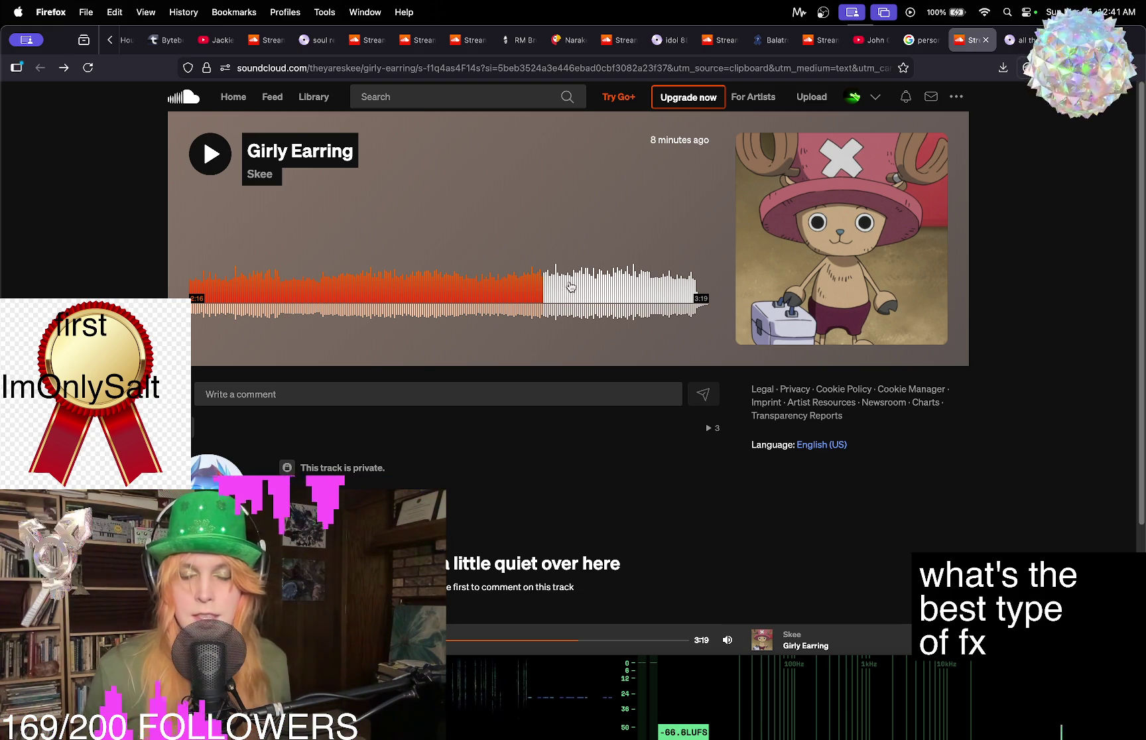
left_click(571, 289)
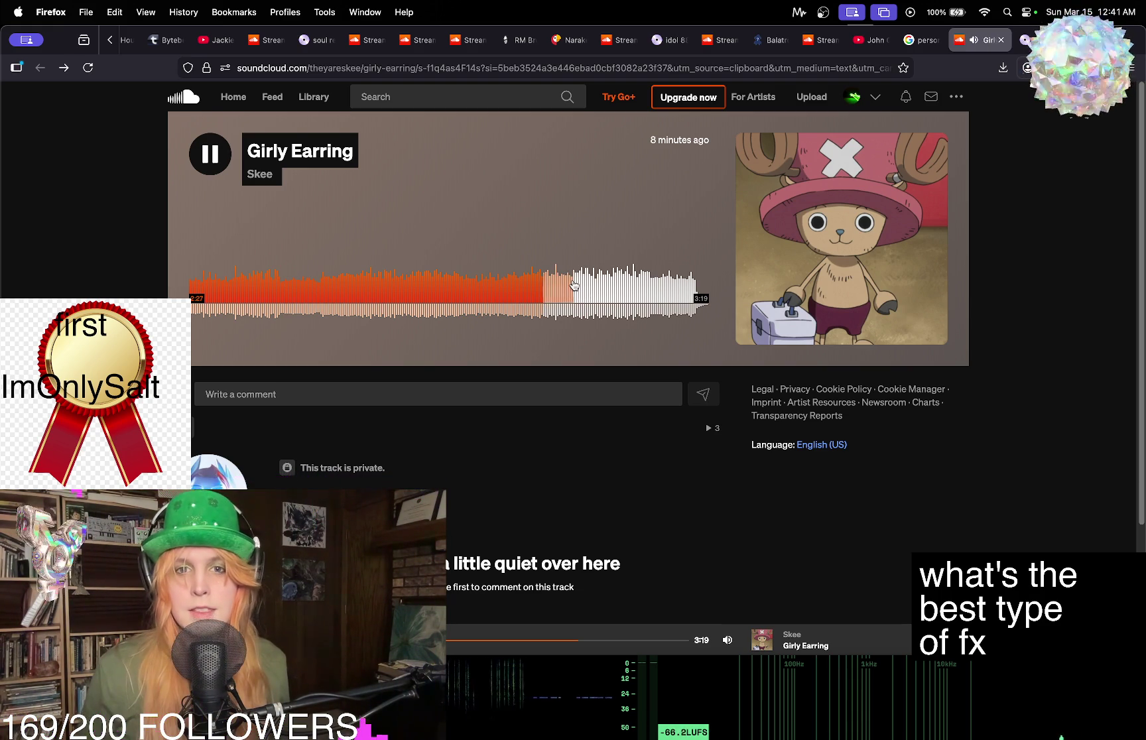
left_click(621, 286)
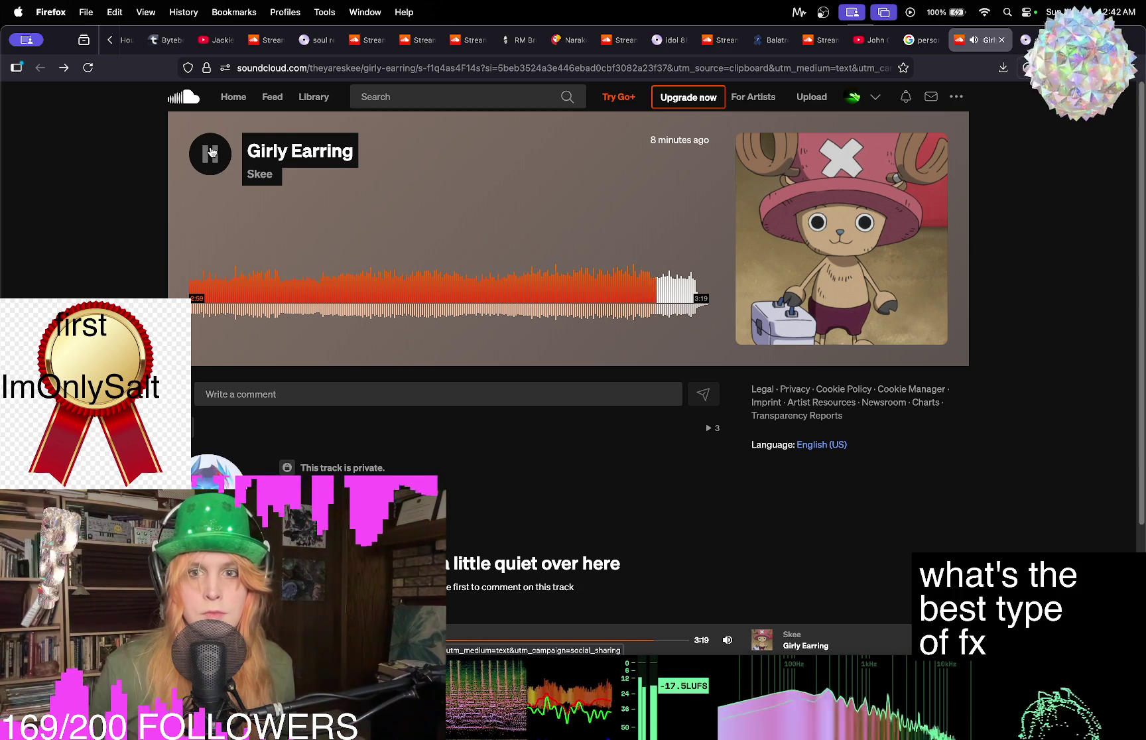
left_click(269, 280)
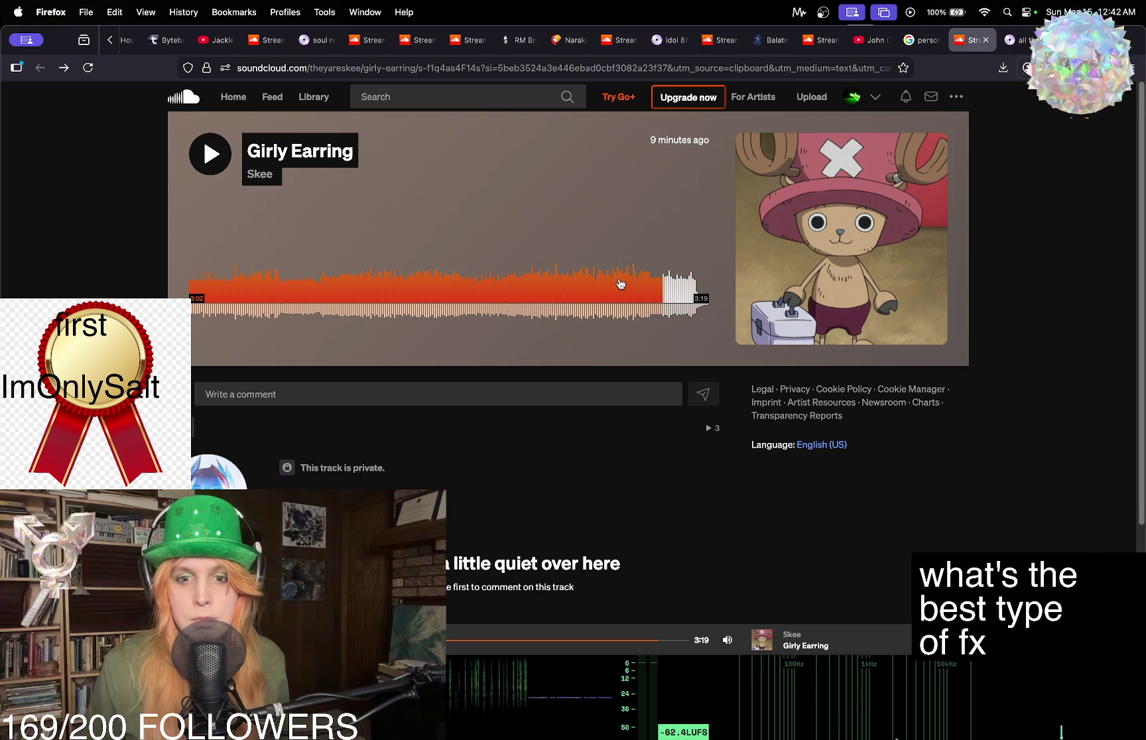
Replay Girly Earring near 2:43, 0:28 and 1:28, pause at 1:28, then switch to 'all that means'.
left_click(591, 286)
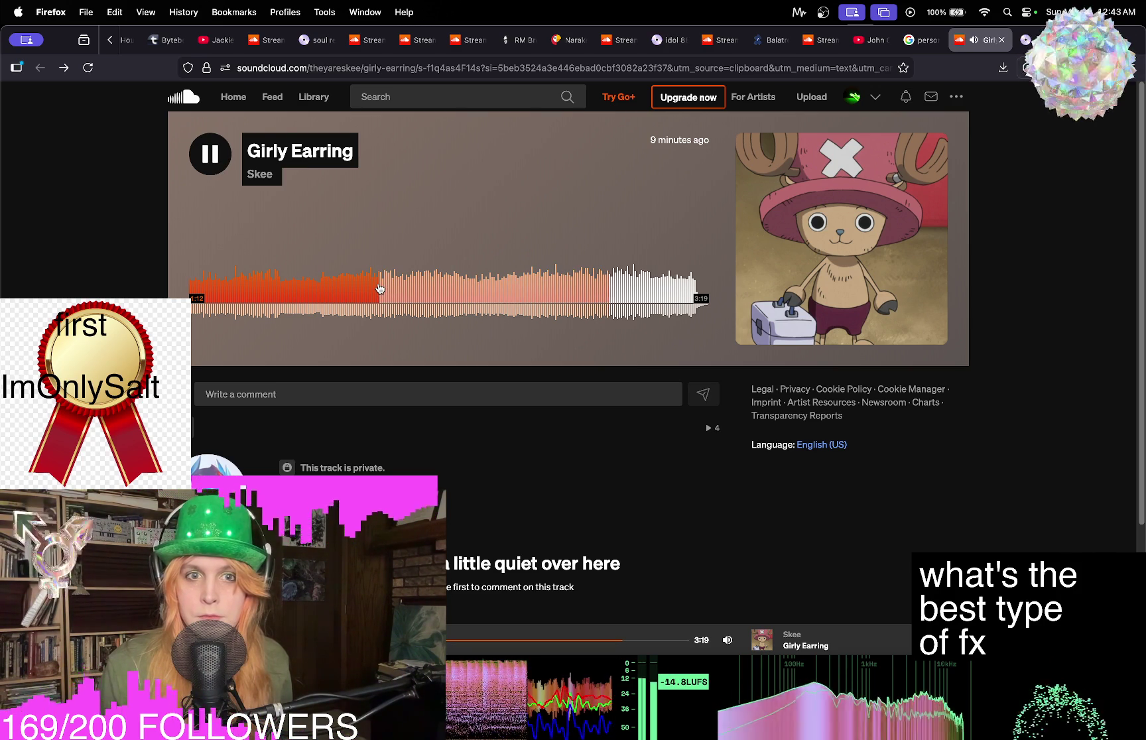
left_click(211, 152)
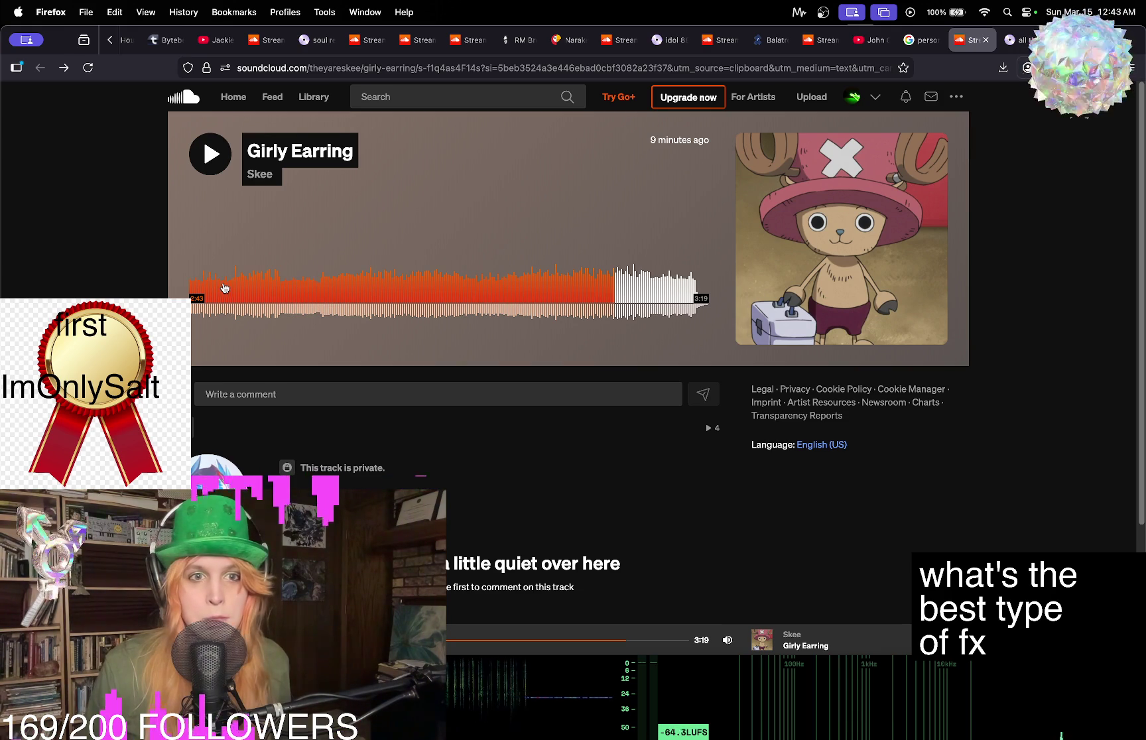
left_click(263, 283)
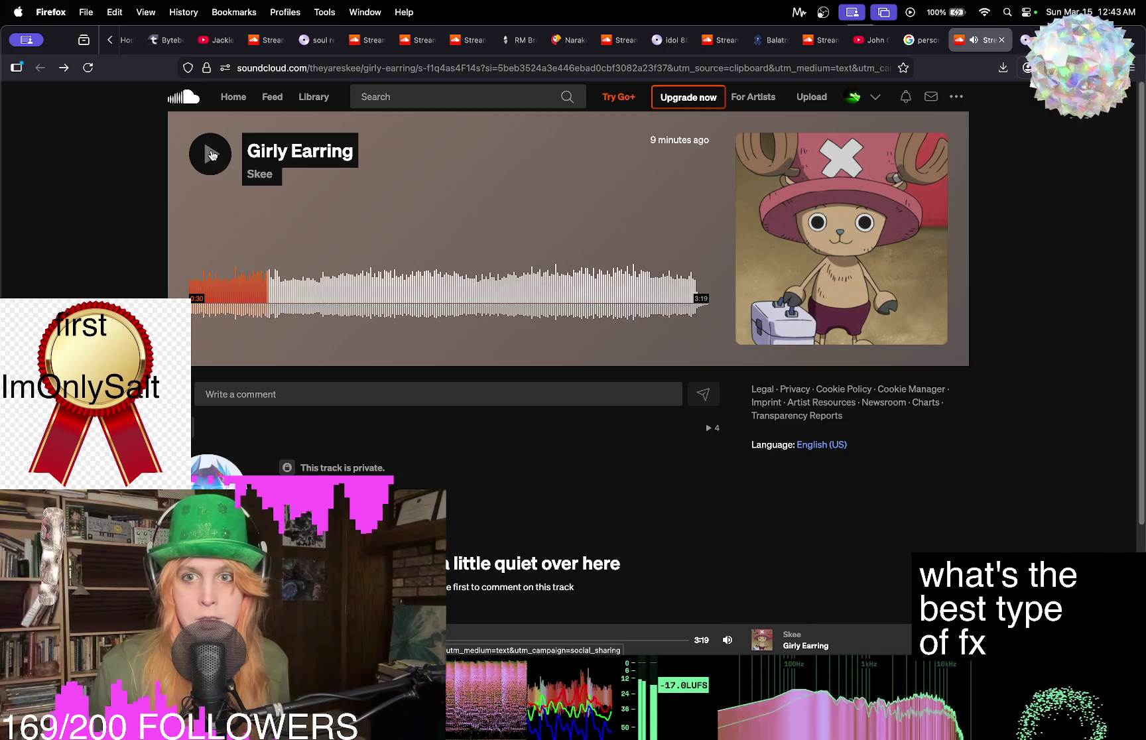
key("space")
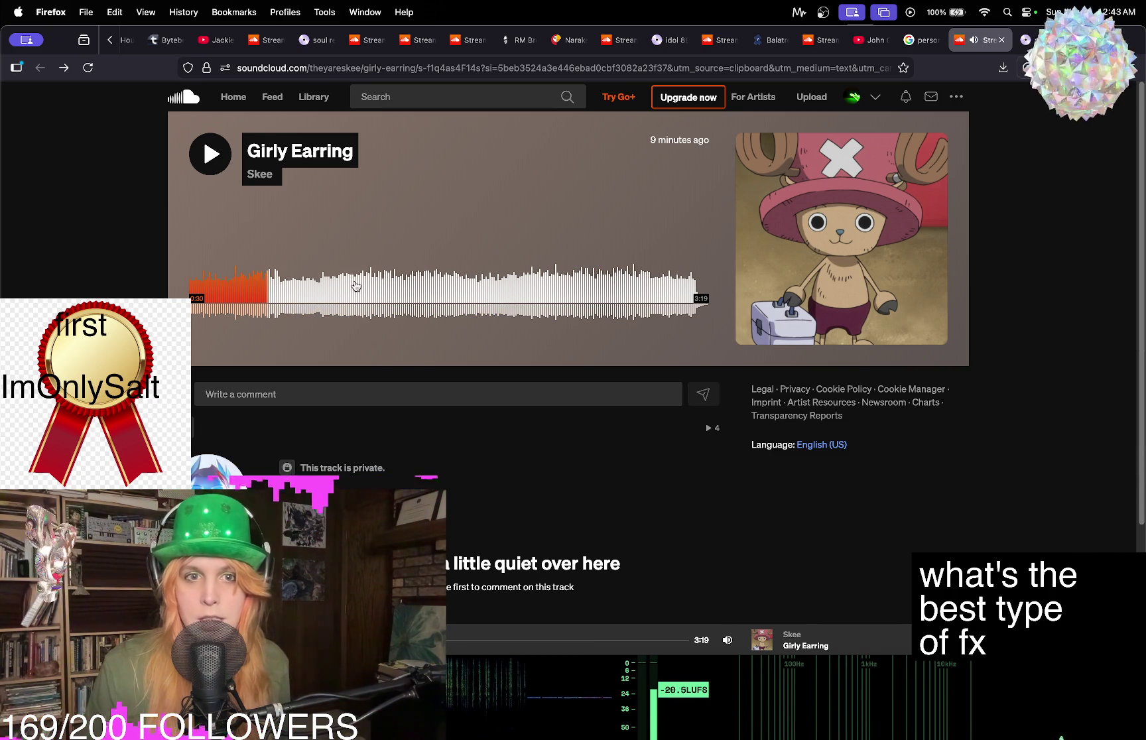
left_click(413, 286)
left_click(209, 154)
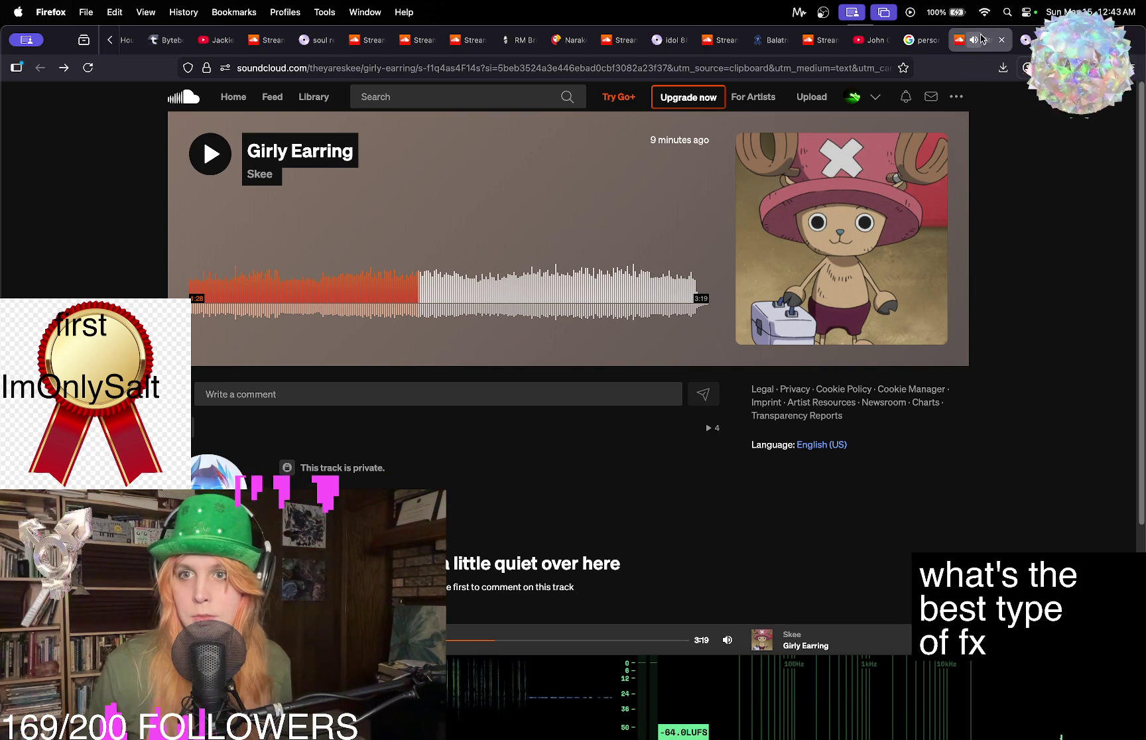
left_click(1025, 40)
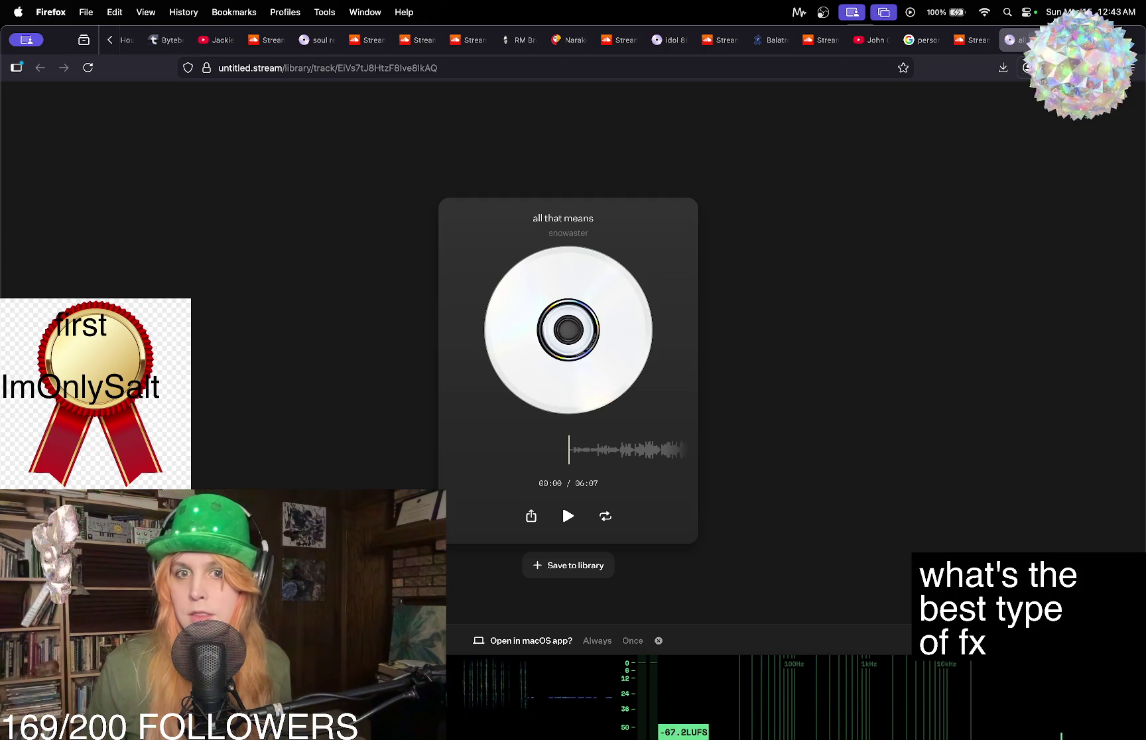
Switch from untitled.stream back to the paused Girly Earring tab on SoundCloud.
left_click(968, 40)
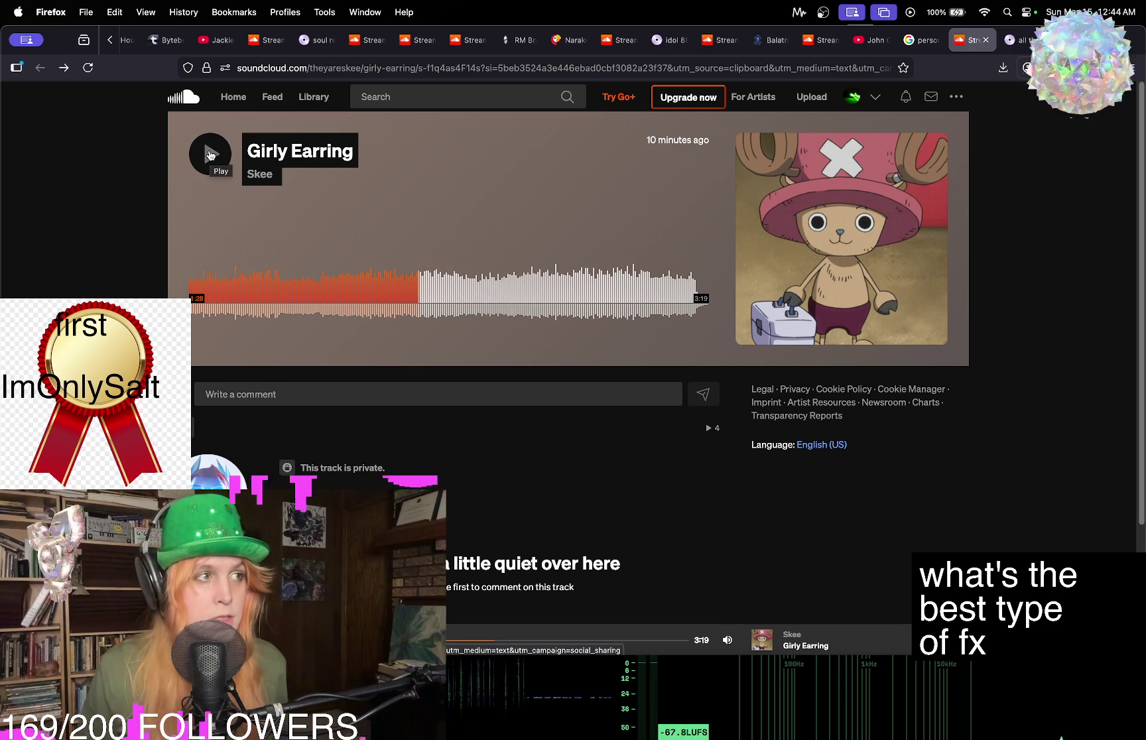
Play Girly Earring briefly, pause it at 1:33, then switch to the 'all that means' tab.
mouse_move(883, 682)
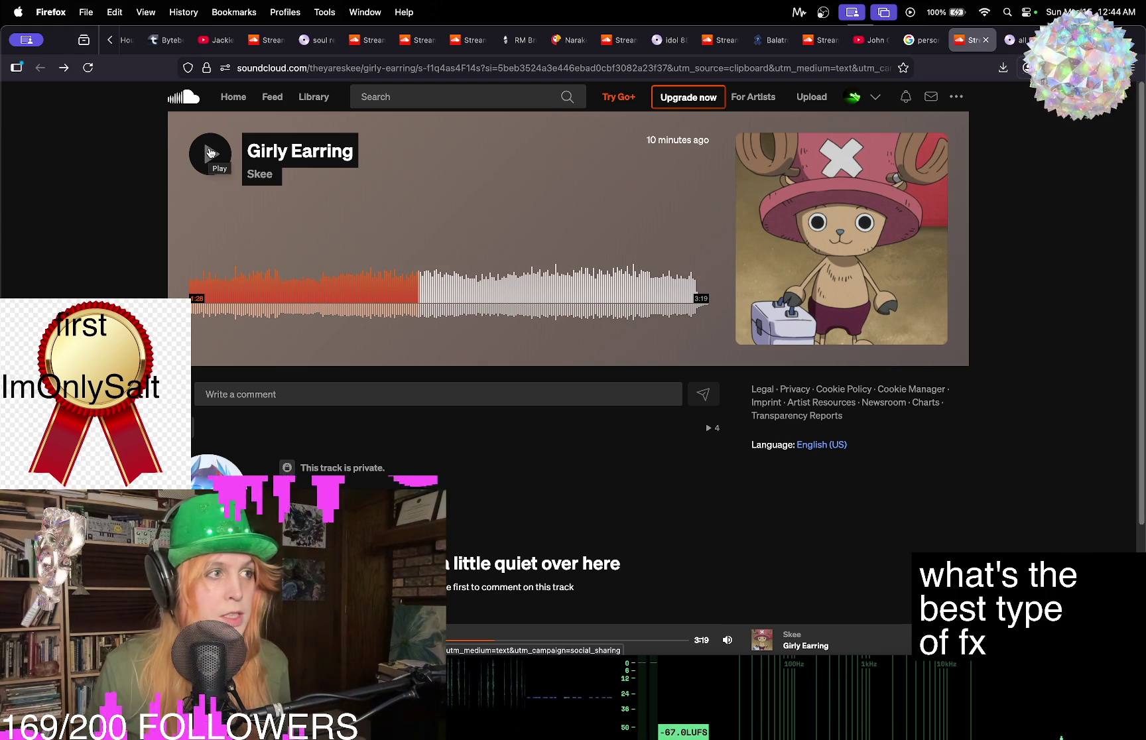
left_click(210, 154)
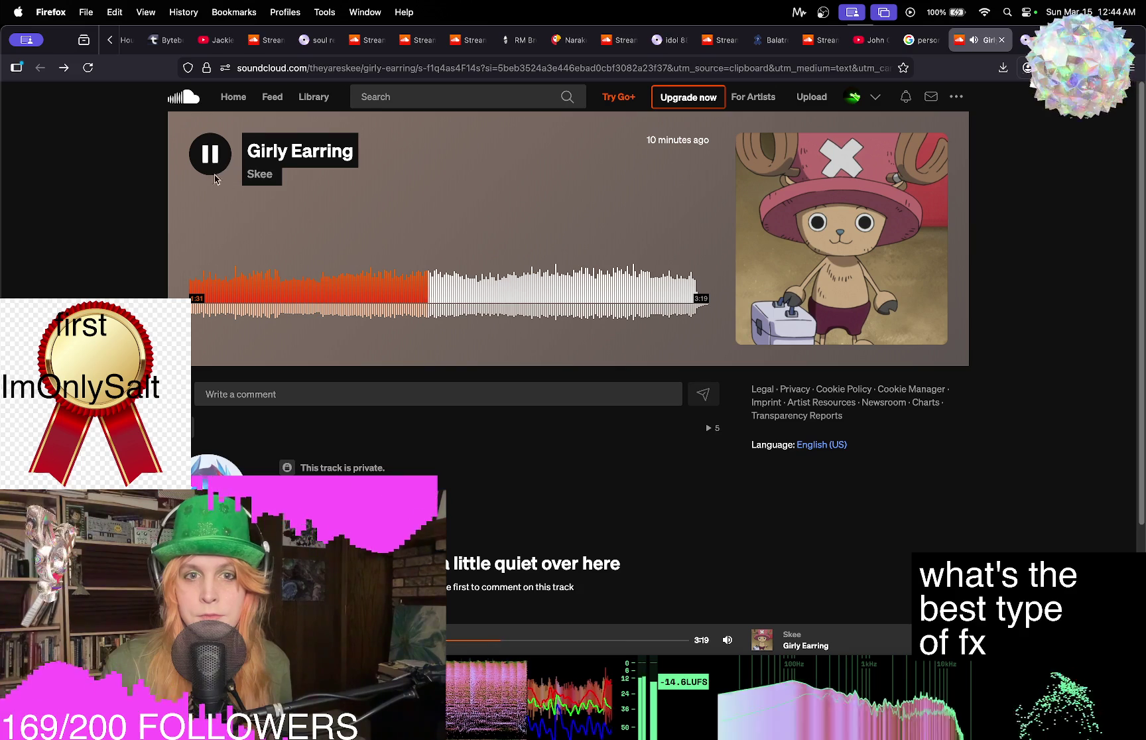
left_click(211, 155)
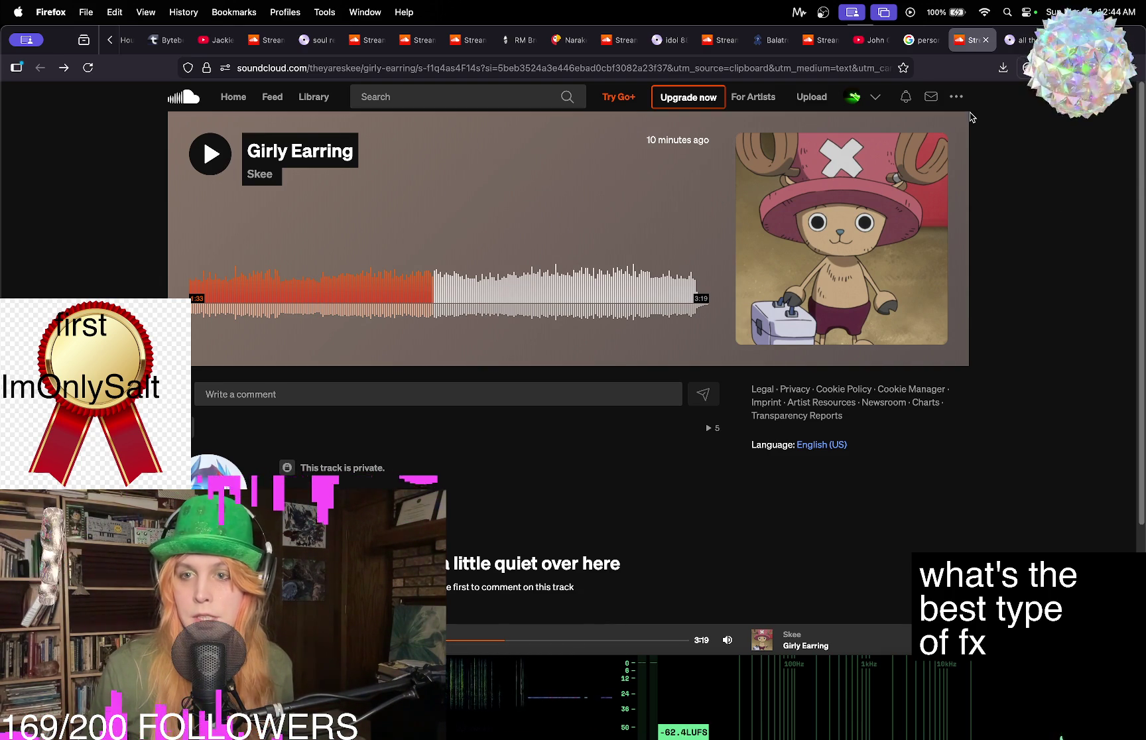
left_click(1019, 41)
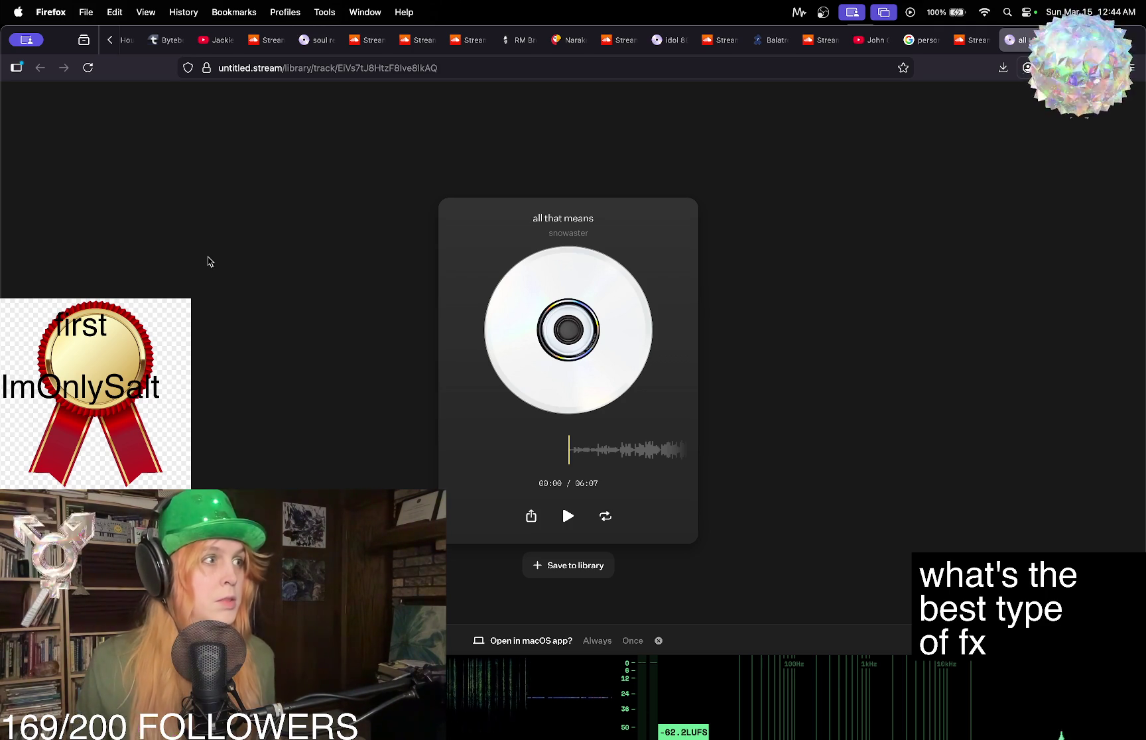
Set Bitwig's play position to bar 13, then return to John Grip's YouTube channel in Firefox.
mouse_move(896, 738)
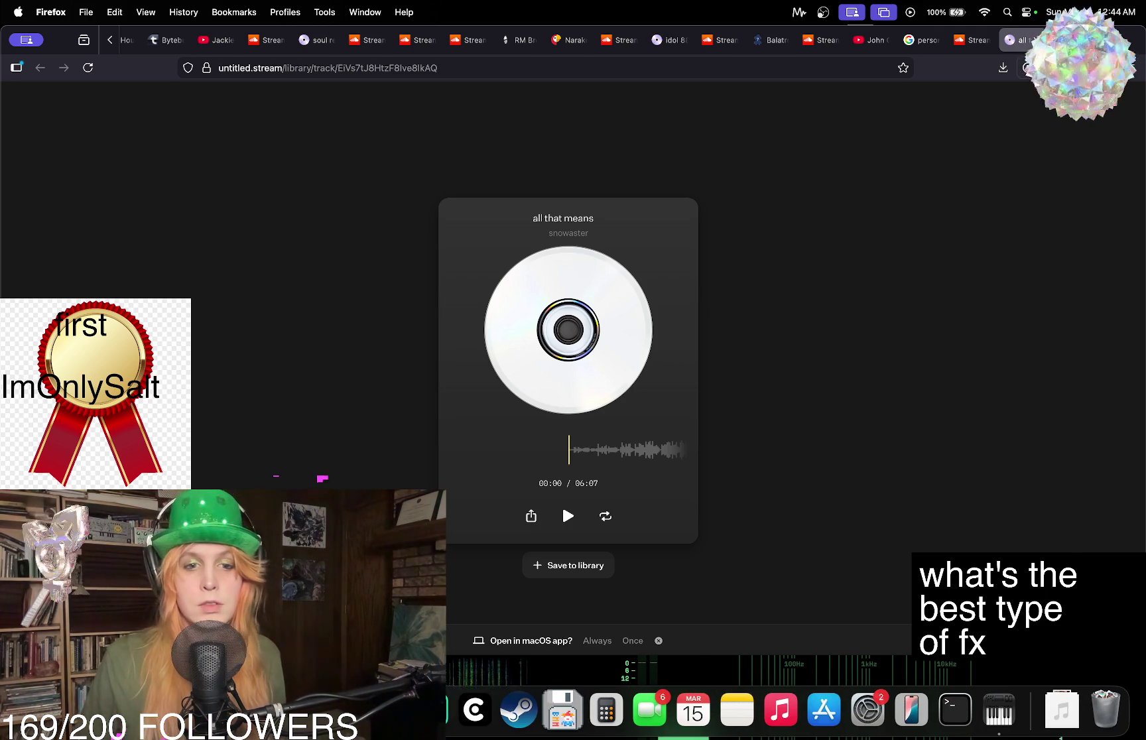
left_click(999, 710)
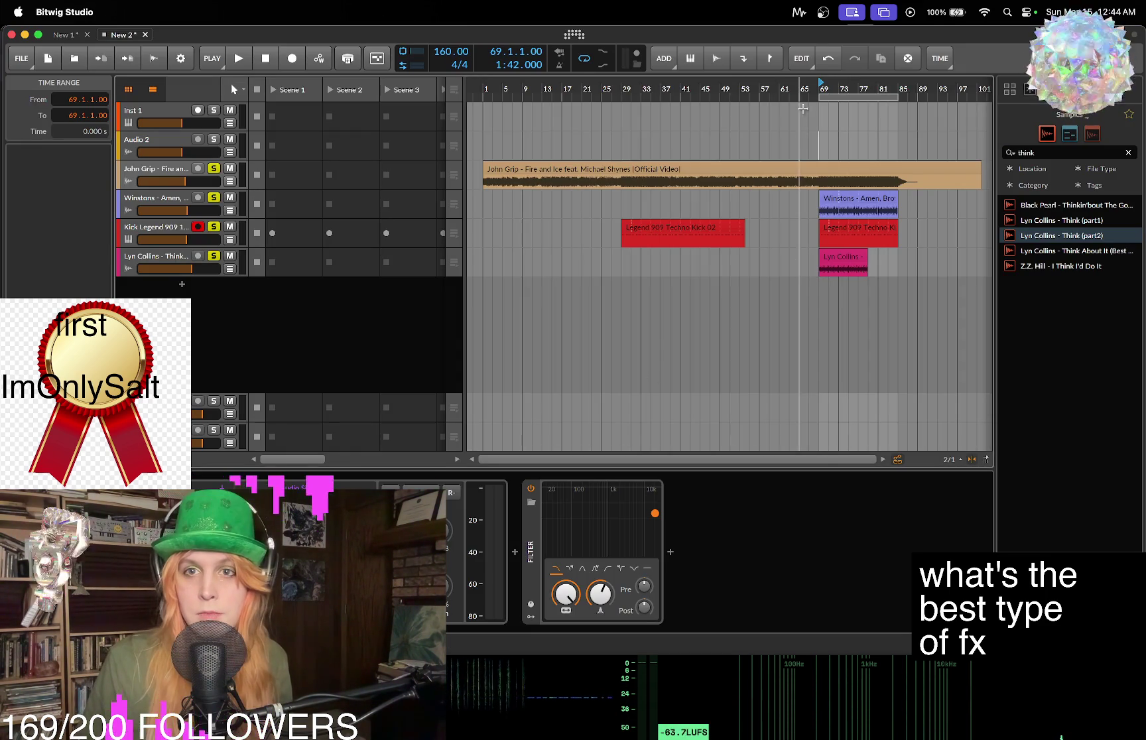
left_click(543, 88)
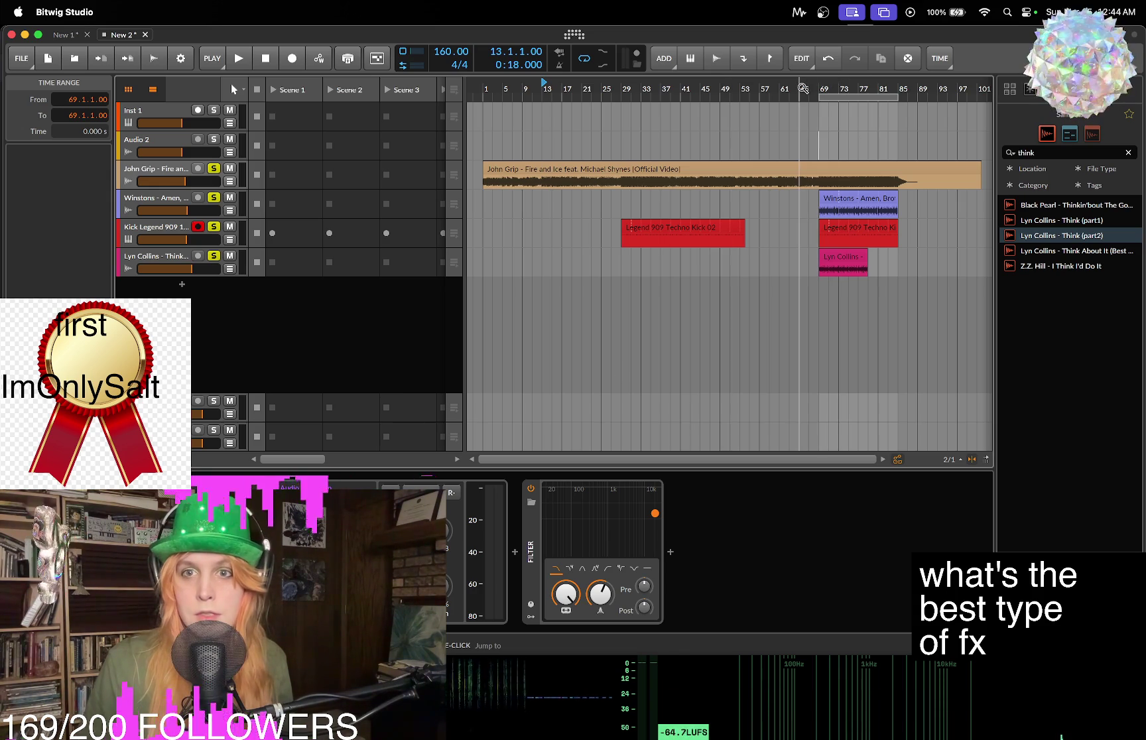
left_click(911, 709)
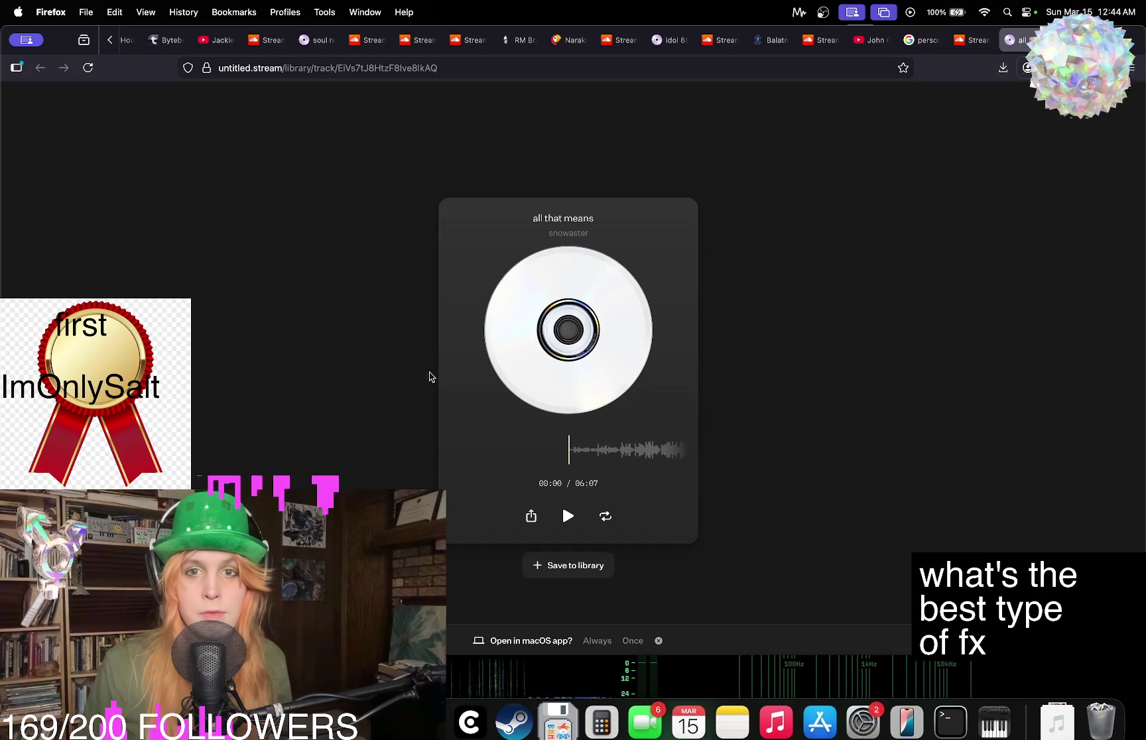
left_click(871, 40)
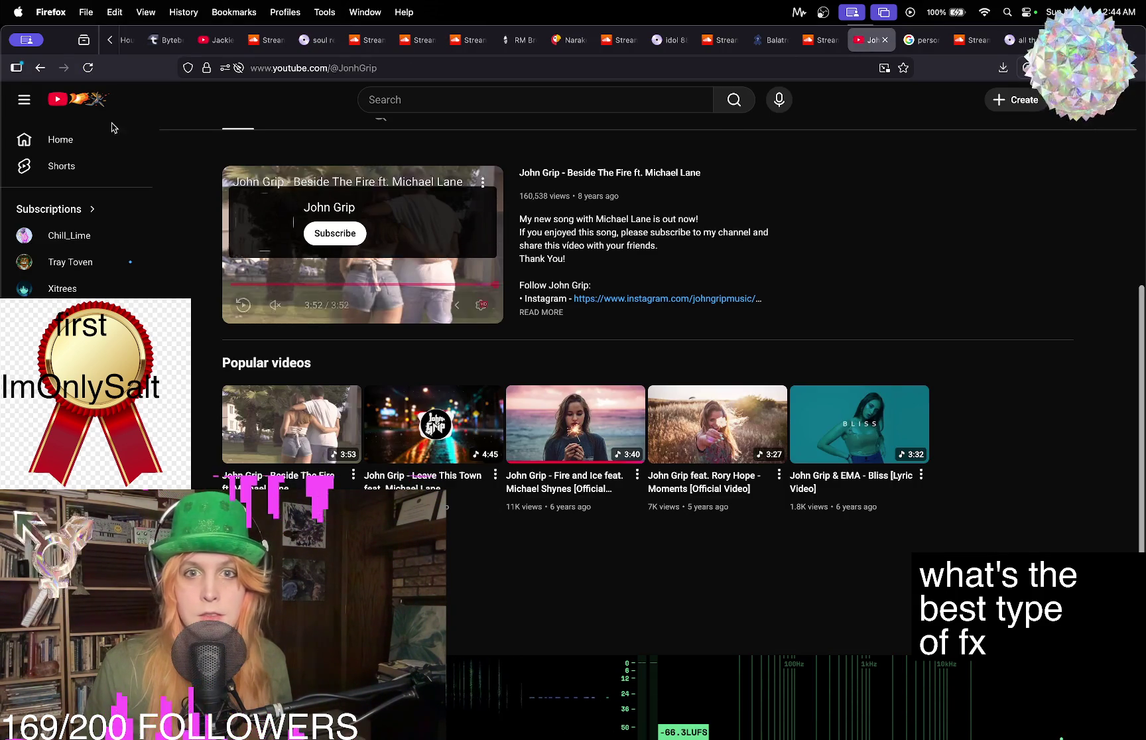
Play John Grip's 'Fire and Ice' video briefly, pause it, and set Bitwig's position to bar 65.
left_click(40, 67)
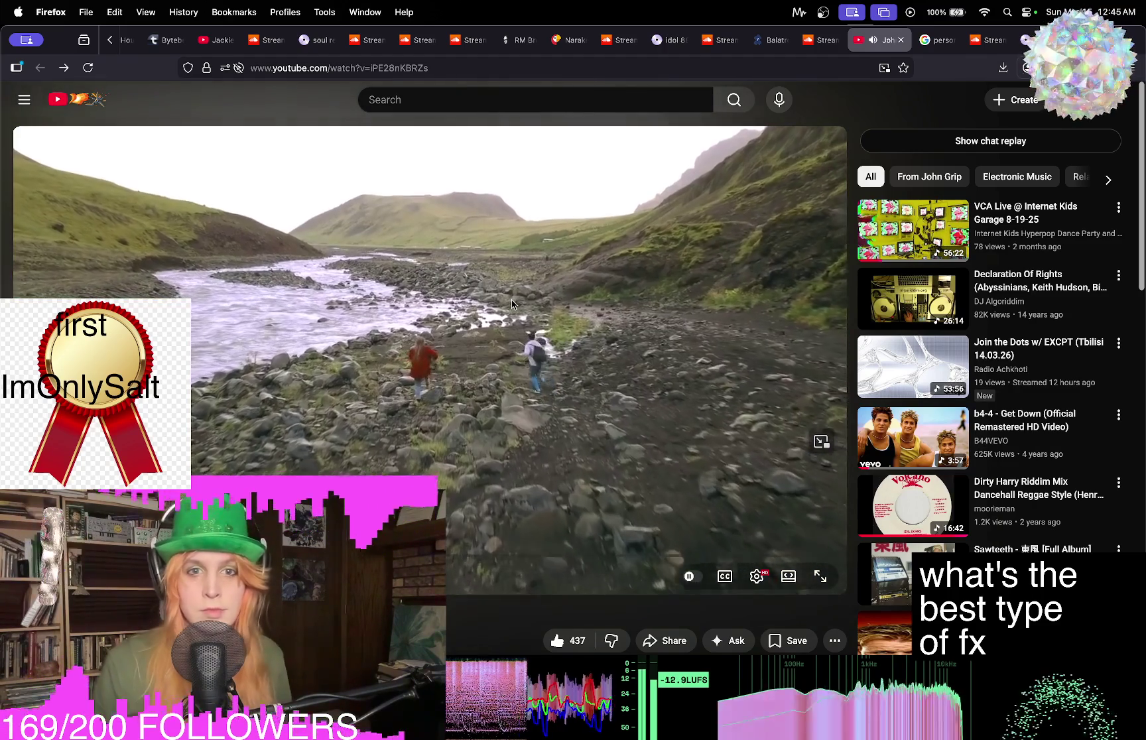
left_click(512, 305)
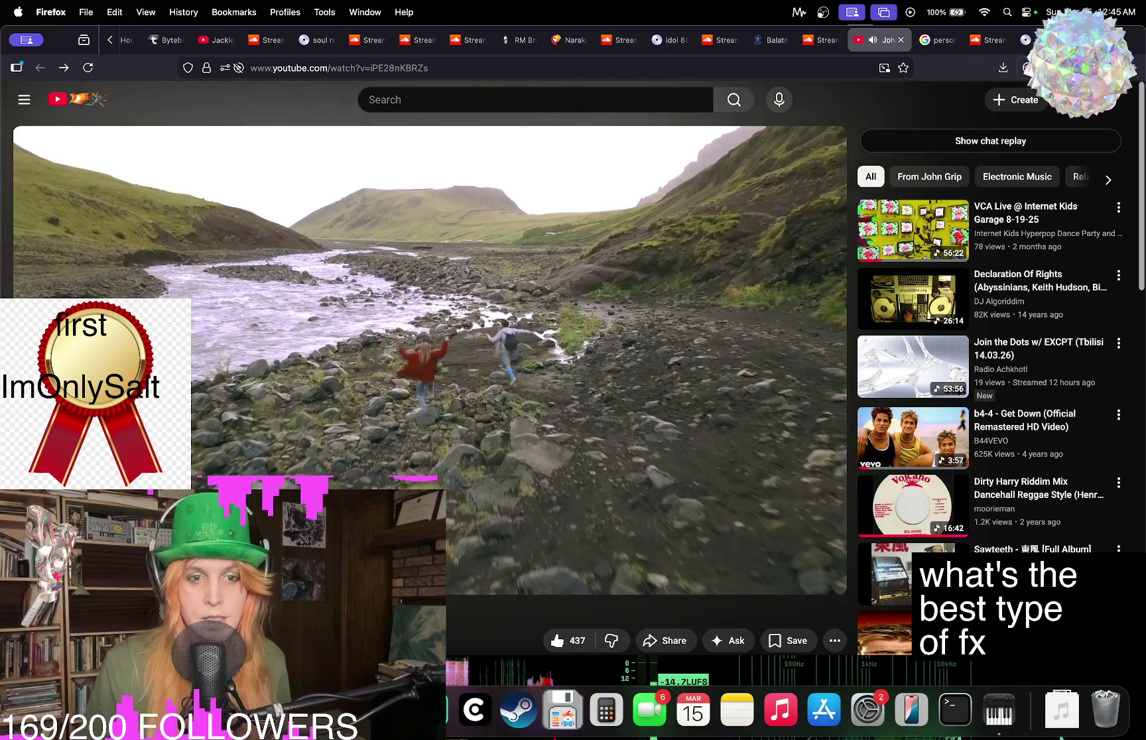
left_click(411, 711)
left_click(801, 90)
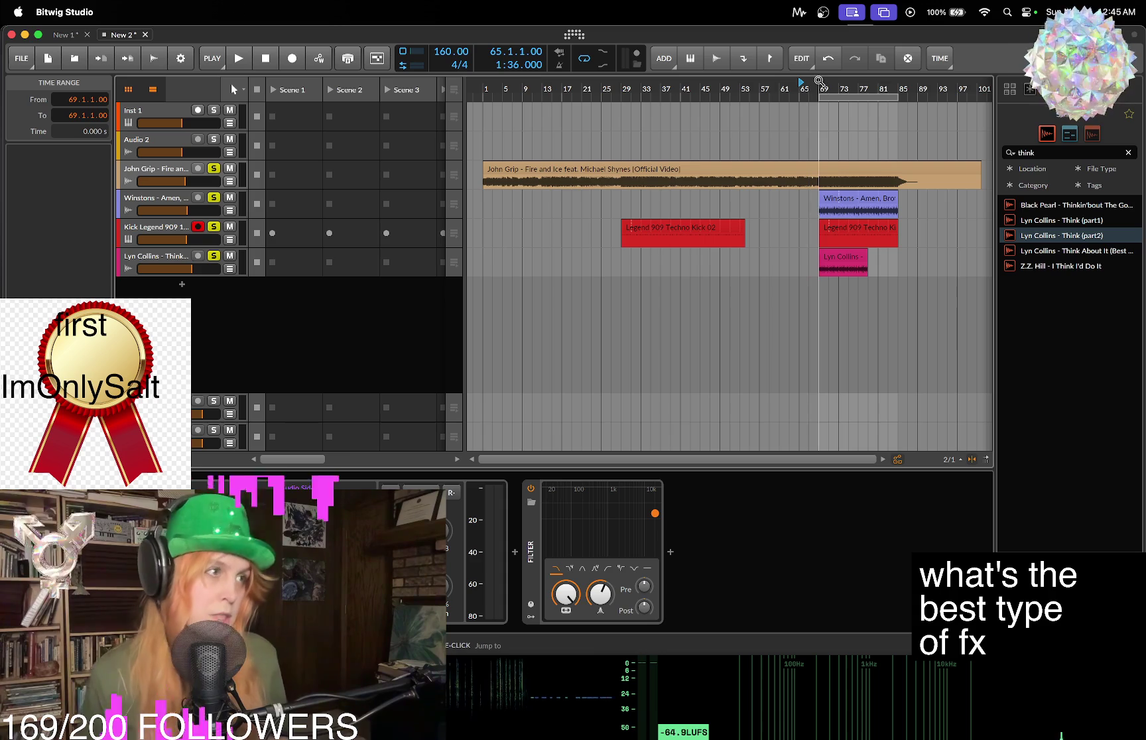
Play from bar 65 and lower the John Grip track's filter cutoff to about 1.6 kHz.
key("space")
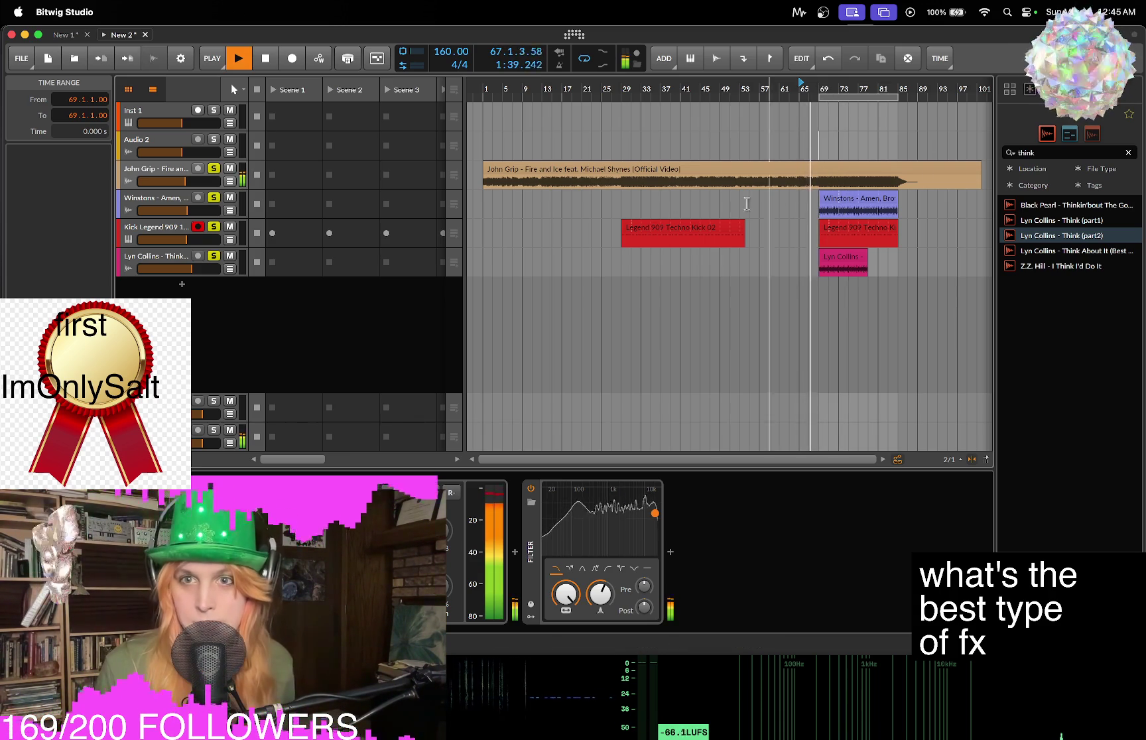
left_click(177, 180)
mouse_move(577, 602)
left_mouse_down()
mouse_move(578, 634)
mouse_move(578, 597)
left_mouse_up()
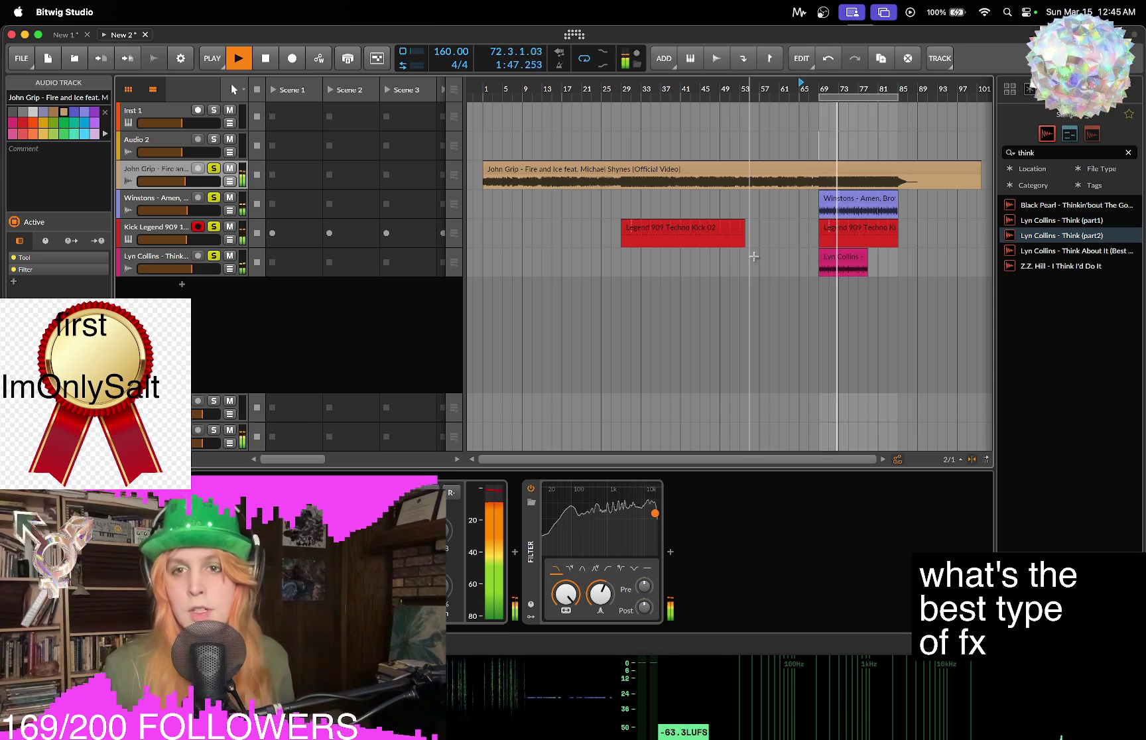
Lengthen the Lyn Collins clip slightly and sweep the filter cutoff down to 369 Hz.
left_click_drag(863, 272, 874, 269)
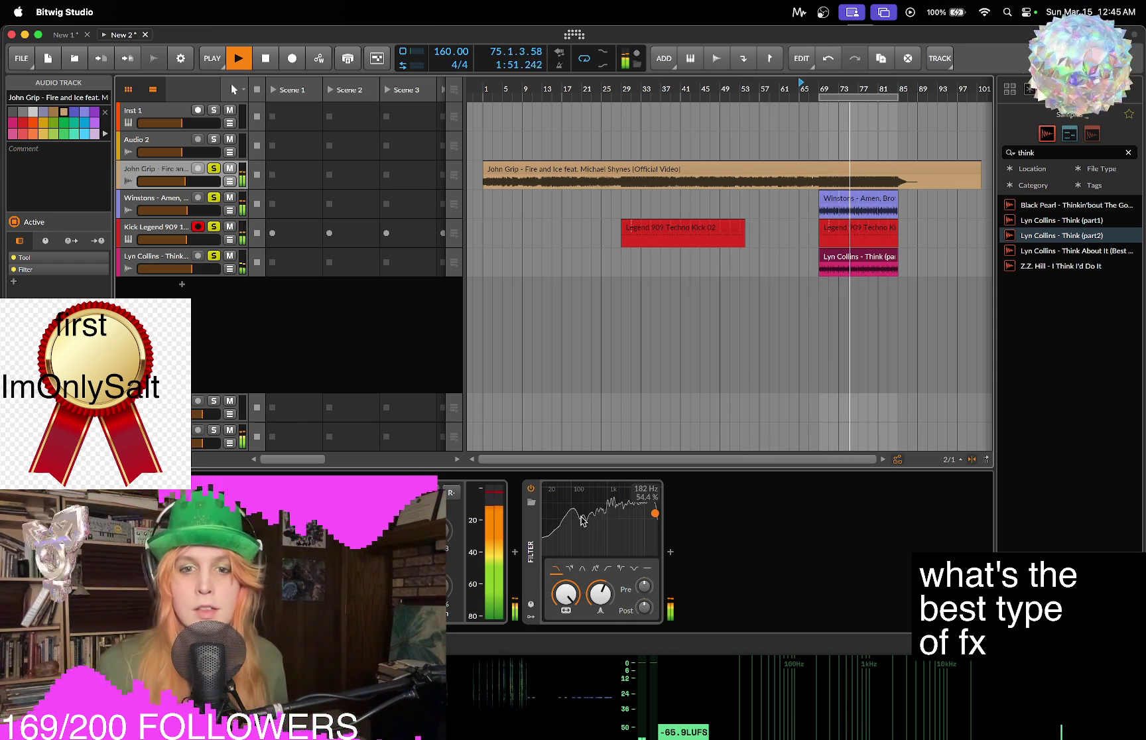
mouse_move(568, 595)
left_mouse_down()
mouse_move(567, 634)
mouse_move(567, 577)
left_mouse_up()
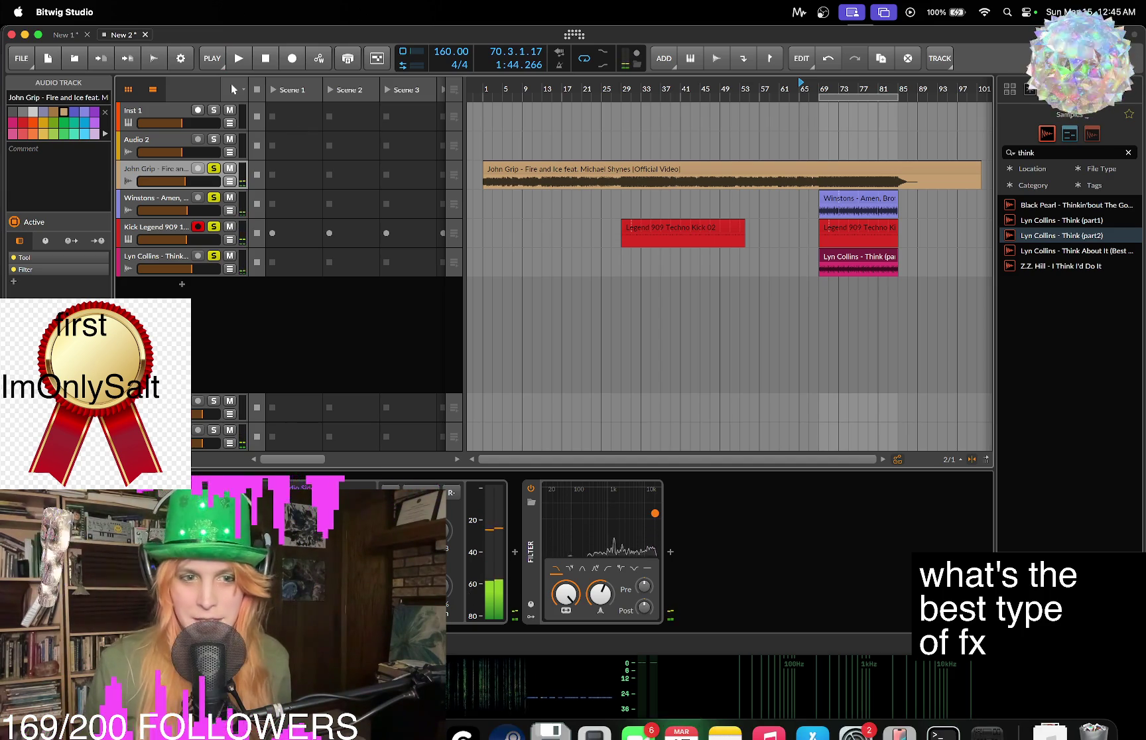
left_click(387, 709)
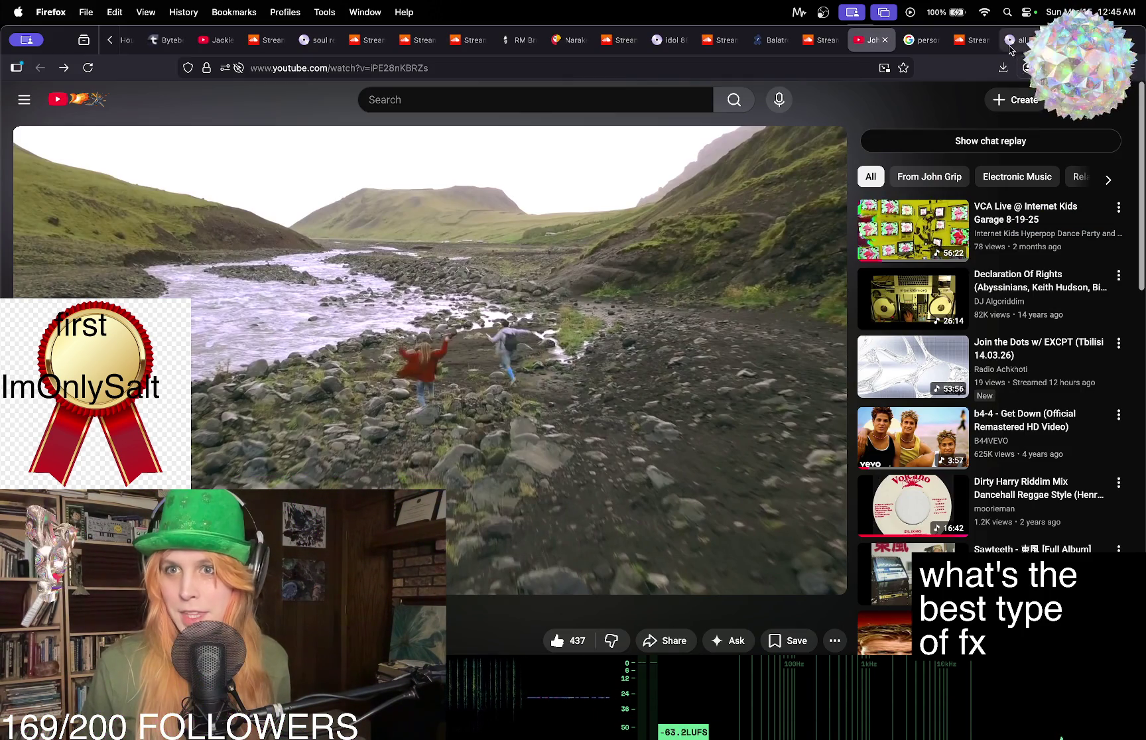
Bring up the 'all that means' page on untitled.stream and start the track from 00:00.
left_click(1014, 41)
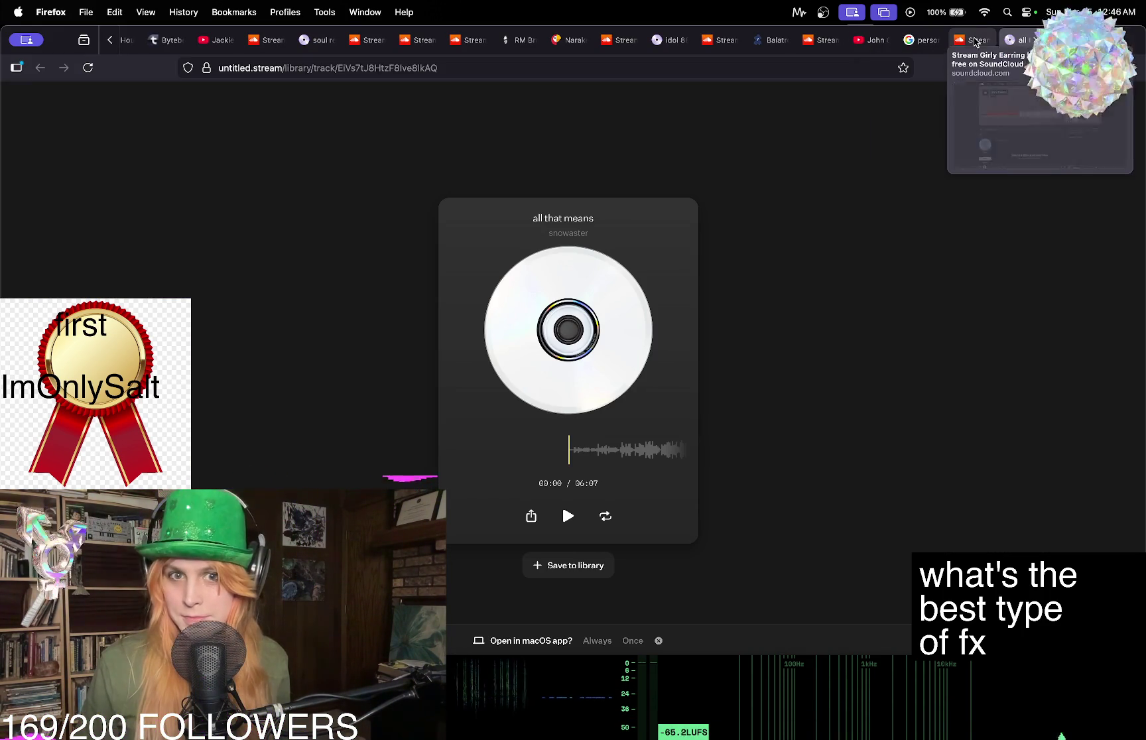
left_click(976, 41)
left_click(1014, 42)
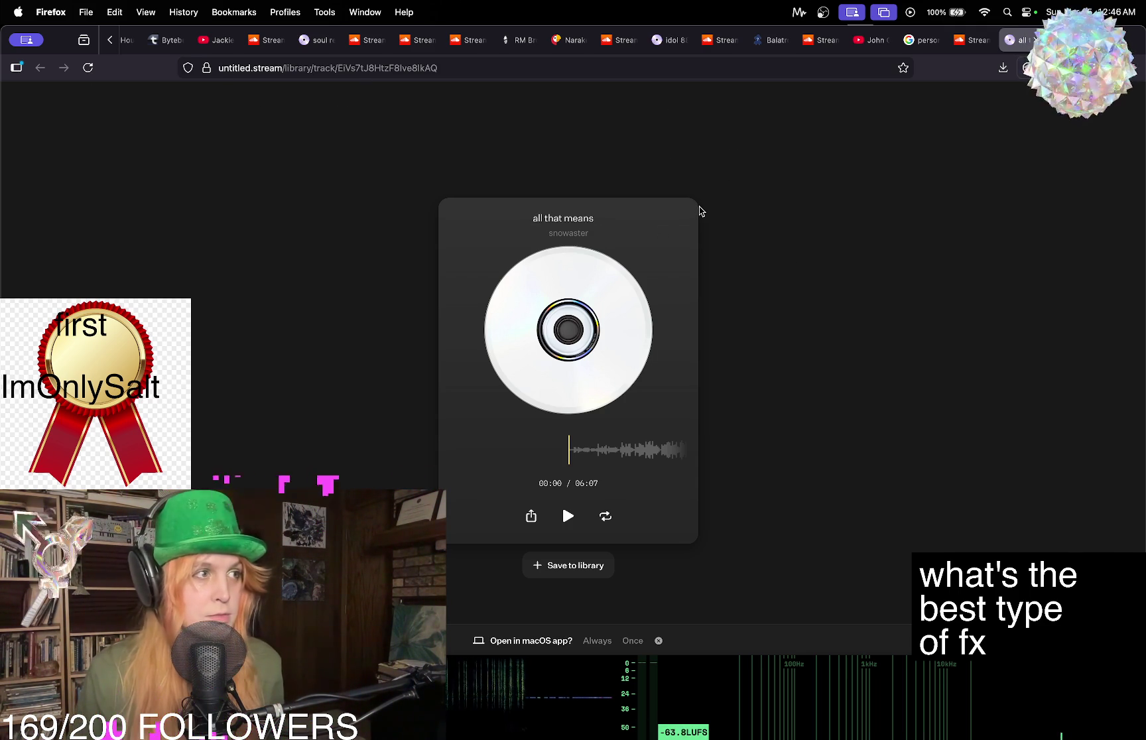
left_click(569, 517)
left_click(569, 517)
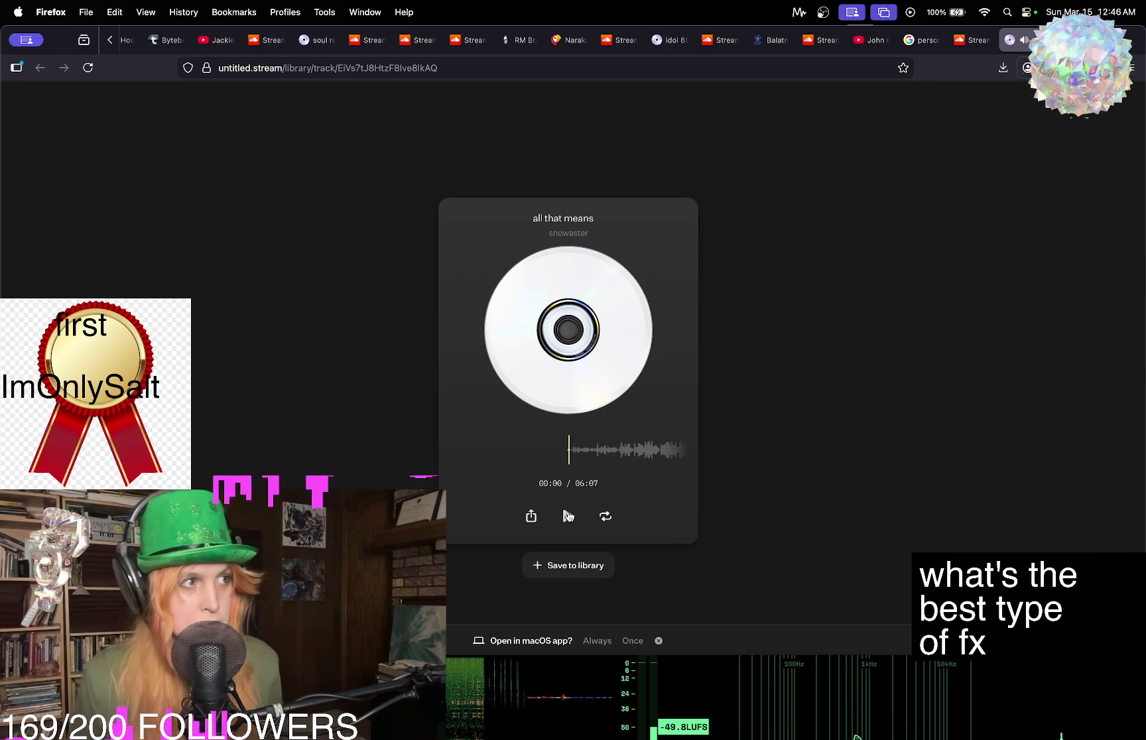
left_click(568, 517)
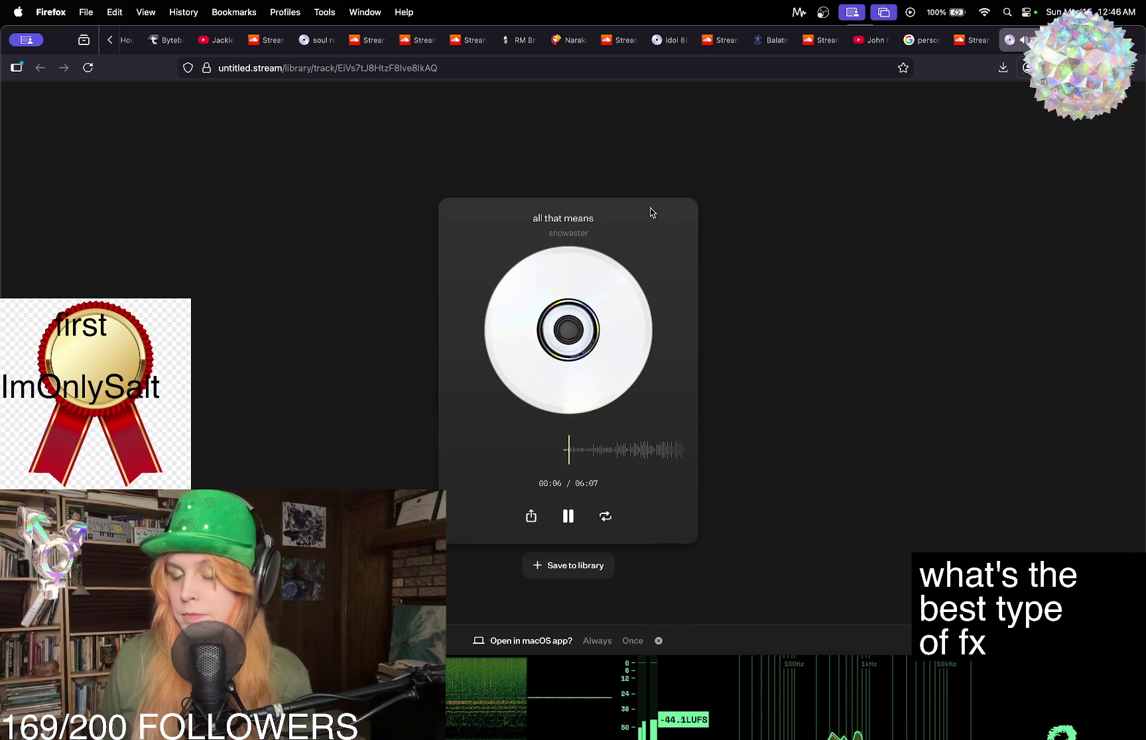
Play the Y'know drop and two bottom-row drops on RM Brown Soundboard, then return to 'all that means'.
left_click(521, 45)
left_click(649, 509)
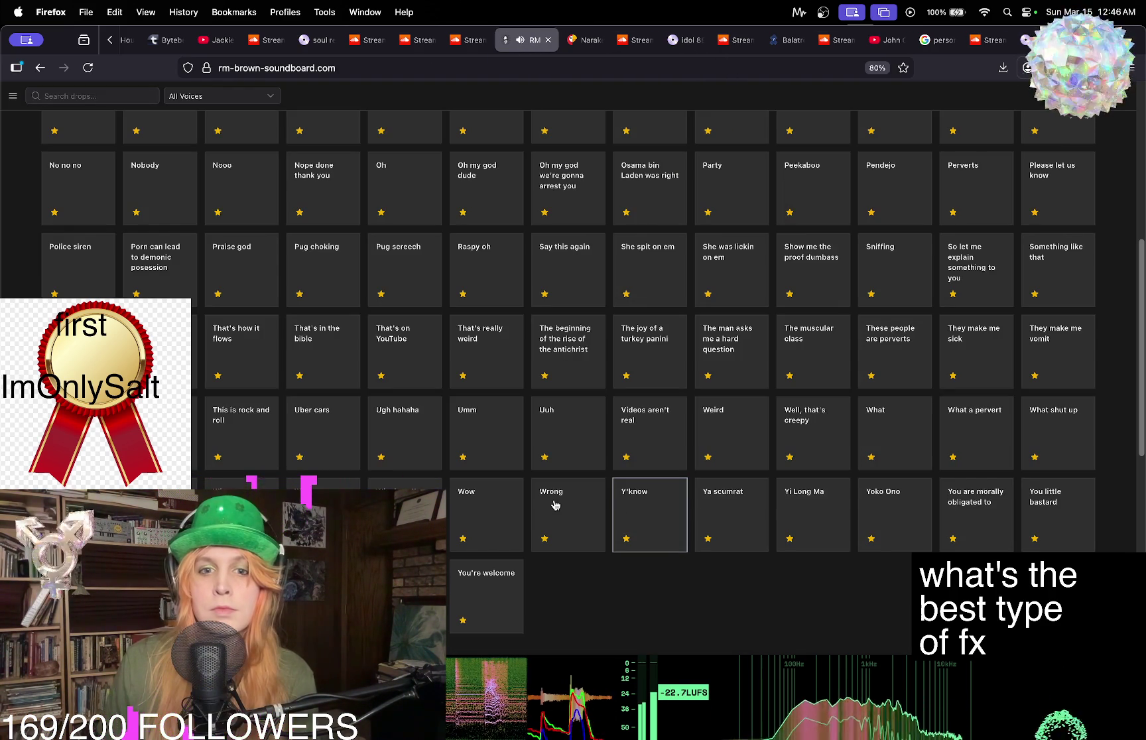
left_click(405, 515)
left_click(324, 515)
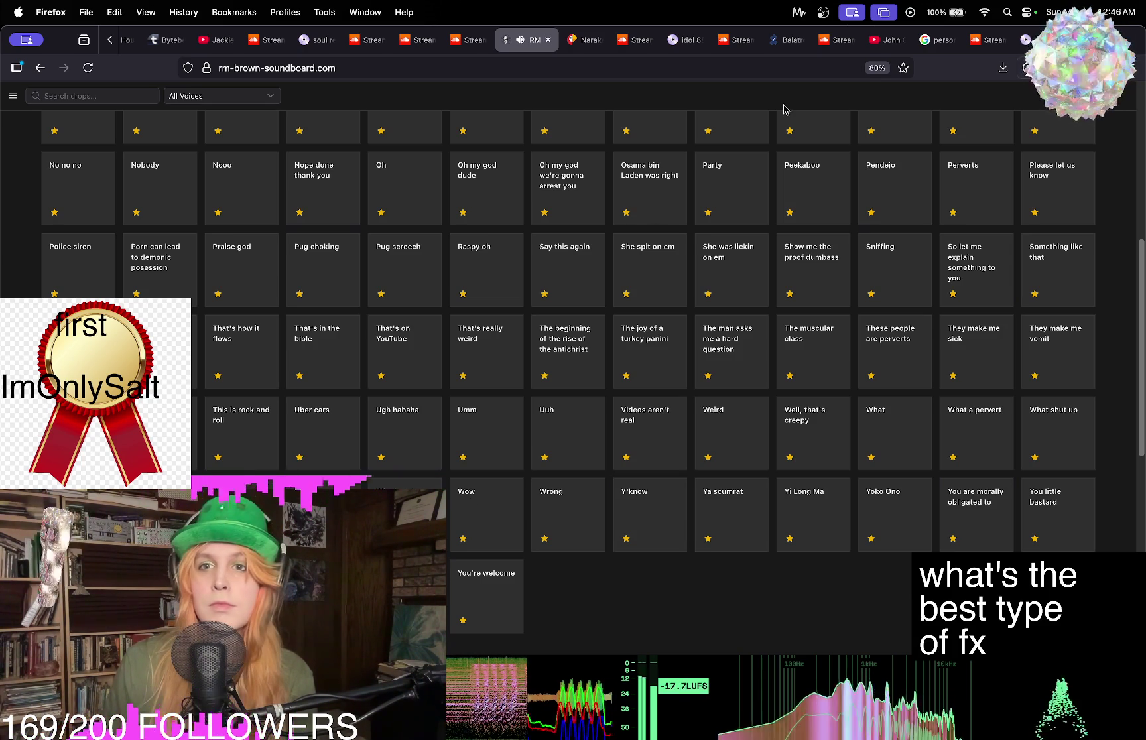
left_click(1026, 41)
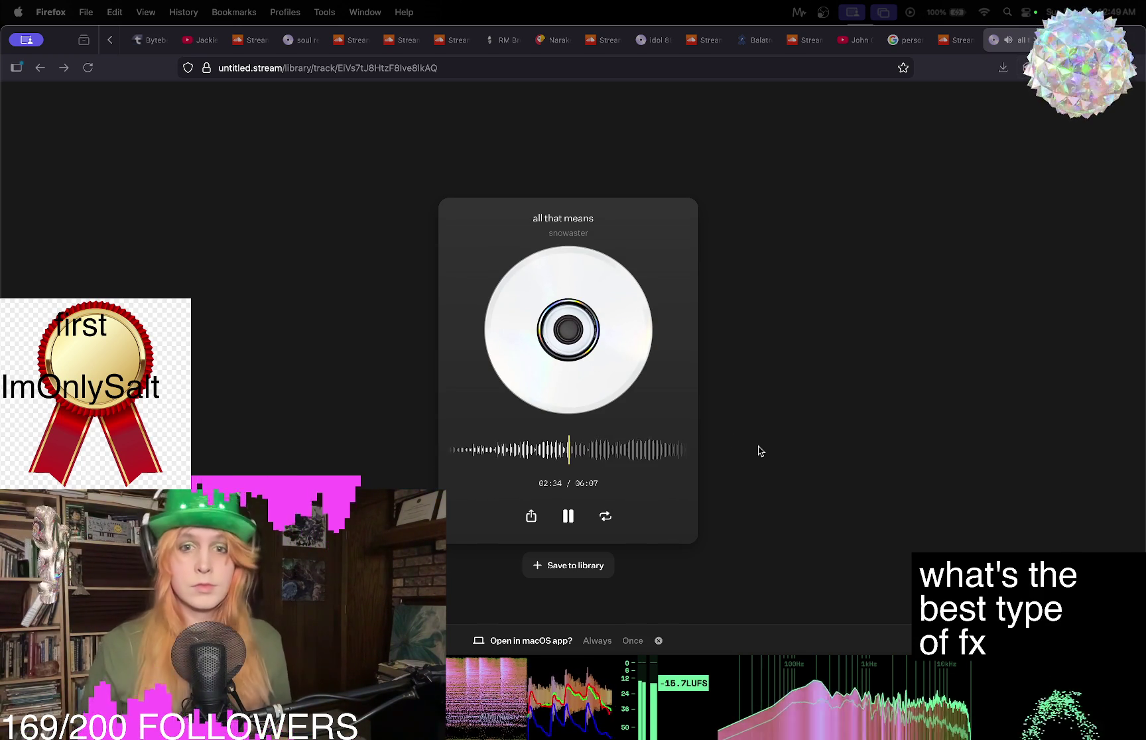
mouse_move(882, 737)
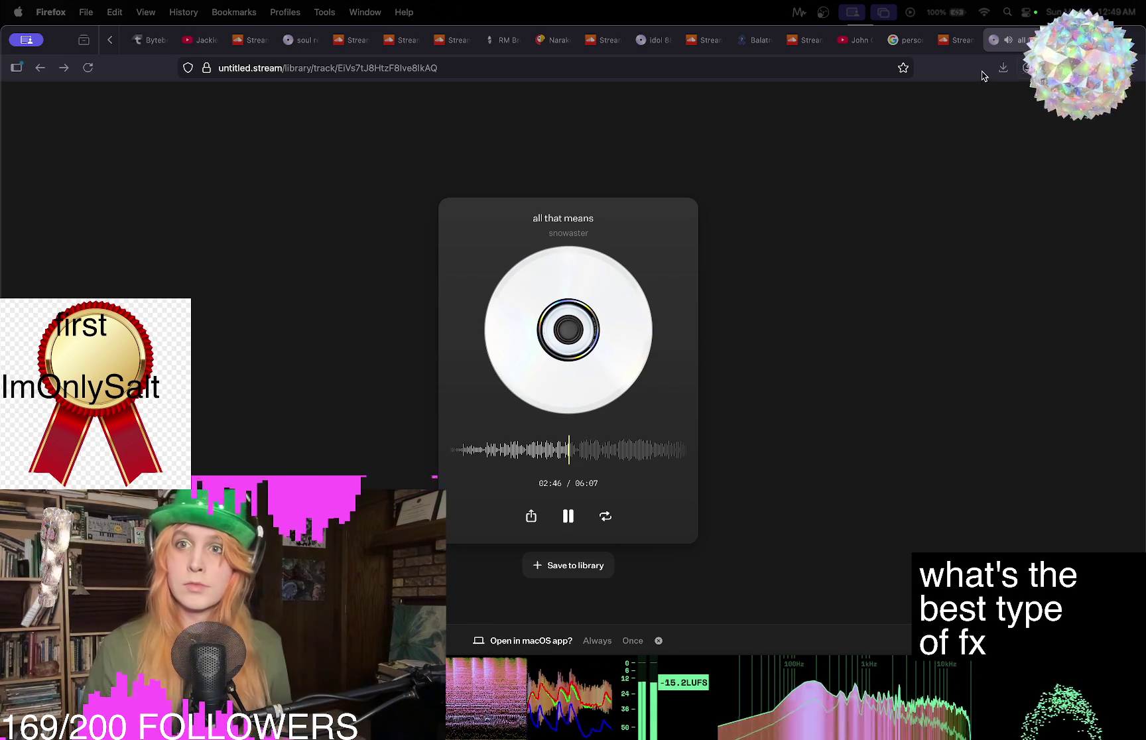
Browse the persona 5 image results and preview the GameSpot Persona 5 Review image.
left_click(905, 40)
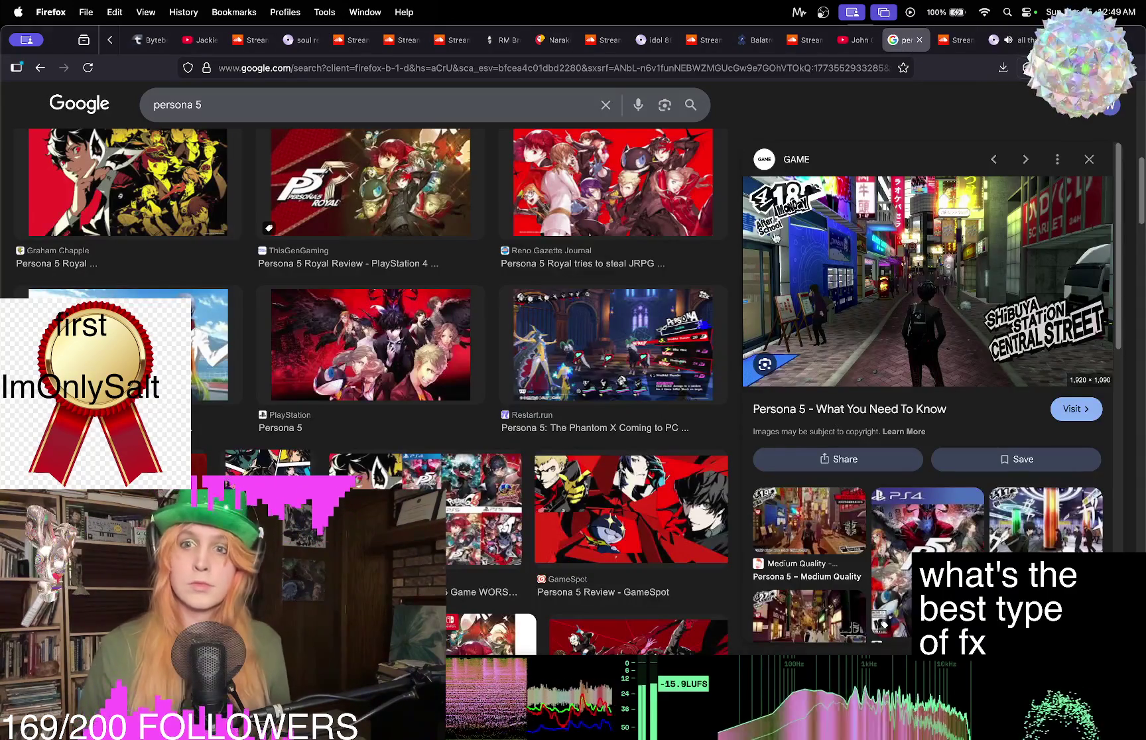
scroll(623, 268, "down", 10)
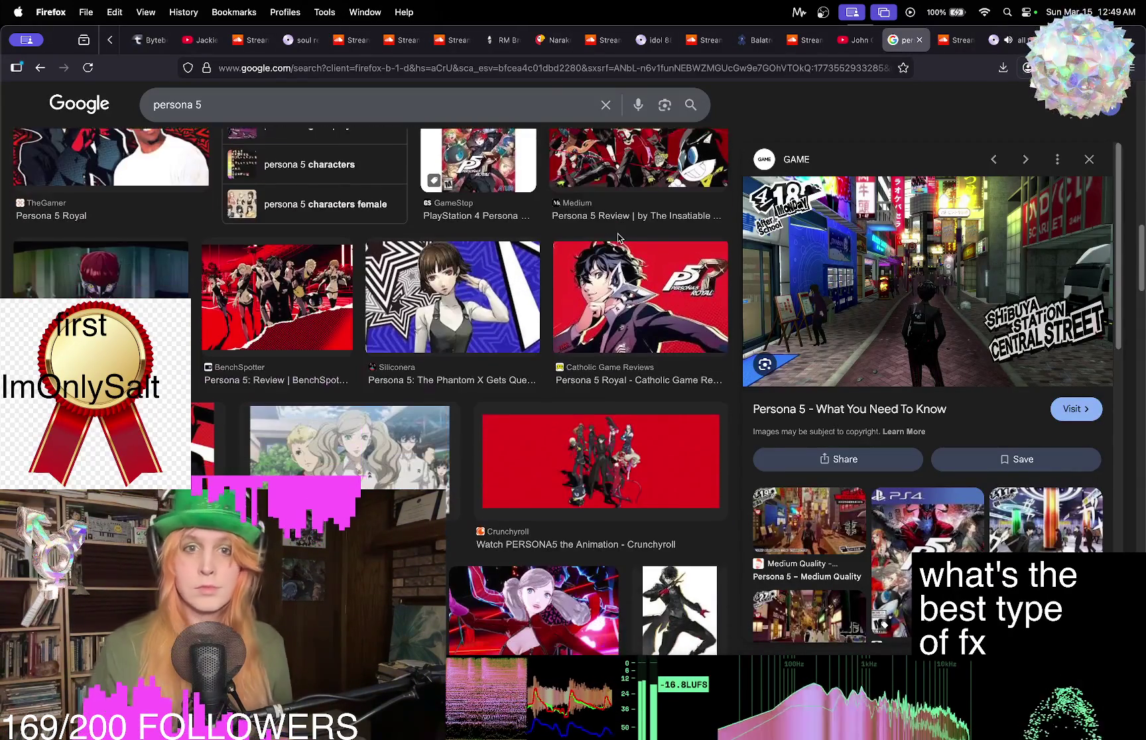
scroll(619, 239, "down", 3)
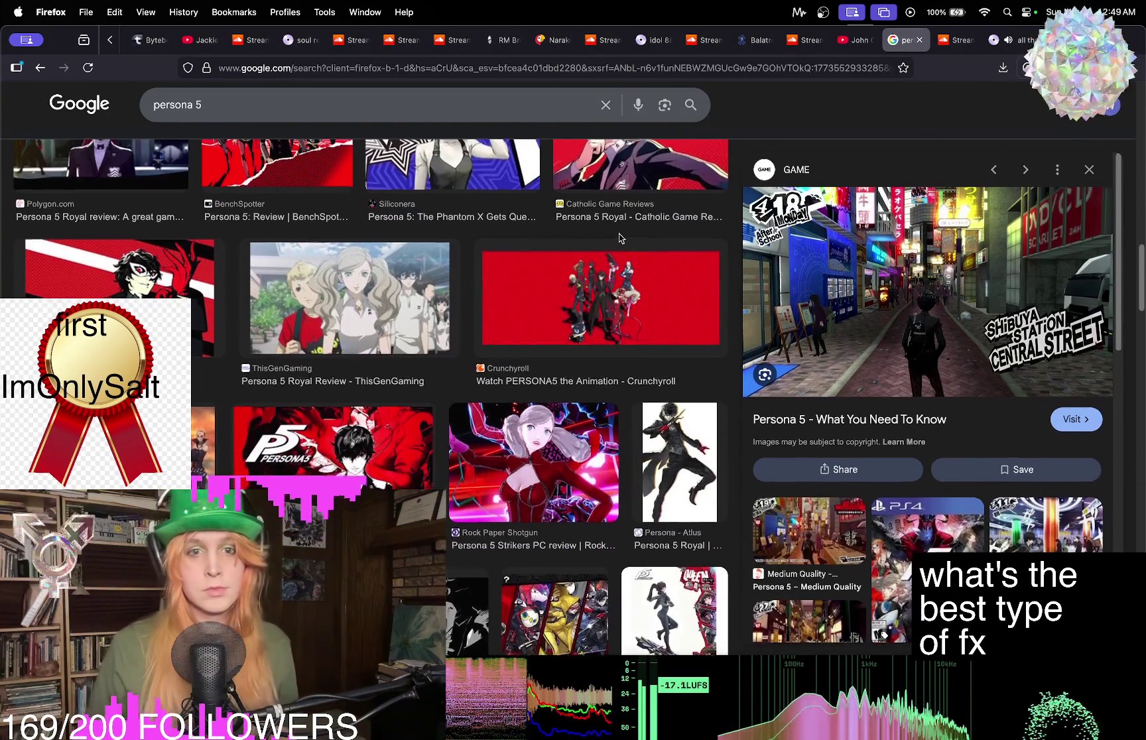
scroll(620, 239, "up", 3)
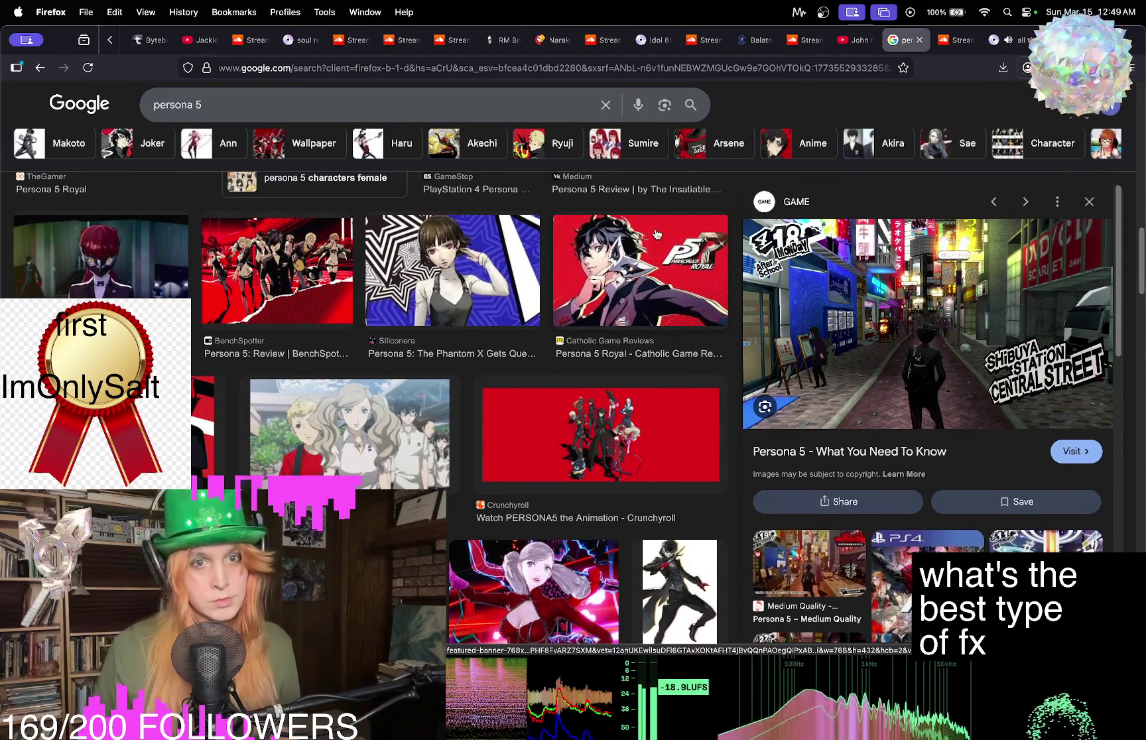
scroll(656, 235, "down", 10)
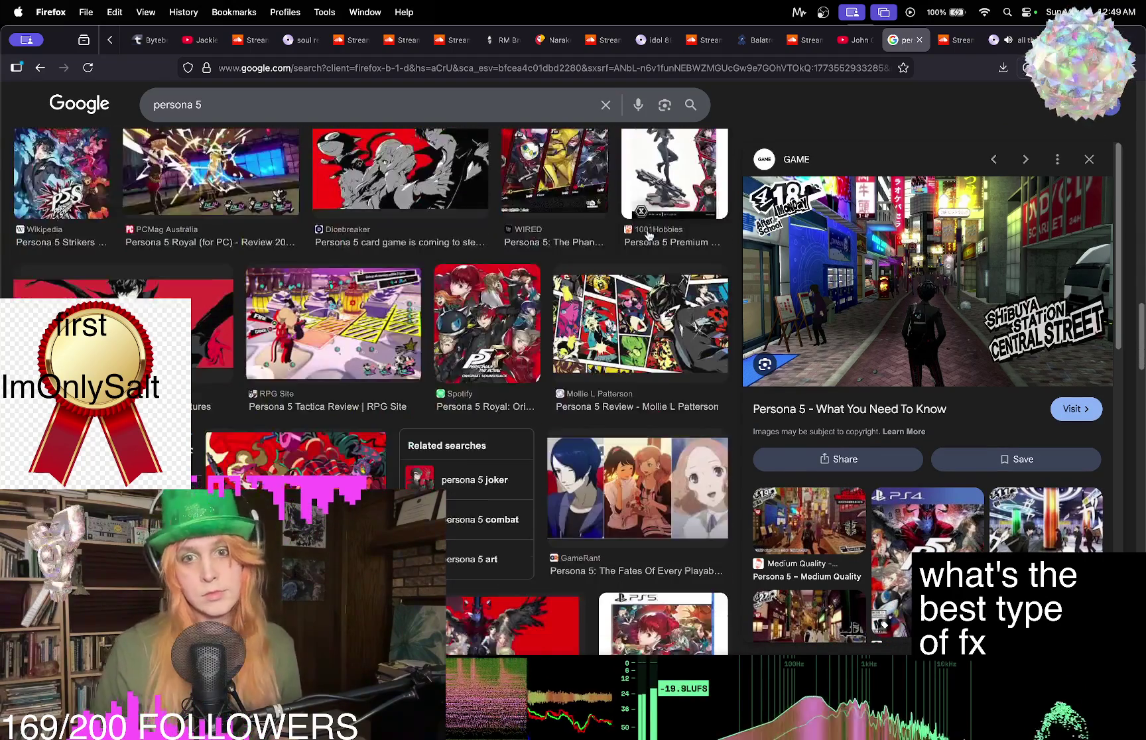
scroll(649, 235, "down", 10)
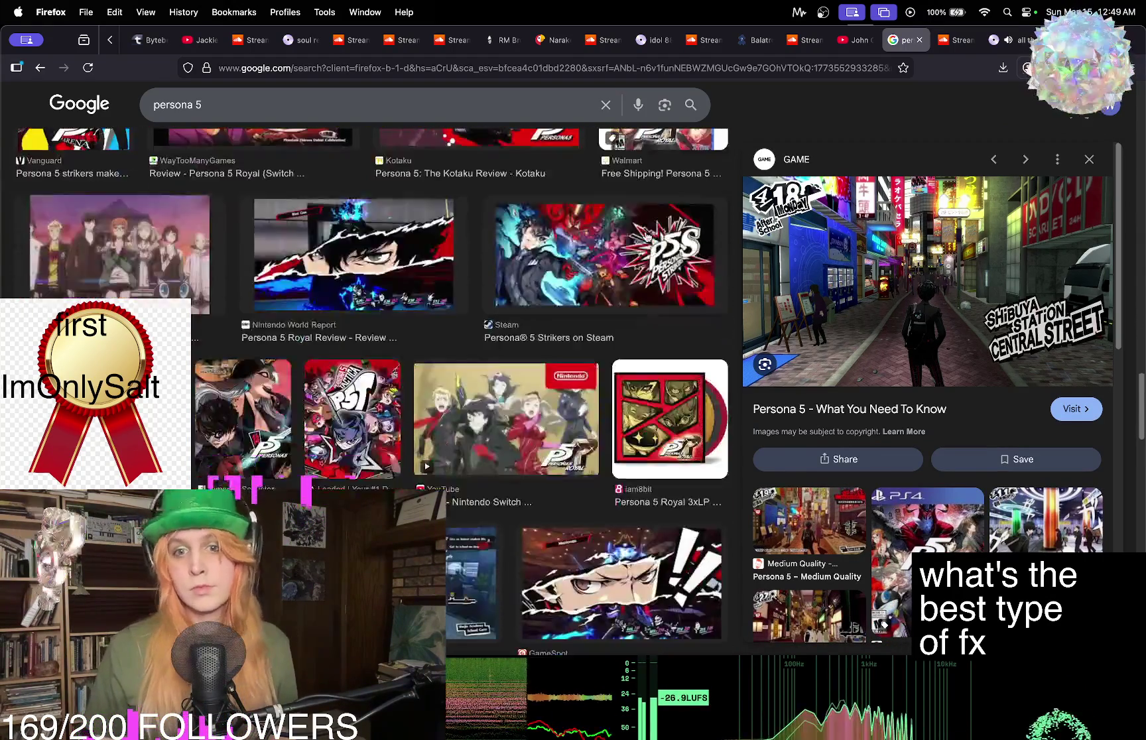
scroll(648, 235, "down", 4)
scroll(603, 277, "down", 5)
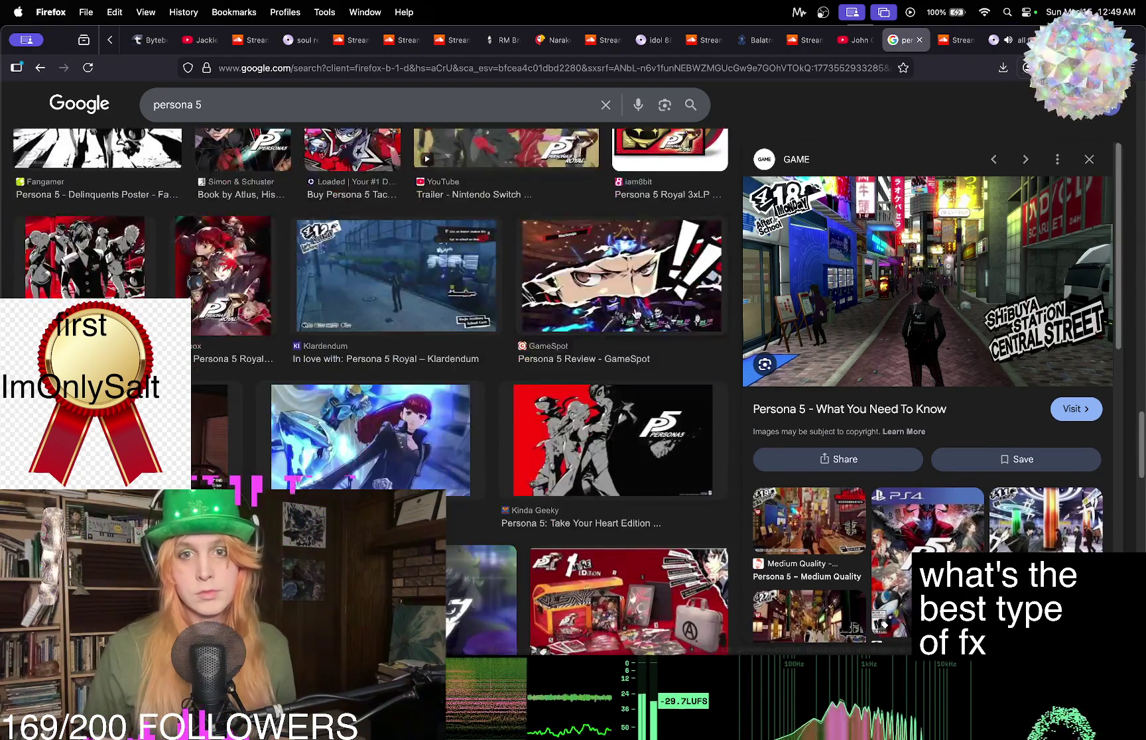
left_click(603, 277)
Preview The Verge's 'Persona 5 is coming to the Switch' image.
scroll(966, 270, "up", 5)
scroll(966, 270, "down", 5)
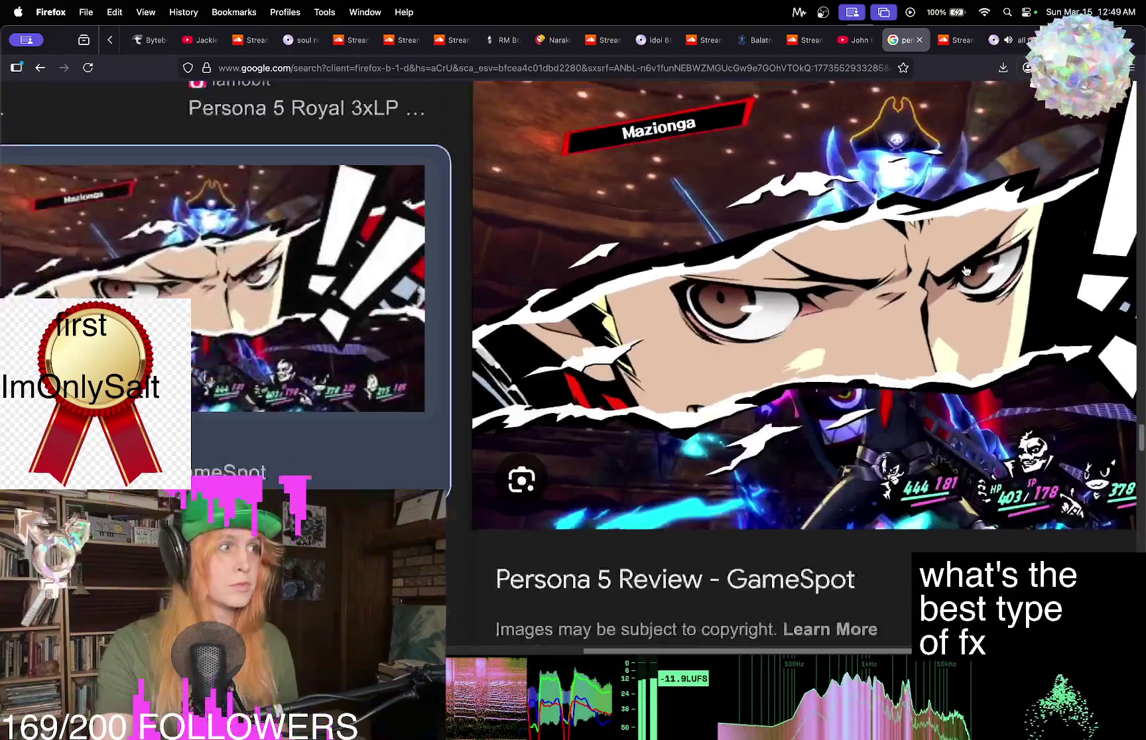
scroll(966, 270, "up", 8)
scroll(966, 270, "down", 5)
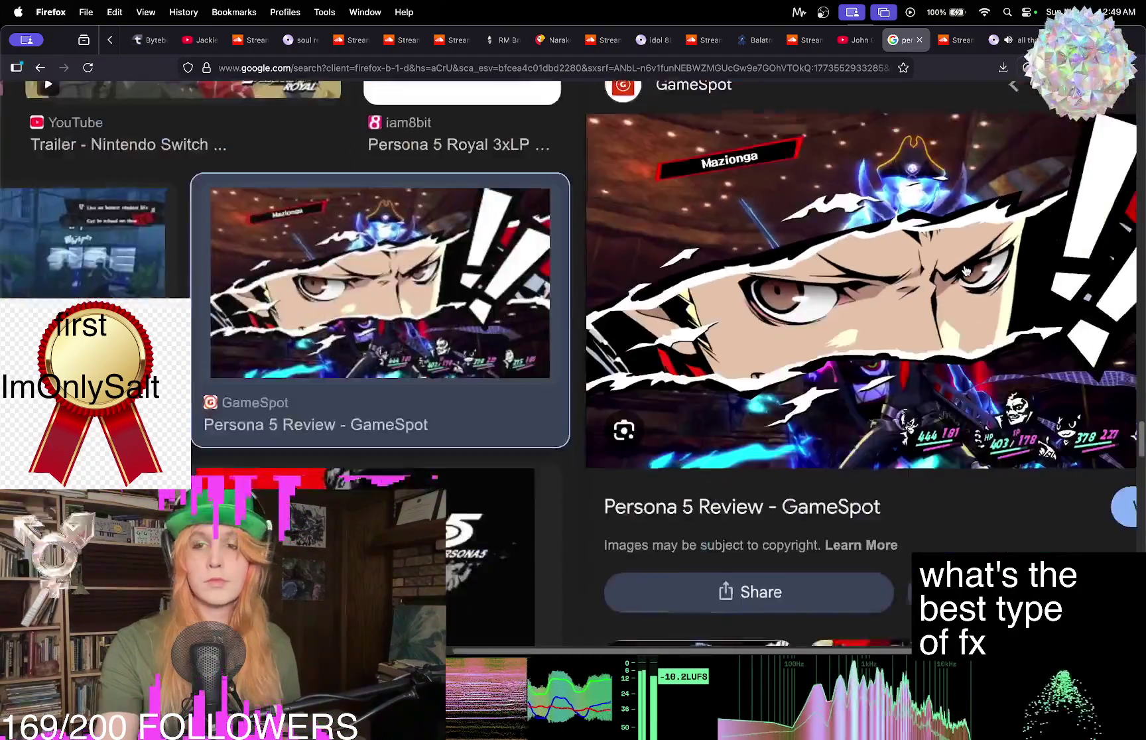
scroll(966, 270, "up", 5)
scroll(966, 270, "down", 5)
scroll(966, 270, "down", 5)
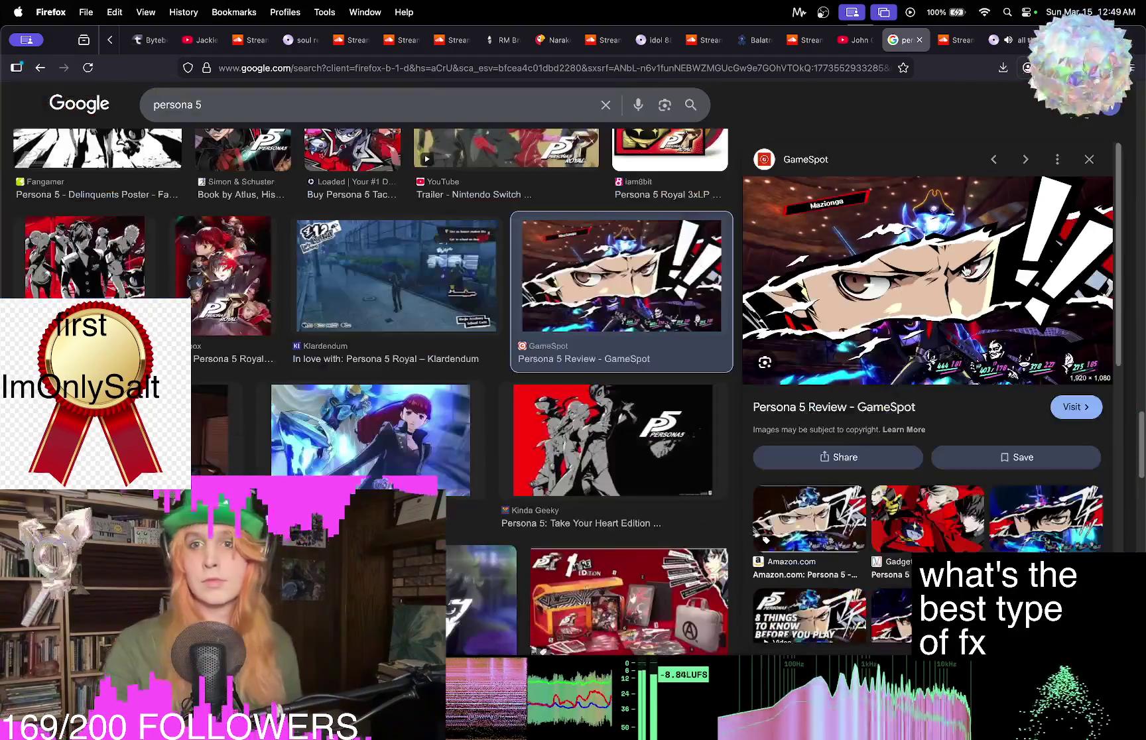
scroll(477, 279, "down", 5)
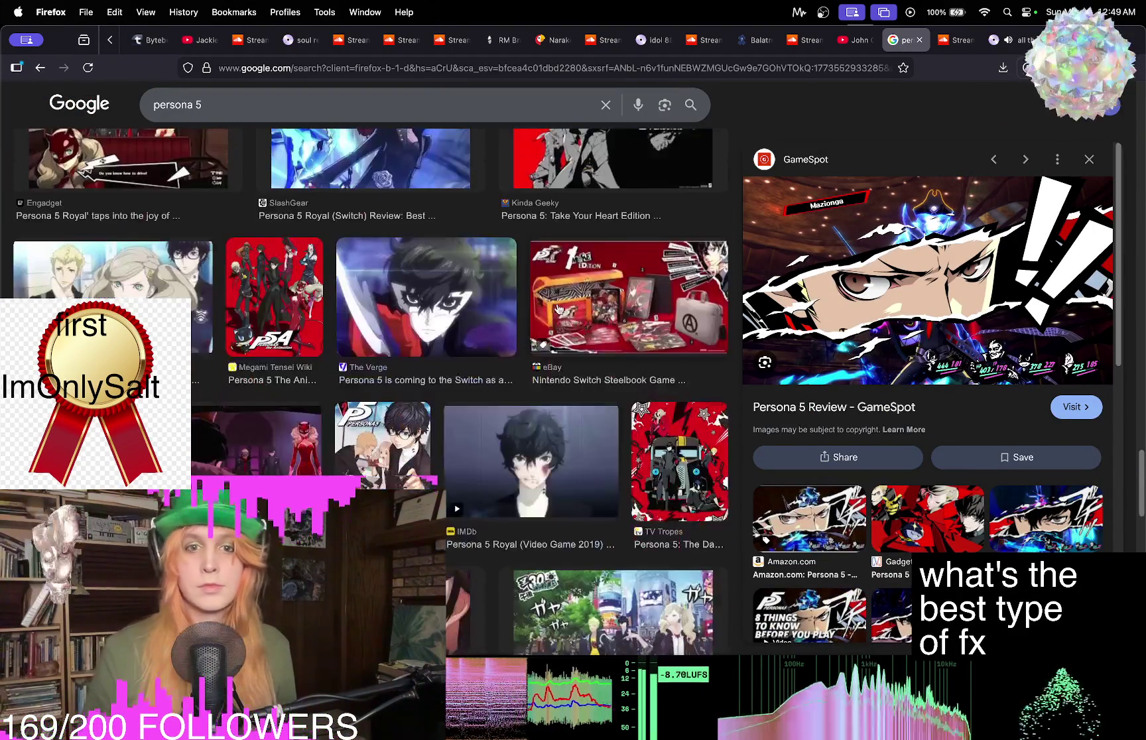
left_click(441, 259)
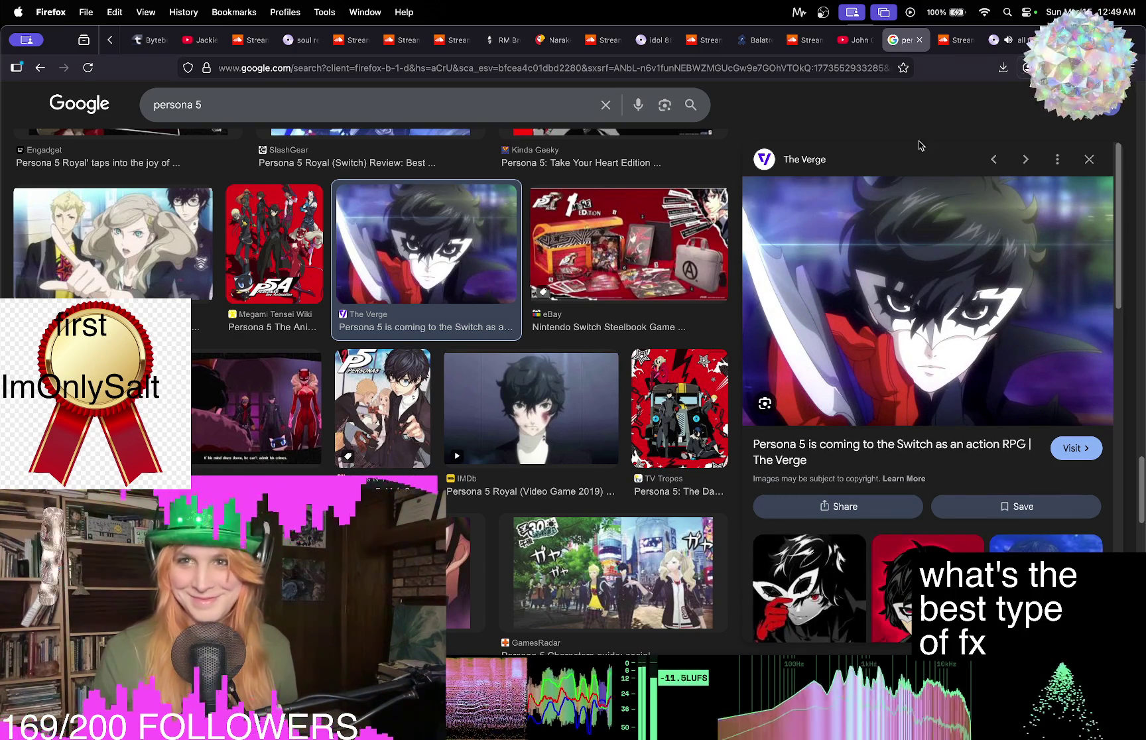
mouse_move(1024, 40)
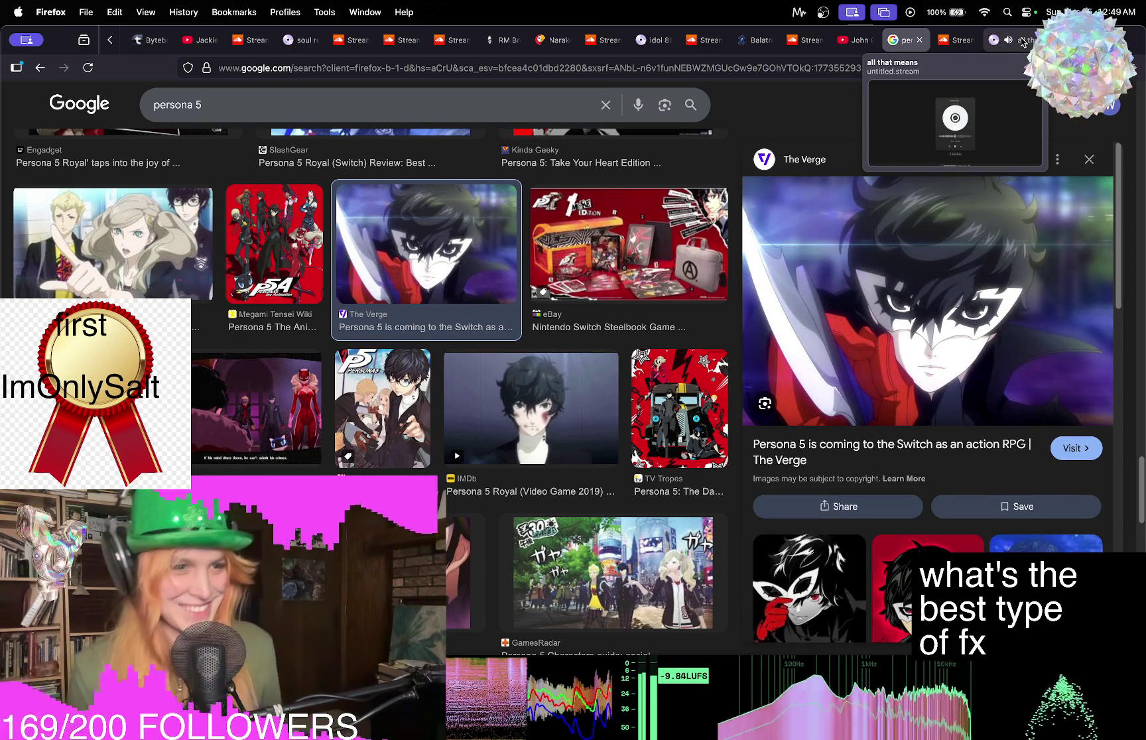
Check 'all that means' still playing past 03:30, then switch to the Balatrodle page.
left_click(1019, 41)
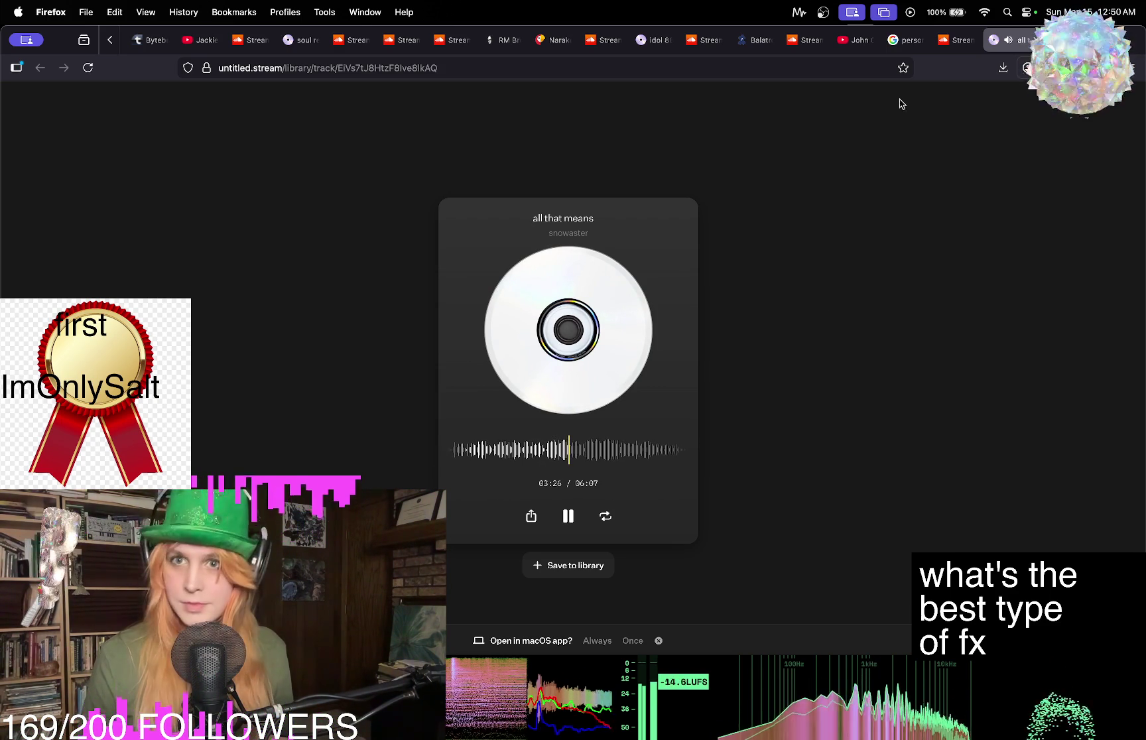
mouse_move(902, 44)
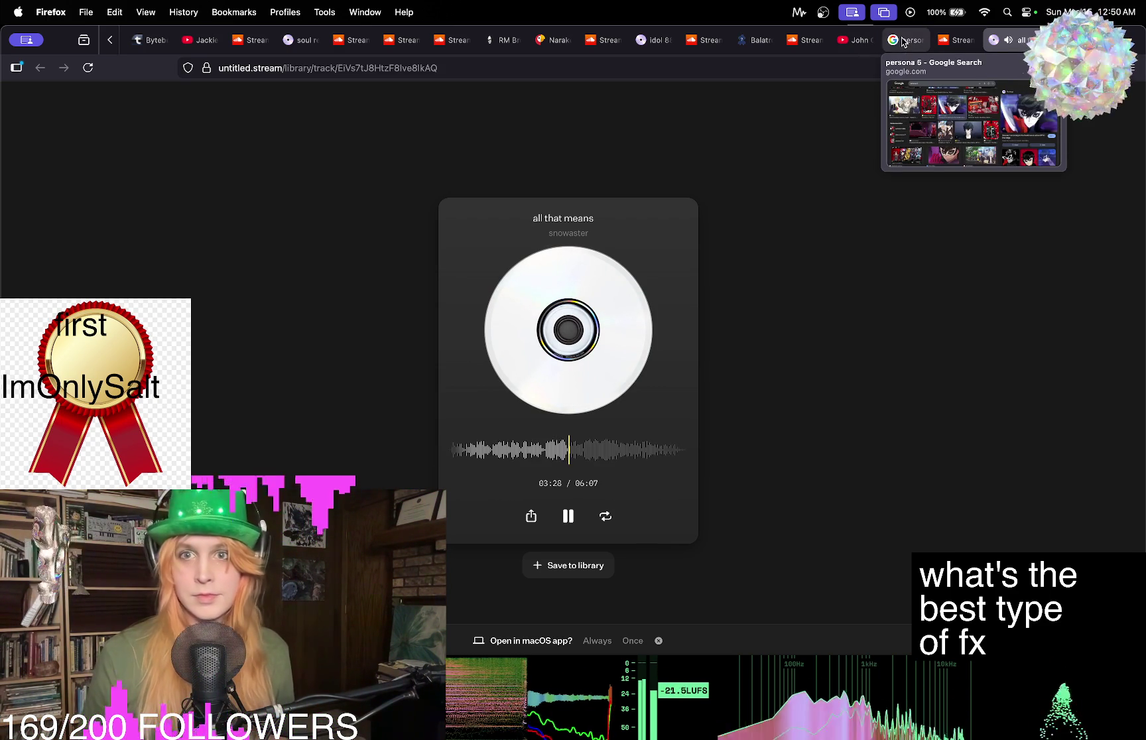
left_click(756, 41)
Close Balatrodle, return to the persona 5 images, and preview the Persona Central episode 25 image.
left_click(768, 43)
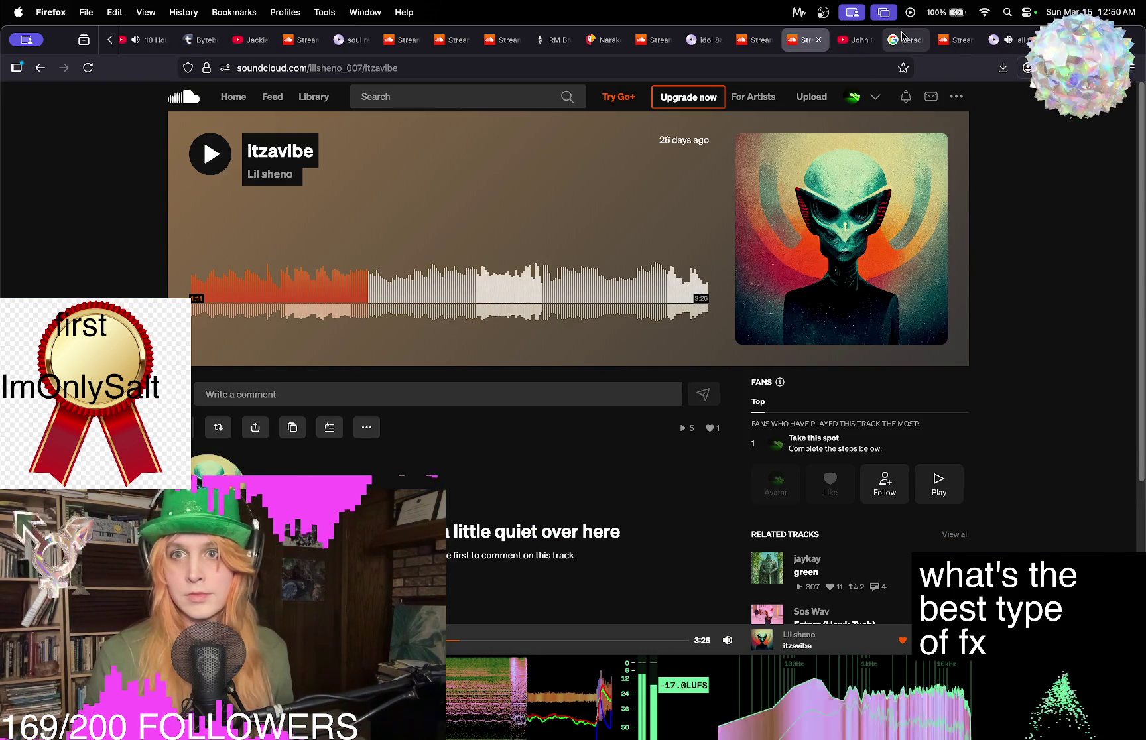
left_click(905, 40)
scroll(620, 266, "down", 10)
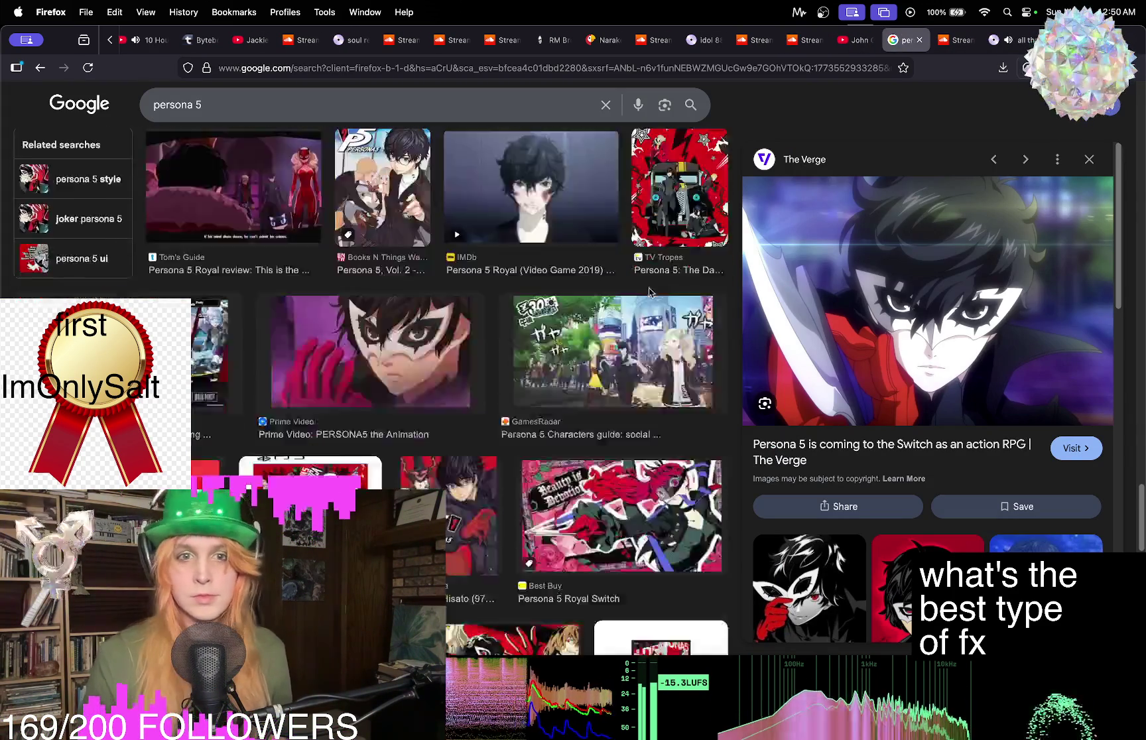
scroll(619, 265, "down", 5)
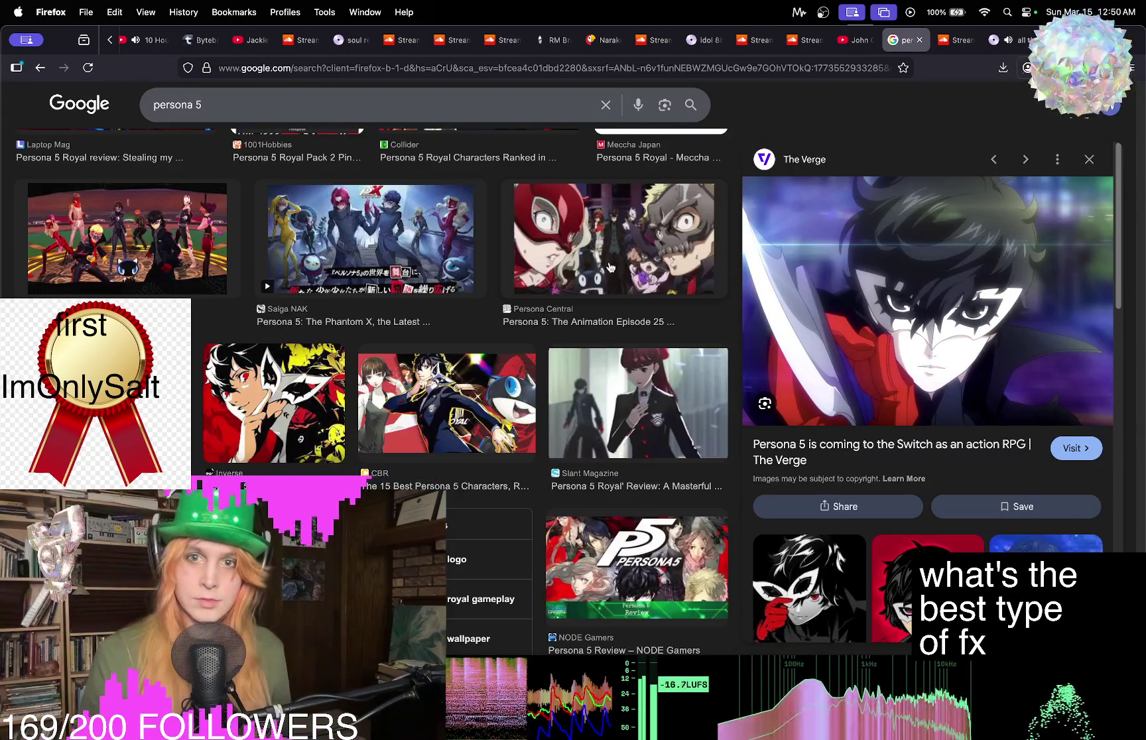
left_click(631, 247)
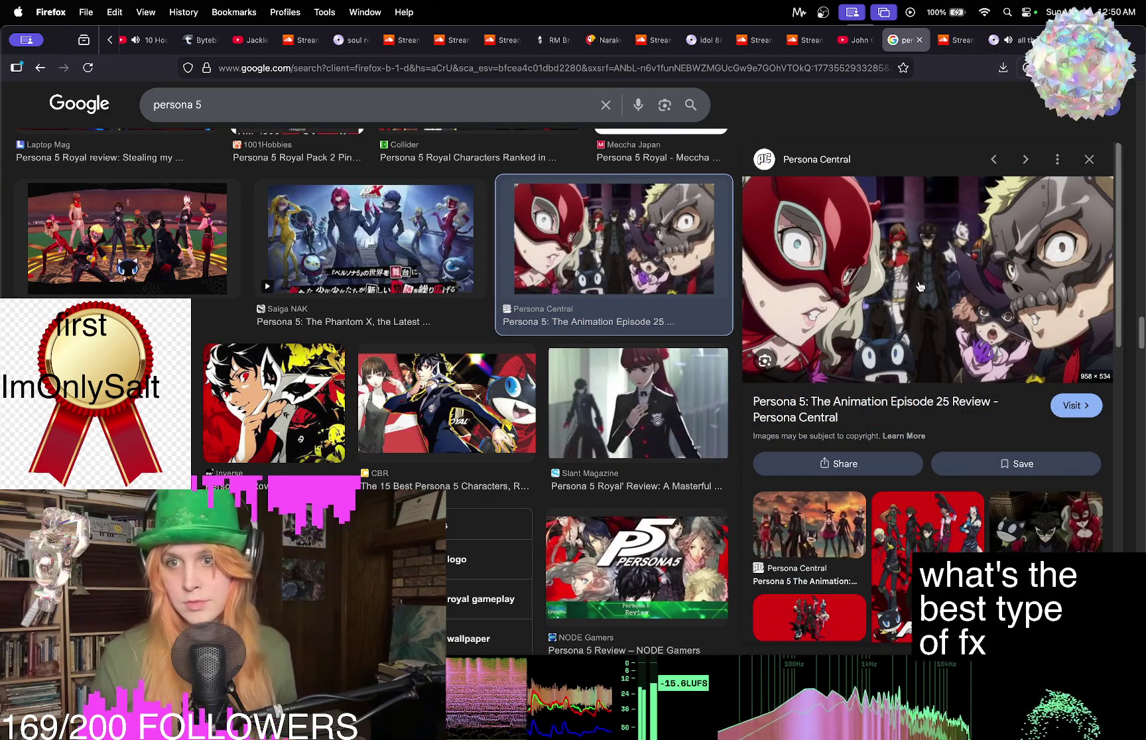
Scroll further down the results and preview the Persona 5 Tactica review image.
scroll(921, 287, "up", 10)
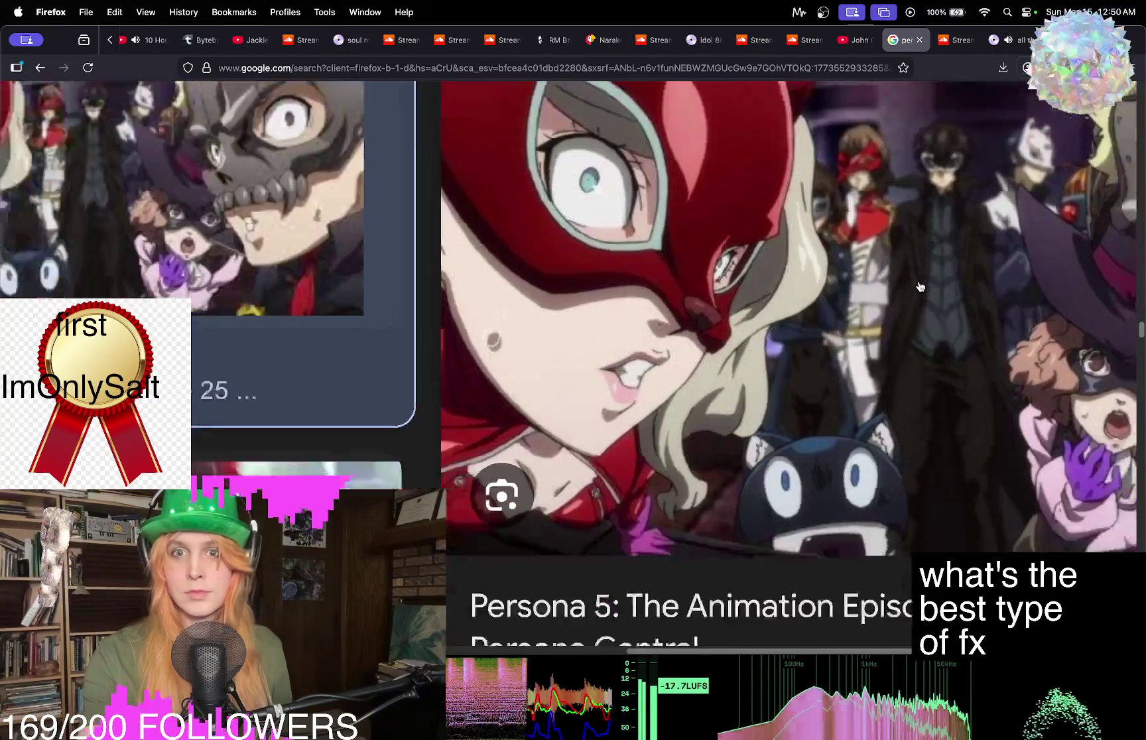
scroll(920, 286, "down", 10)
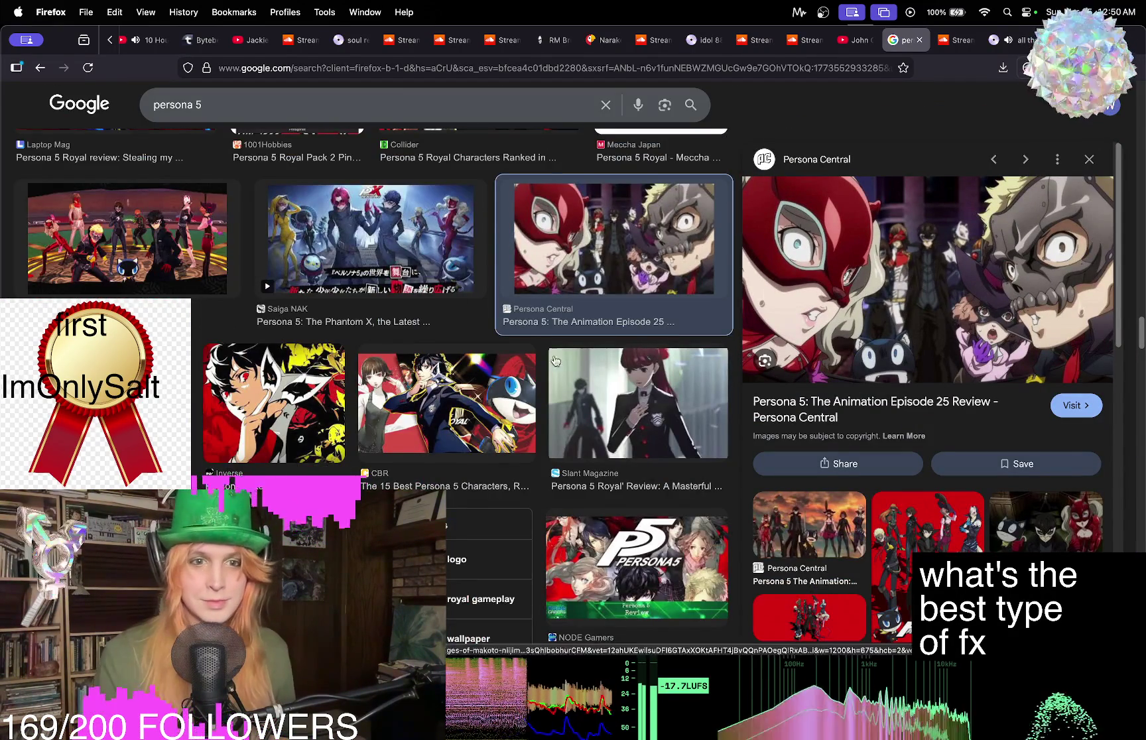
scroll(585, 284, "down", 10)
scroll(585, 283, "down", 5)
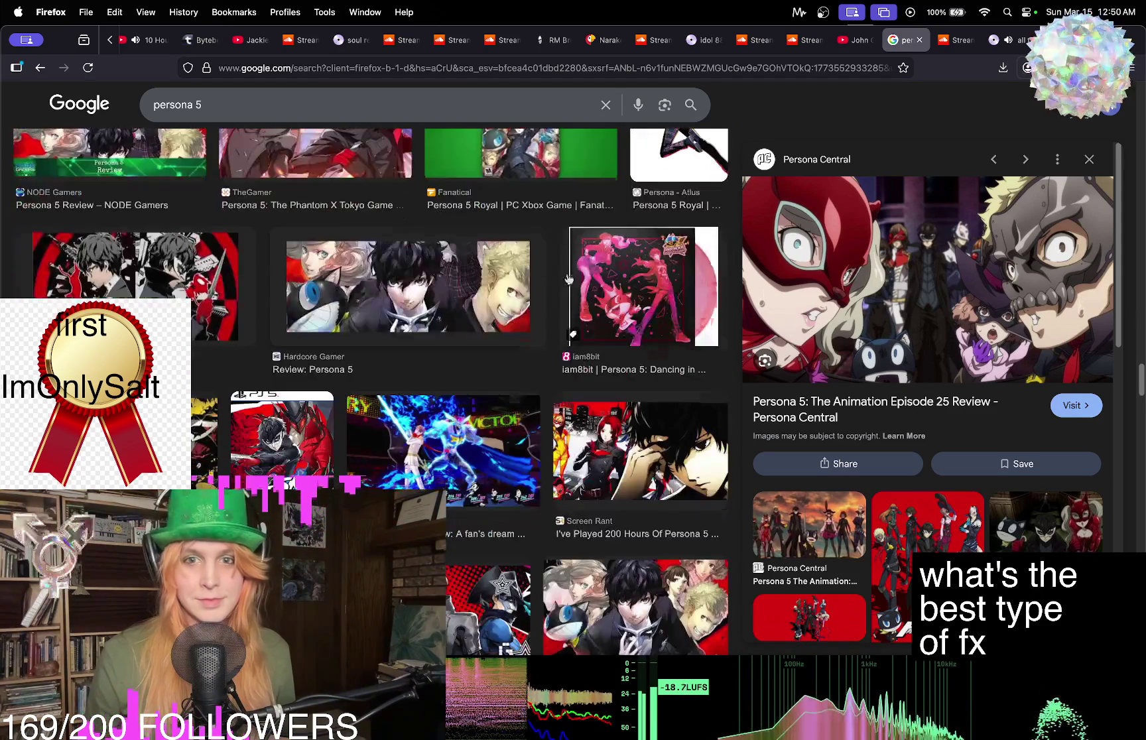
scroll(548, 253, "down", 5)
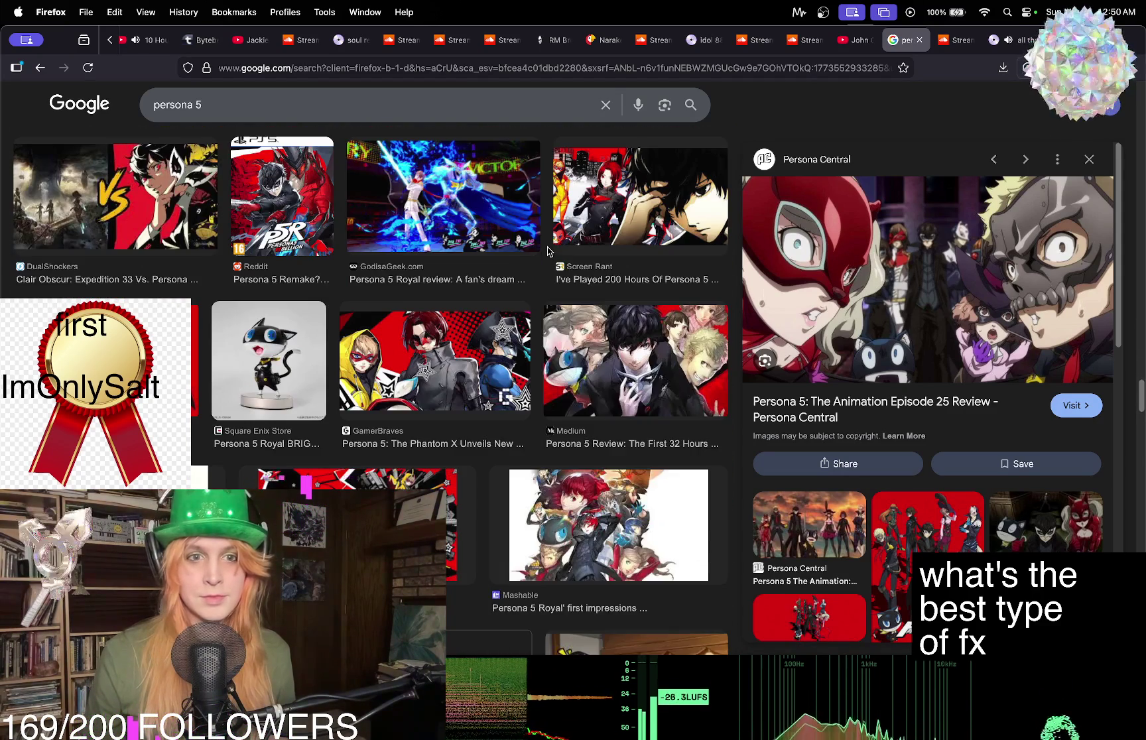
scroll(548, 258, "down", 2)
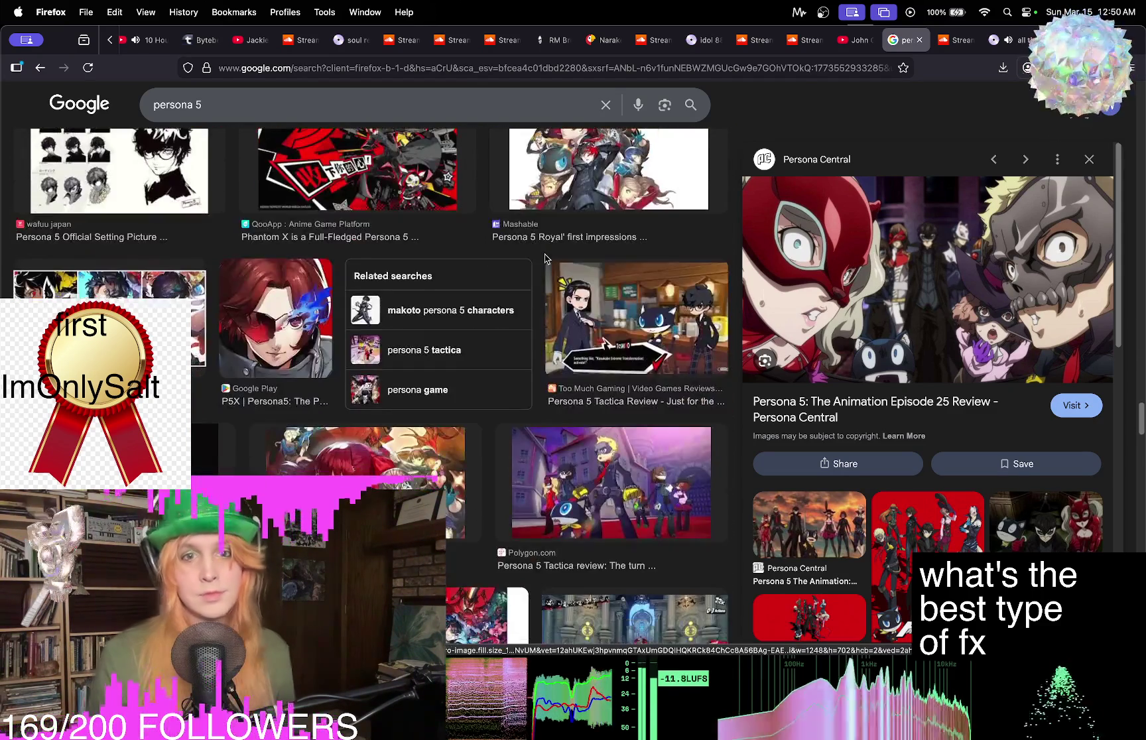
scroll(545, 258, "down", 2)
left_click(625, 229)
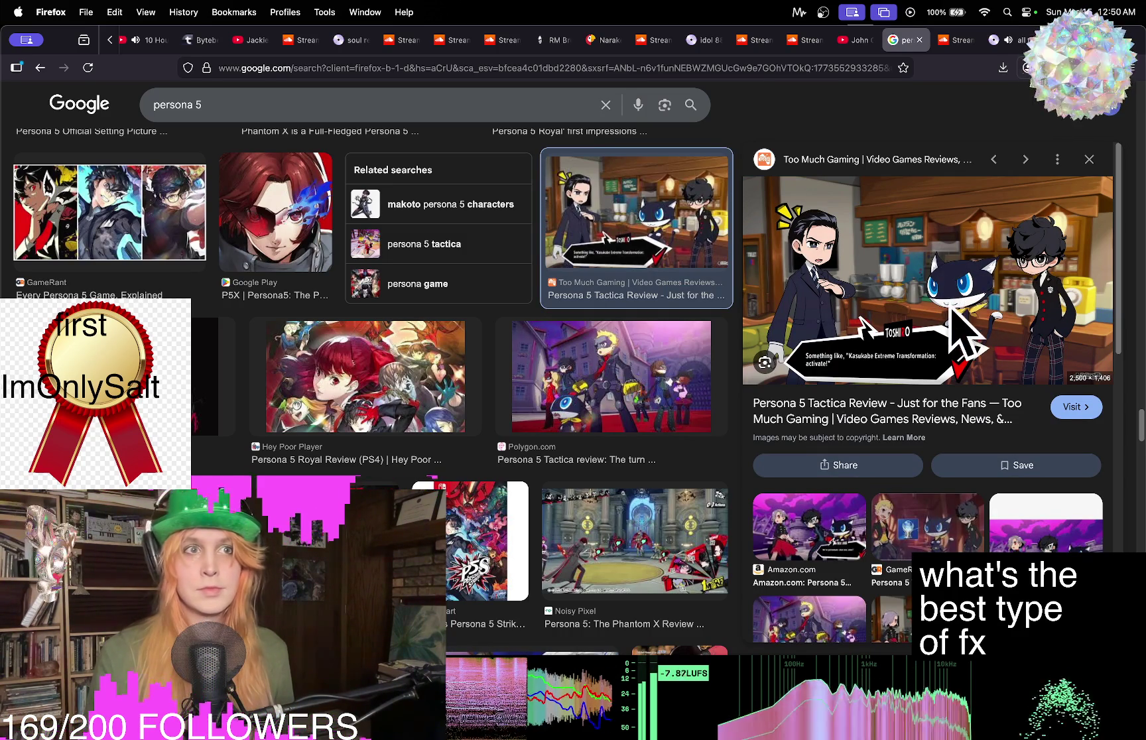
Preview the Persona 5 Strikers image from Wikipedia, then close the persona 5 search.
scroll(950, 312, "up", 5)
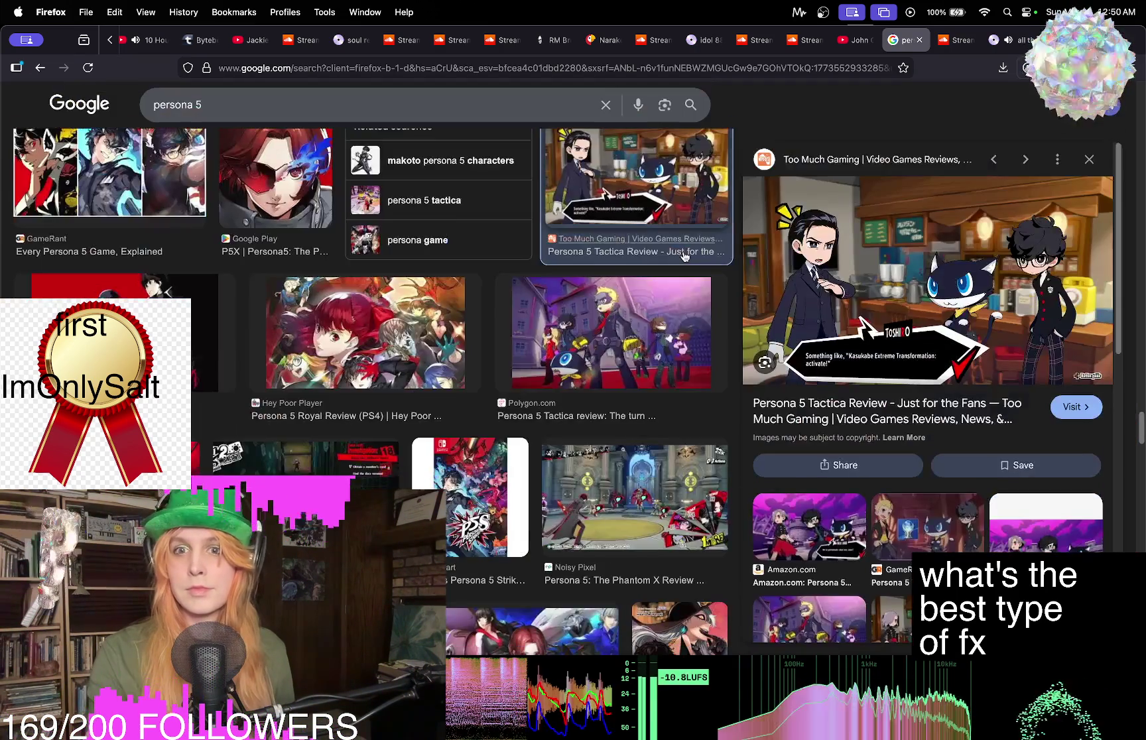
scroll(609, 272, "down", 5)
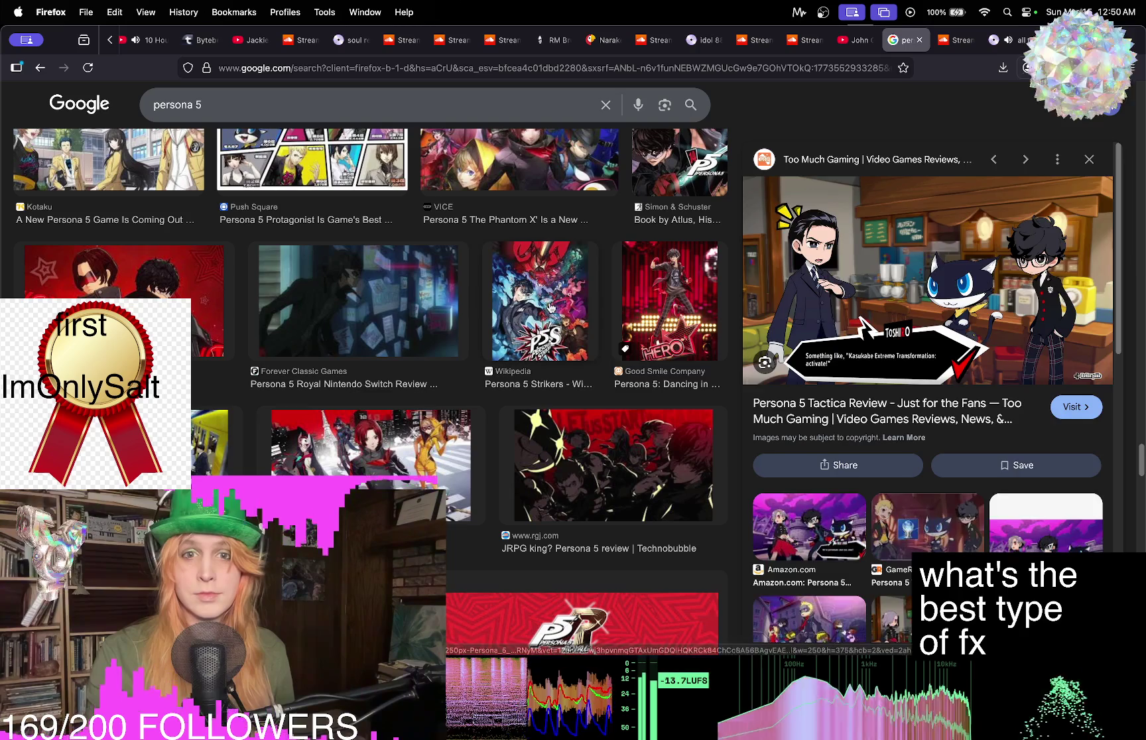
left_click(551, 306)
scroll(654, 299, "down", 5)
scroll(653, 300, "up", 10)
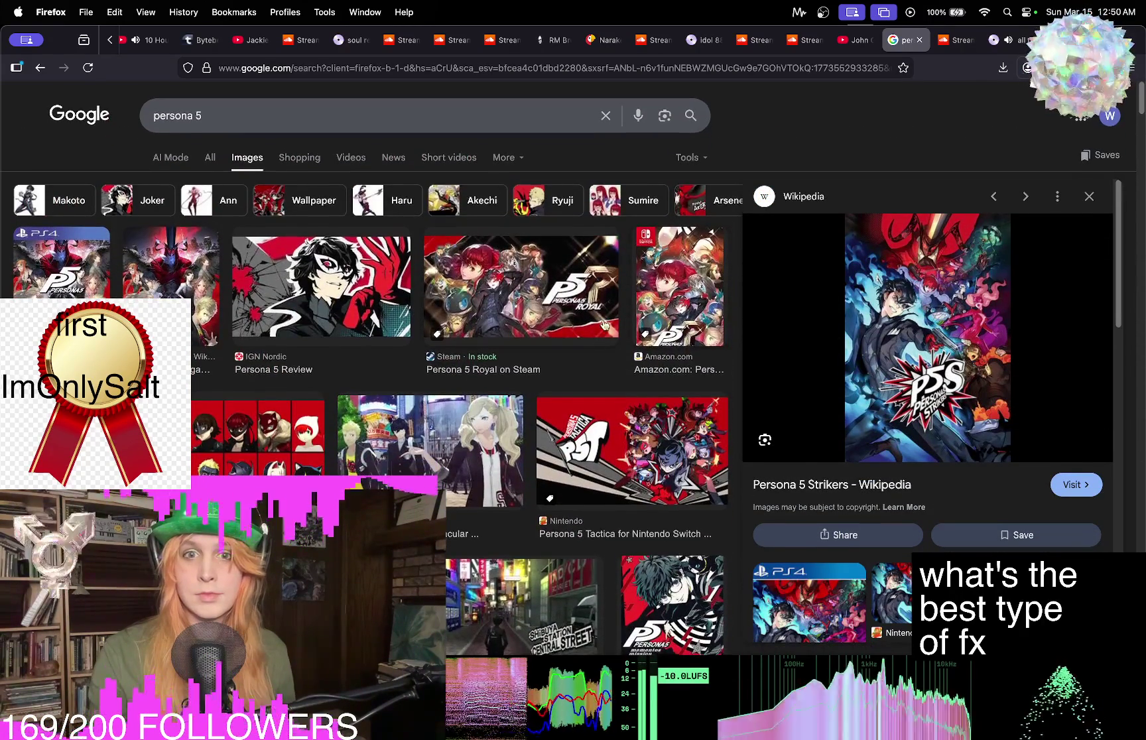
left_click(921, 40)
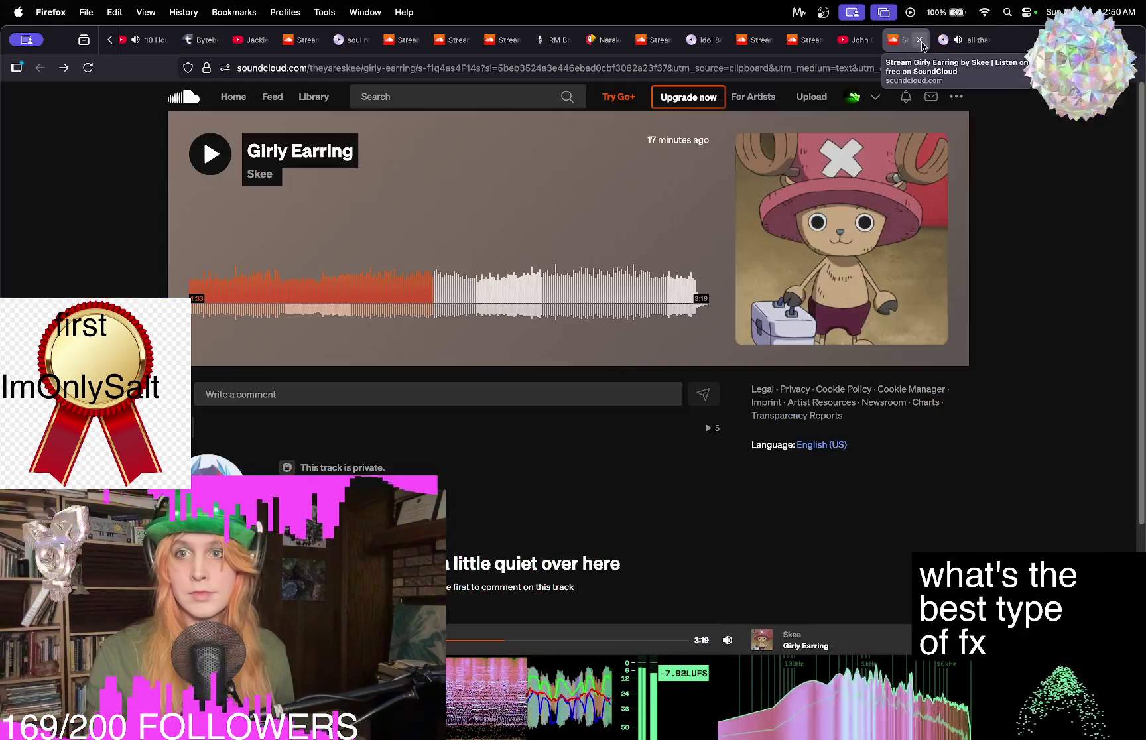
Return to the untitled.stream tab, where 'all that means' plays past 05:34 of 06:07.
left_click(977, 40)
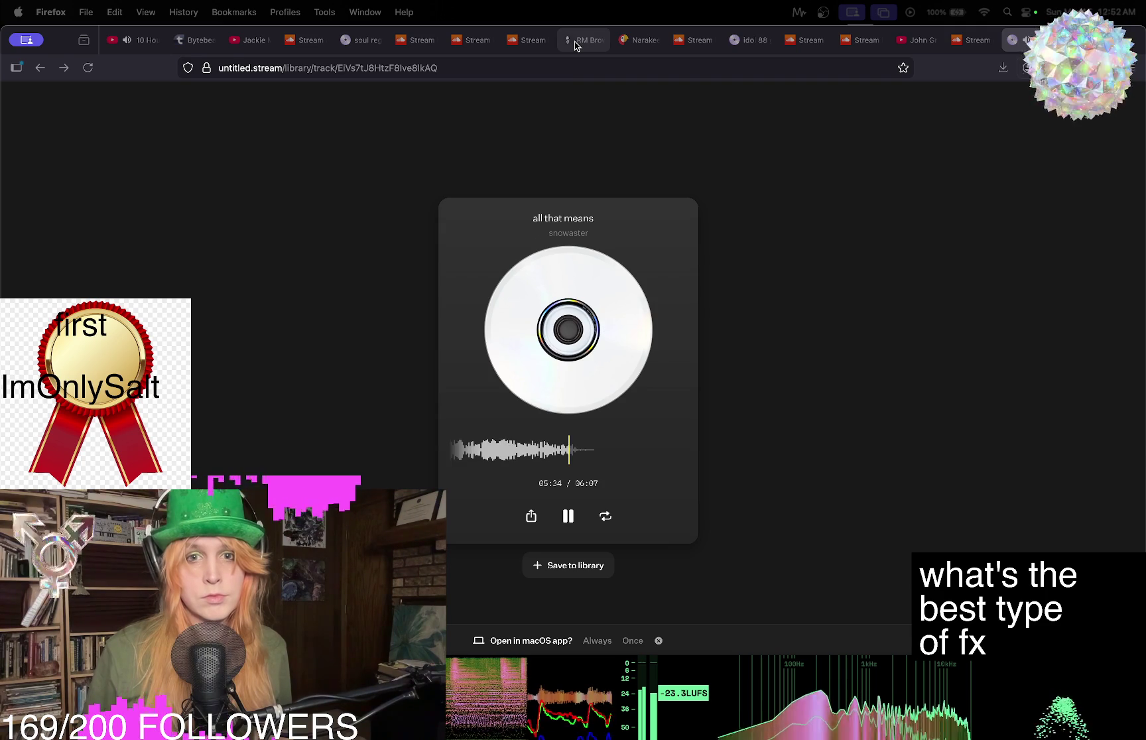
Play the 'That's how it flows' drop on RM Brown Soundboard, then return to 'all that means'.
left_click(576, 43)
scroll(432, 337, "up", 2)
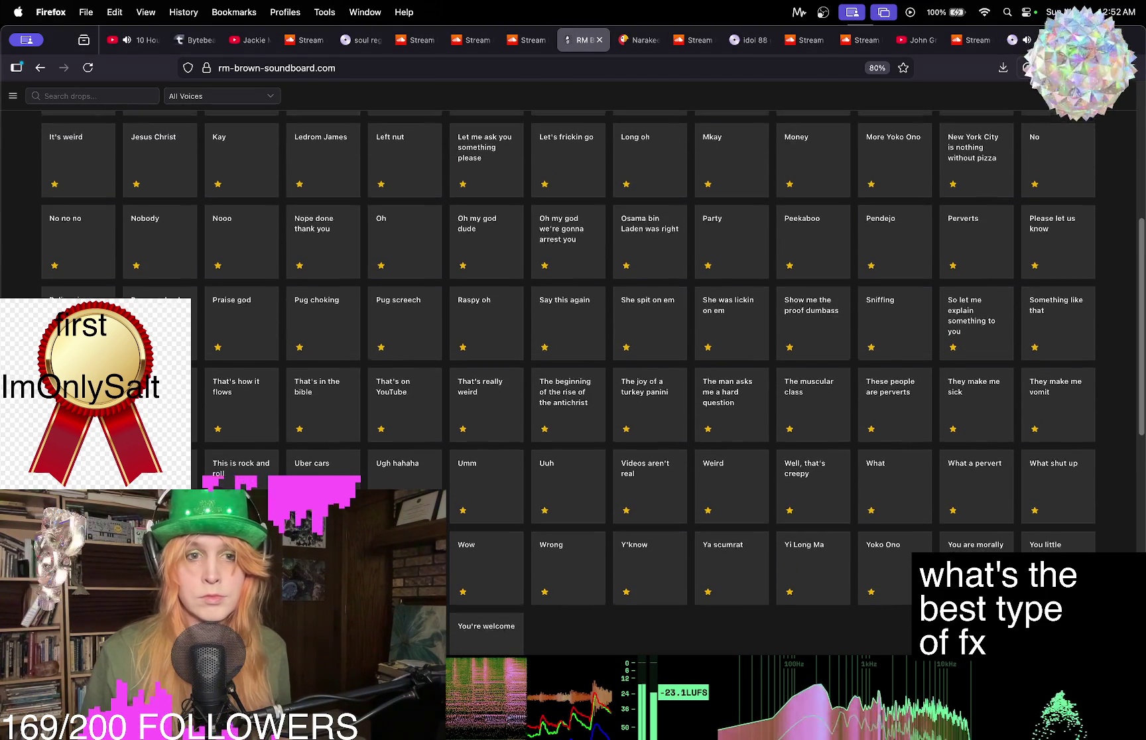
scroll(568, 406, "up", 4)
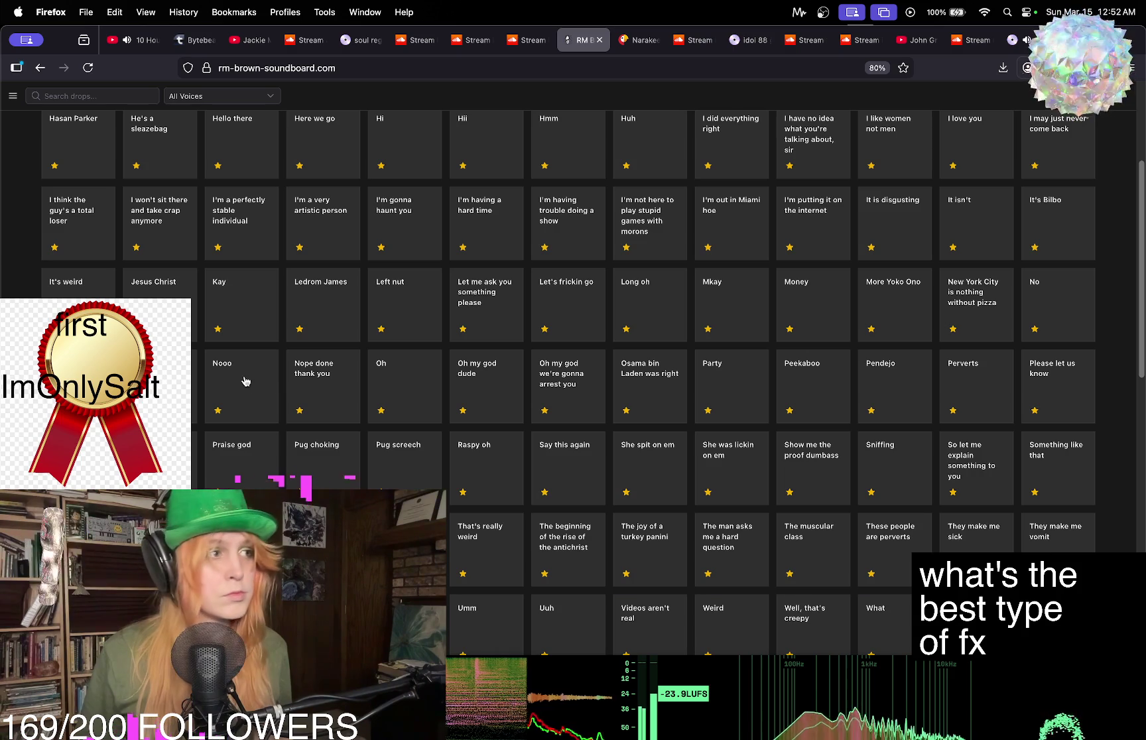
scroll(252, 408, "down", 3)
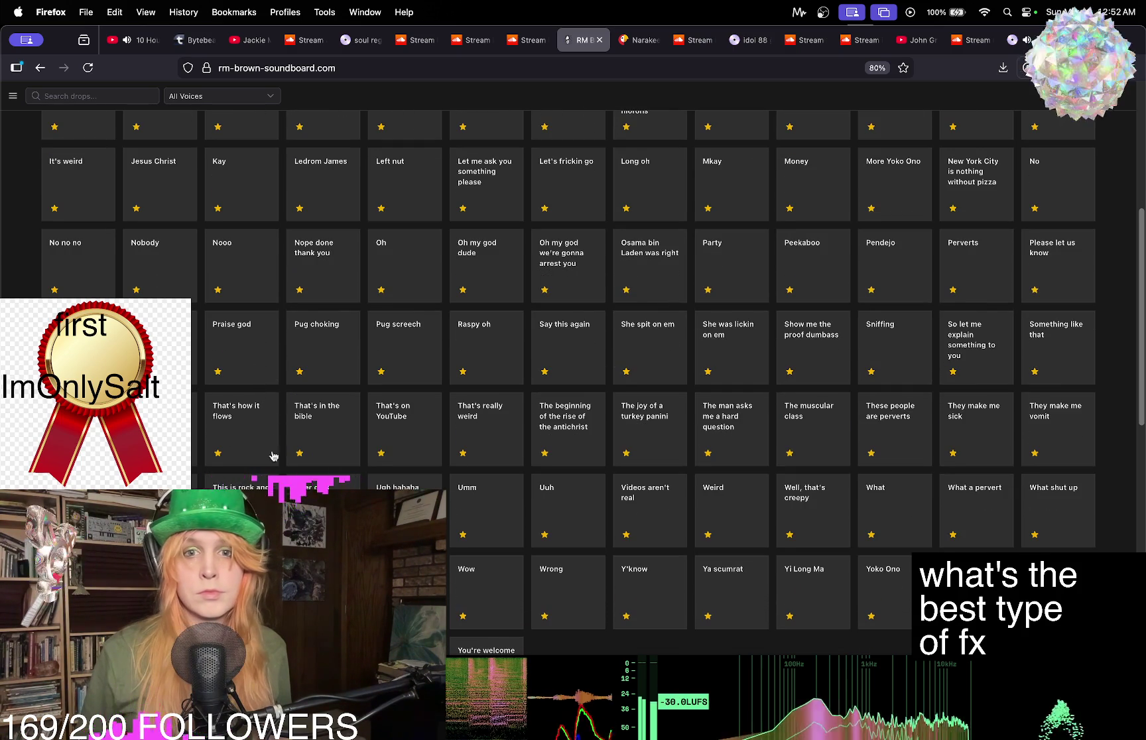
scroll(259, 400, "down", 1)
left_click(252, 415)
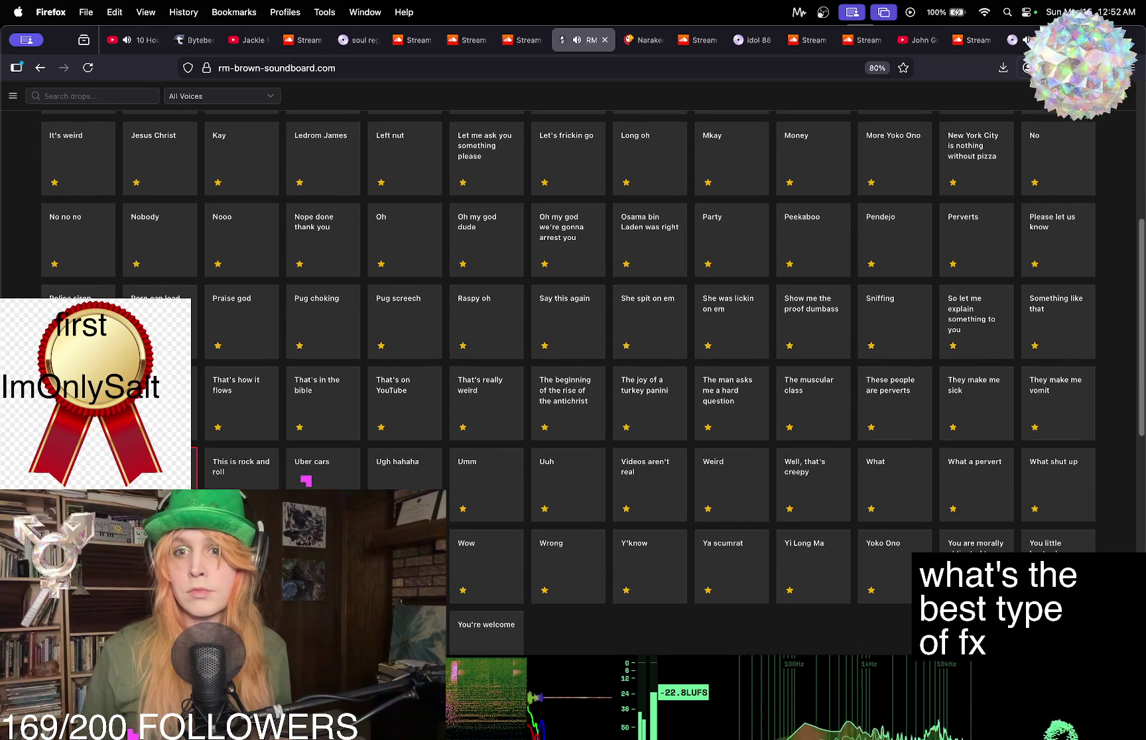
left_click(1012, 40)
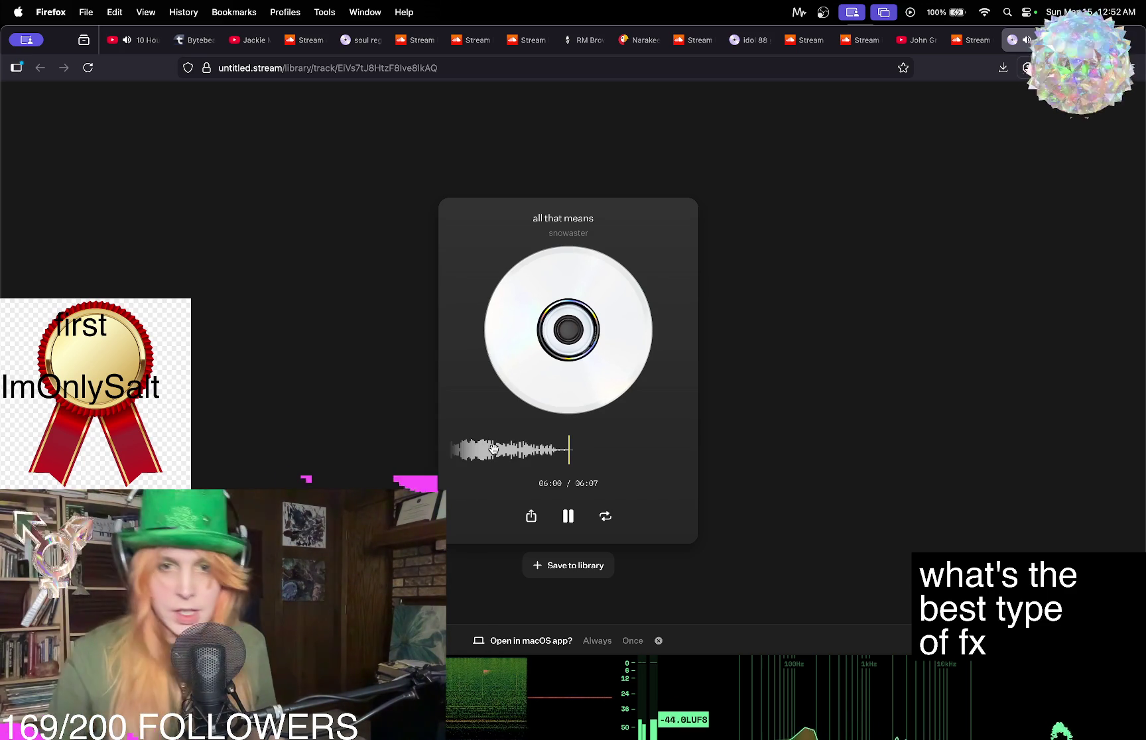
Scrub 'all that means' near the start, then to about 01:33 and 01:47, and pause it.
left_click_drag(493, 449, 778, 455)
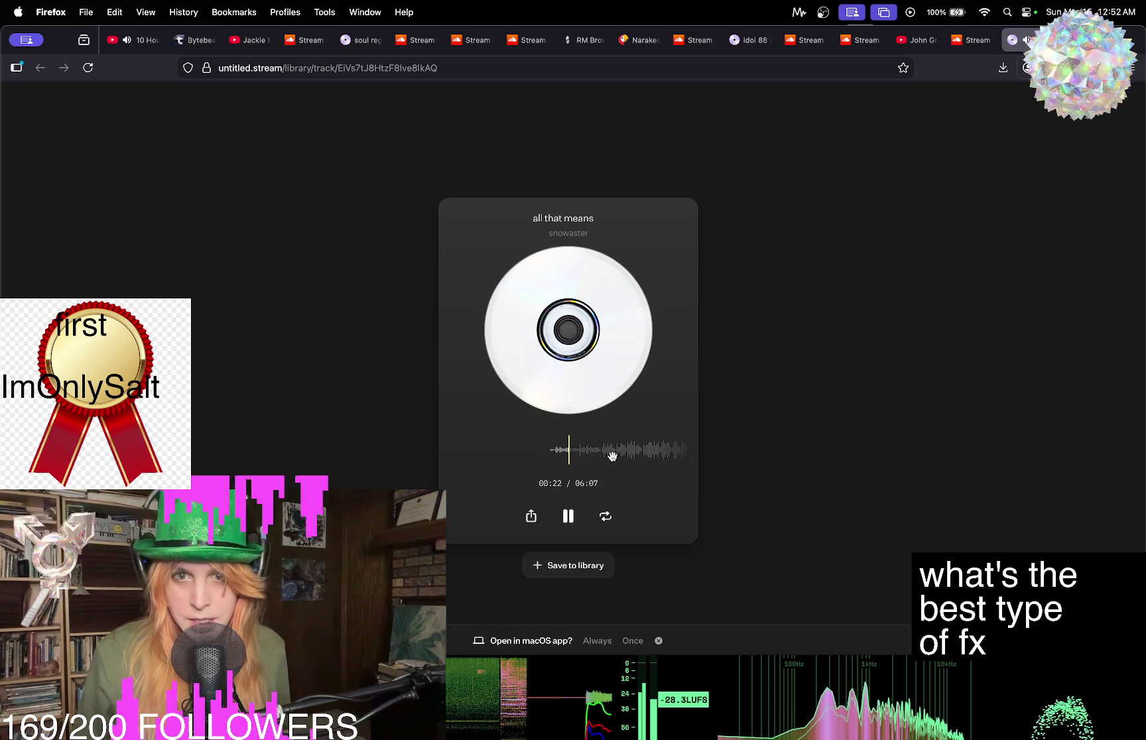
left_click_drag(558, 450, 521, 450)
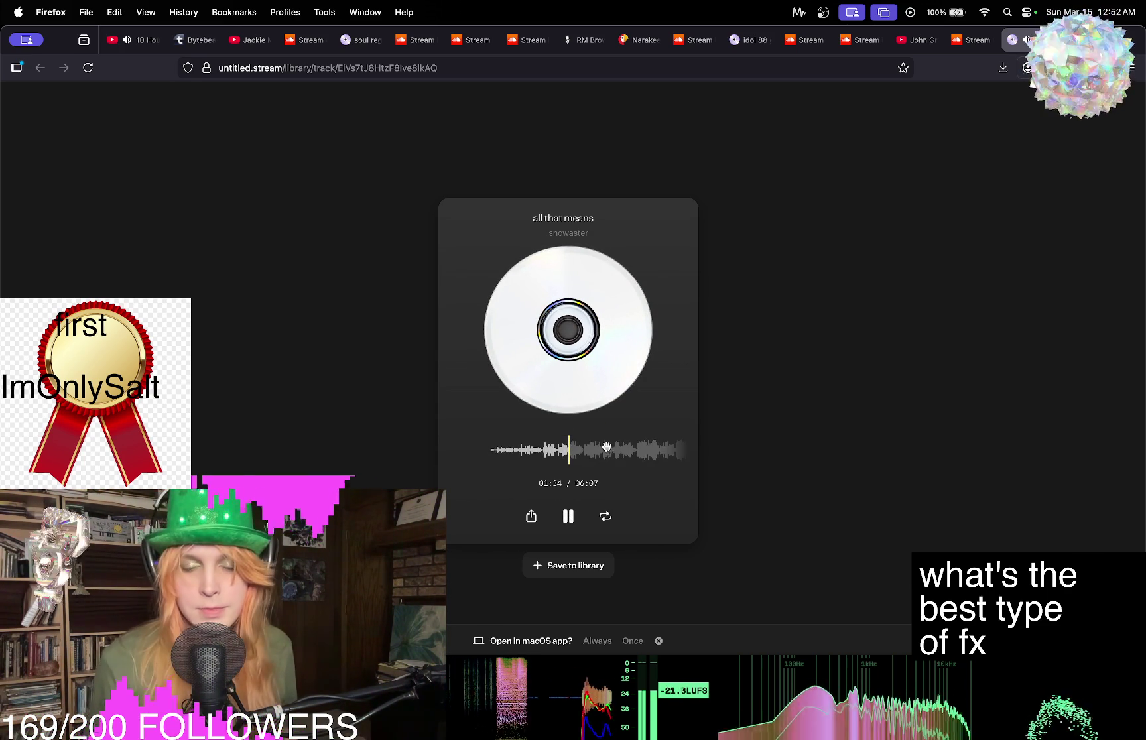
left_click_drag(618, 453, 549, 454)
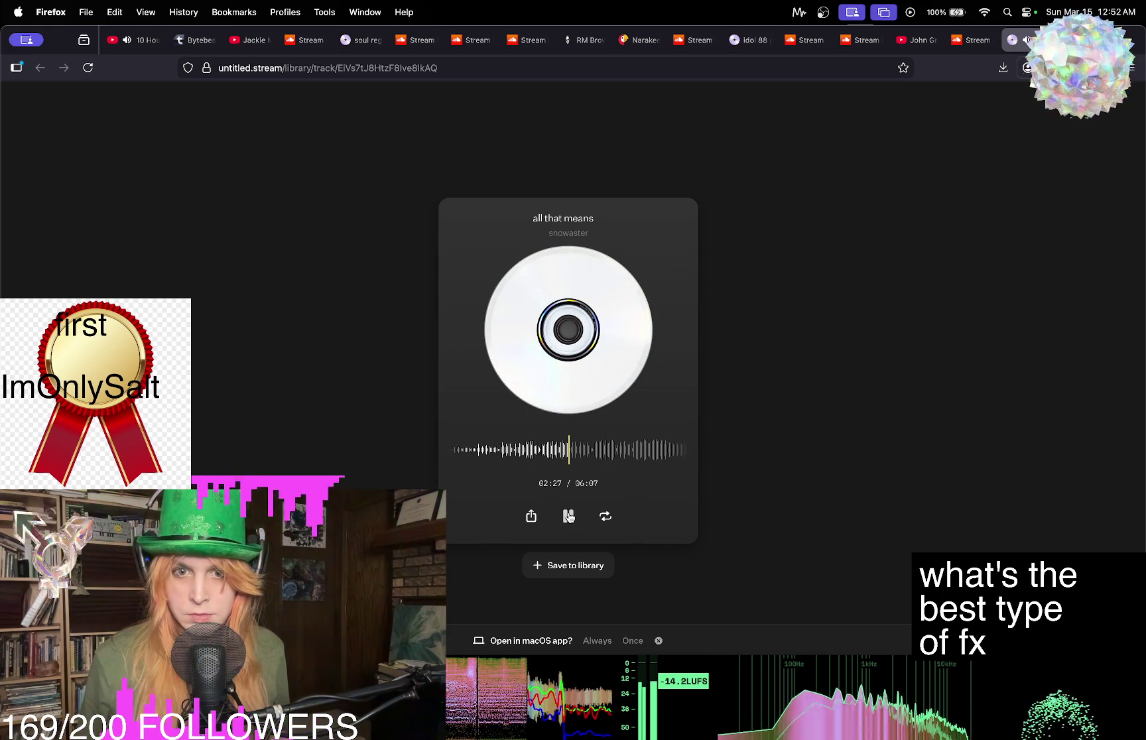
key("space")
Resume from 03:52, seek back to about 03:14, and pause at 03:16.
left_click(567, 517)
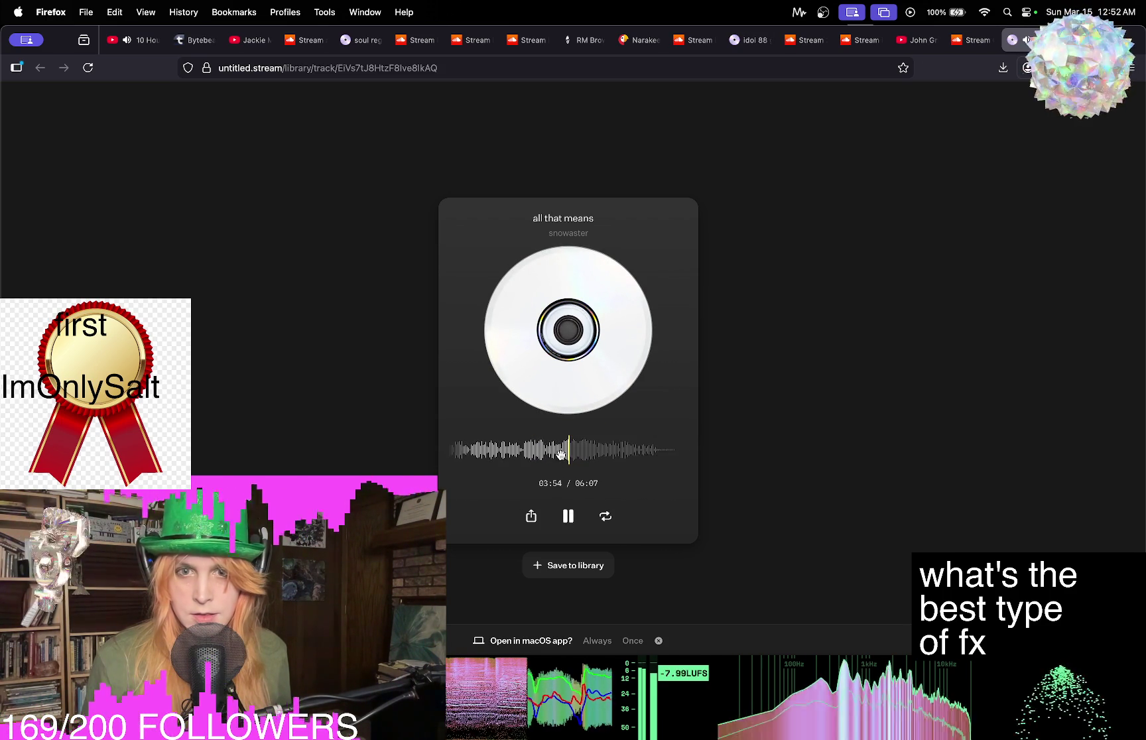
left_click_drag(561, 455, 594, 458)
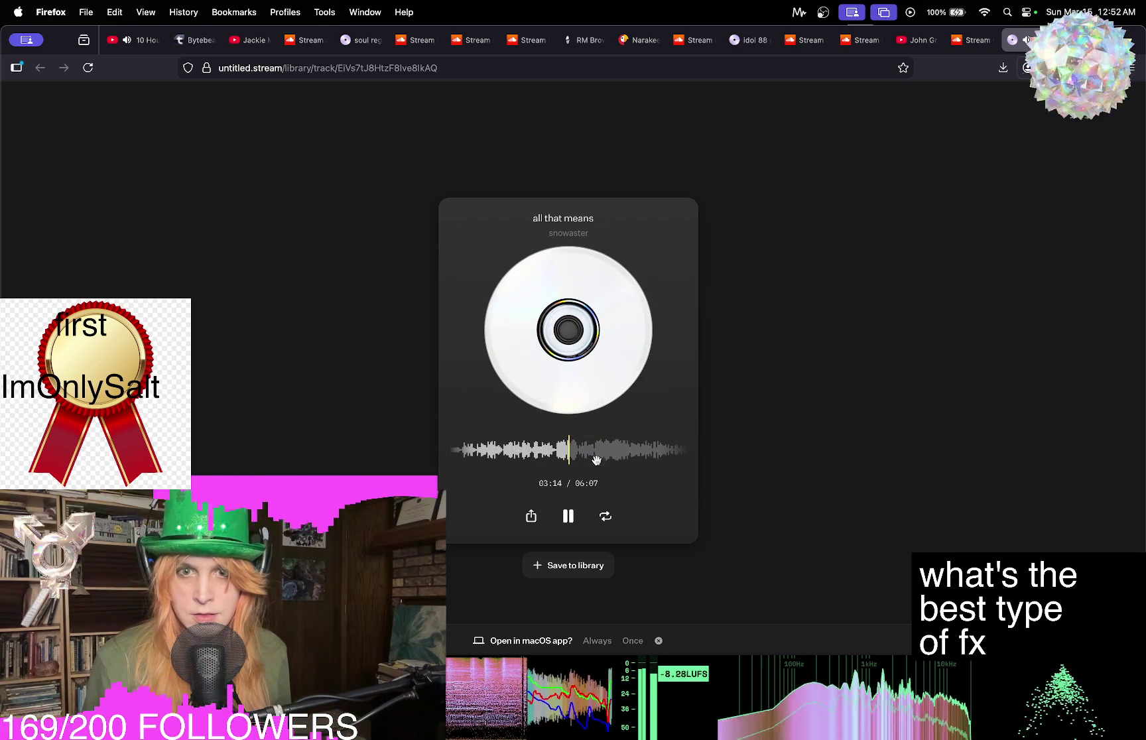
left_click(567, 517)
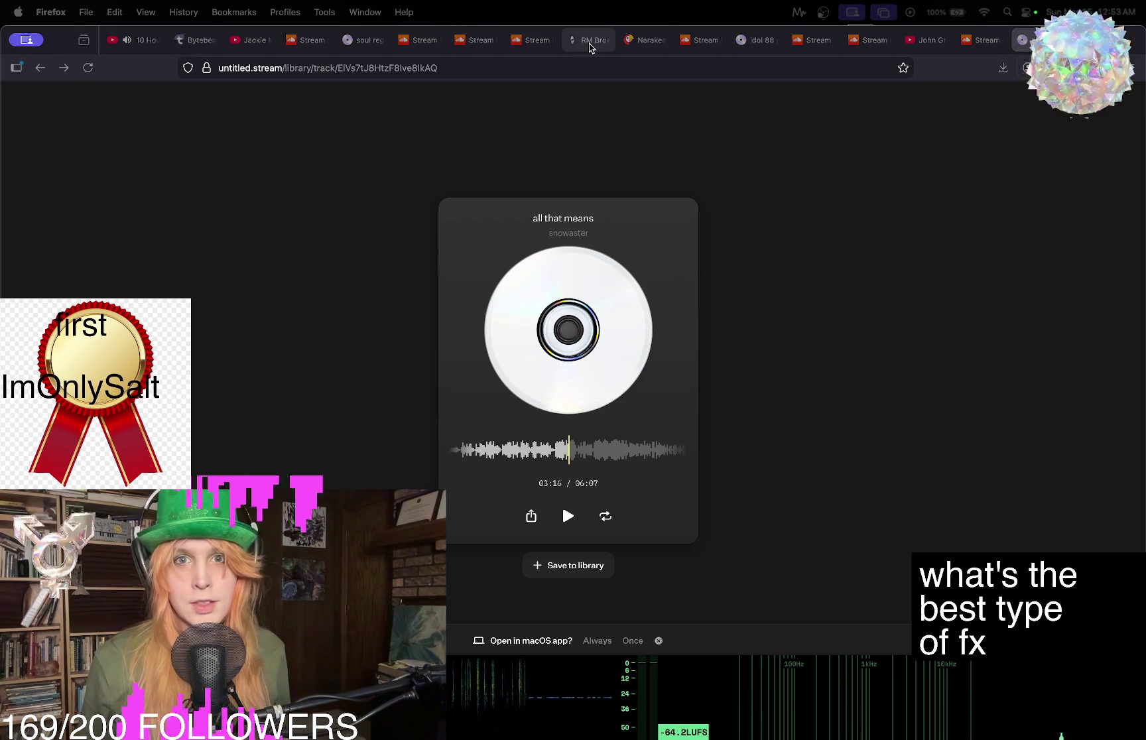
left_click(641, 41)
Play Narakeet's nine-second generated audio, then return to the 'all that means' player.
left_click(575, 363)
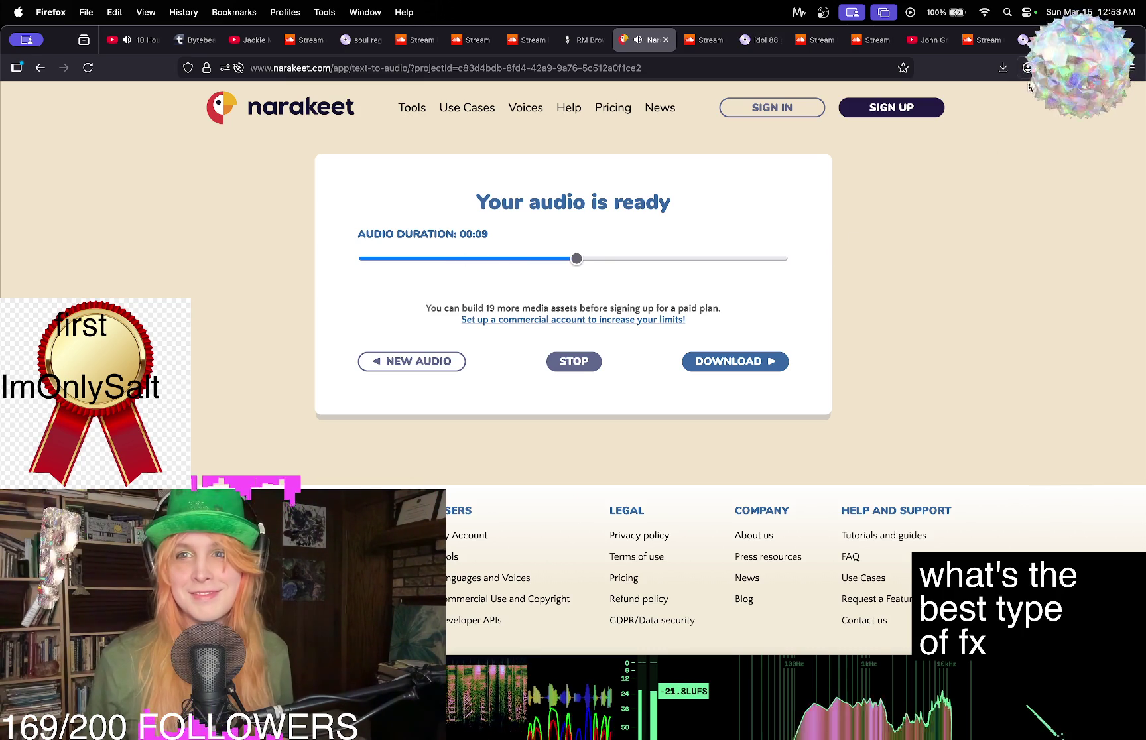
mouse_move(1027, 39)
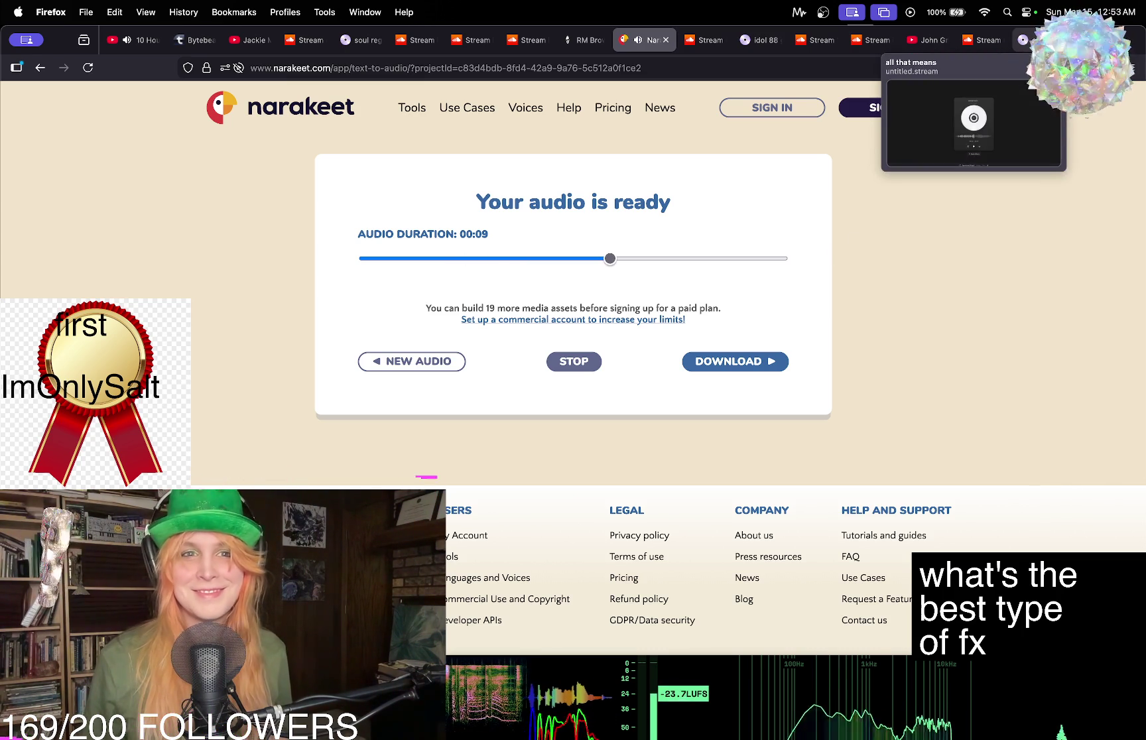
left_click(1033, 41)
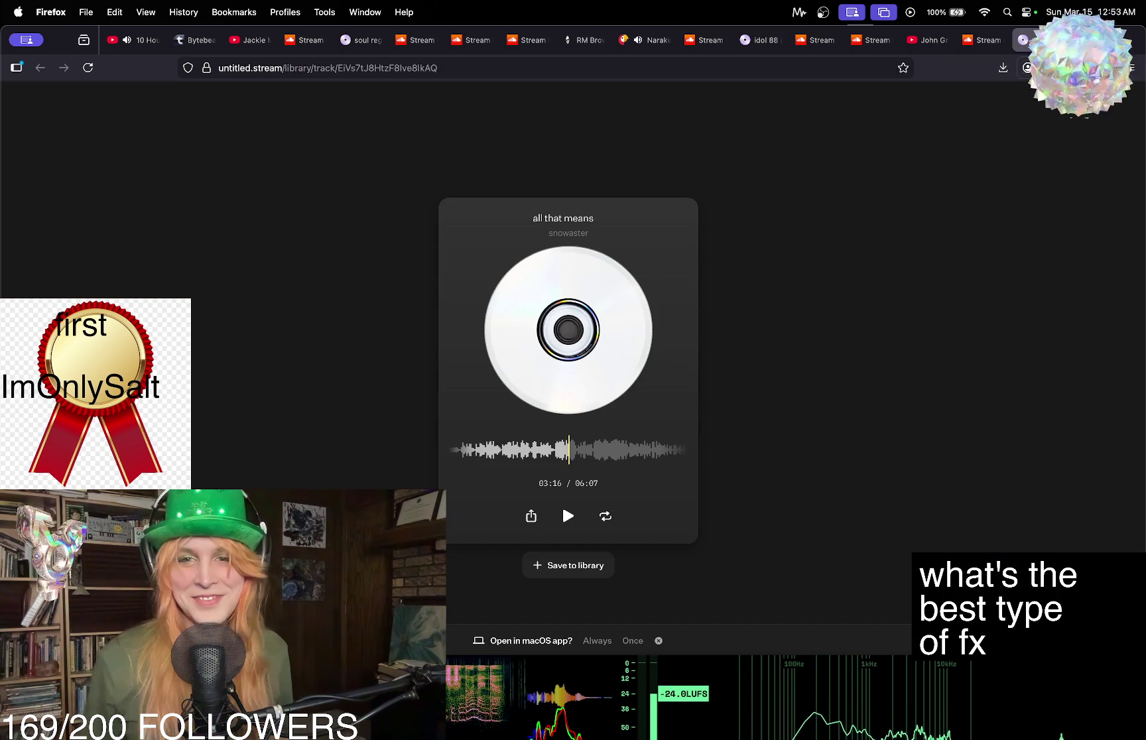
Scrub 'all that means' between about 02:55 and 04:23, play briefly, and pause at 02:52.
left_click(568, 452)
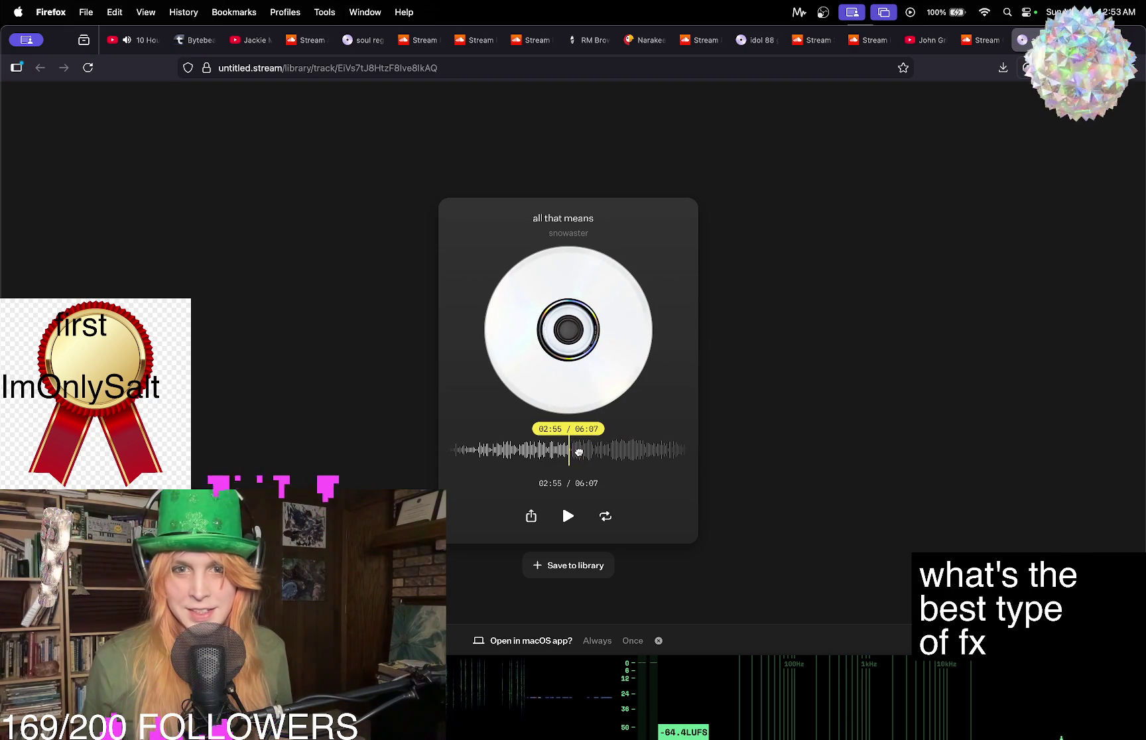
mouse_move(579, 452)
left_mouse_down()
mouse_move(605, 452)
mouse_move(572, 454)
left_mouse_up()
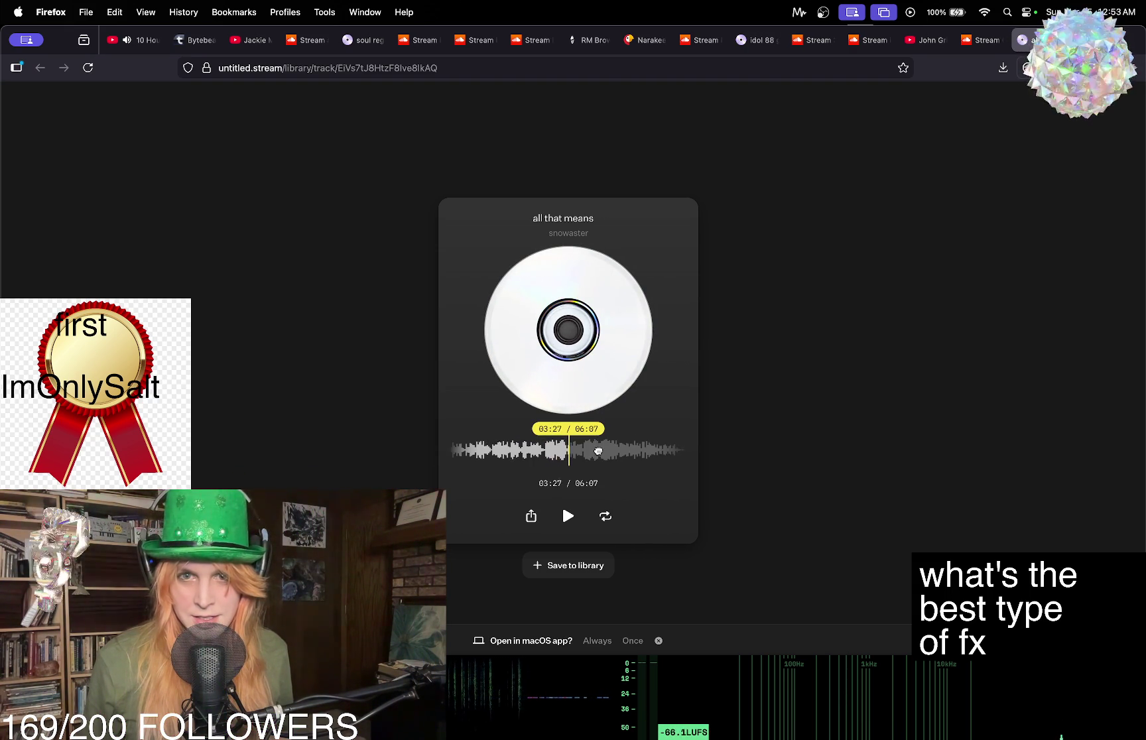
mouse_move(596, 451)
left_mouse_down()
mouse_move(560, 456)
mouse_move(625, 451)
mouse_move(546, 453)
left_mouse_up()
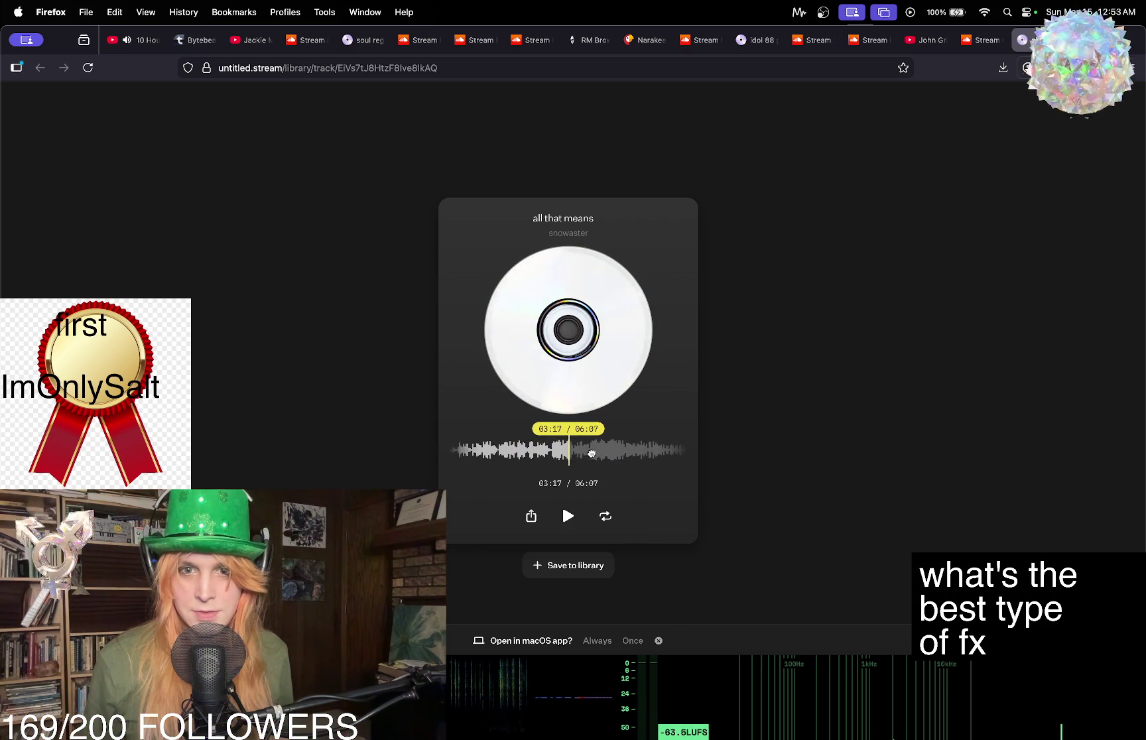
mouse_move(589, 452)
left_mouse_down()
mouse_move(572, 452)
mouse_move(615, 453)
left_mouse_up()
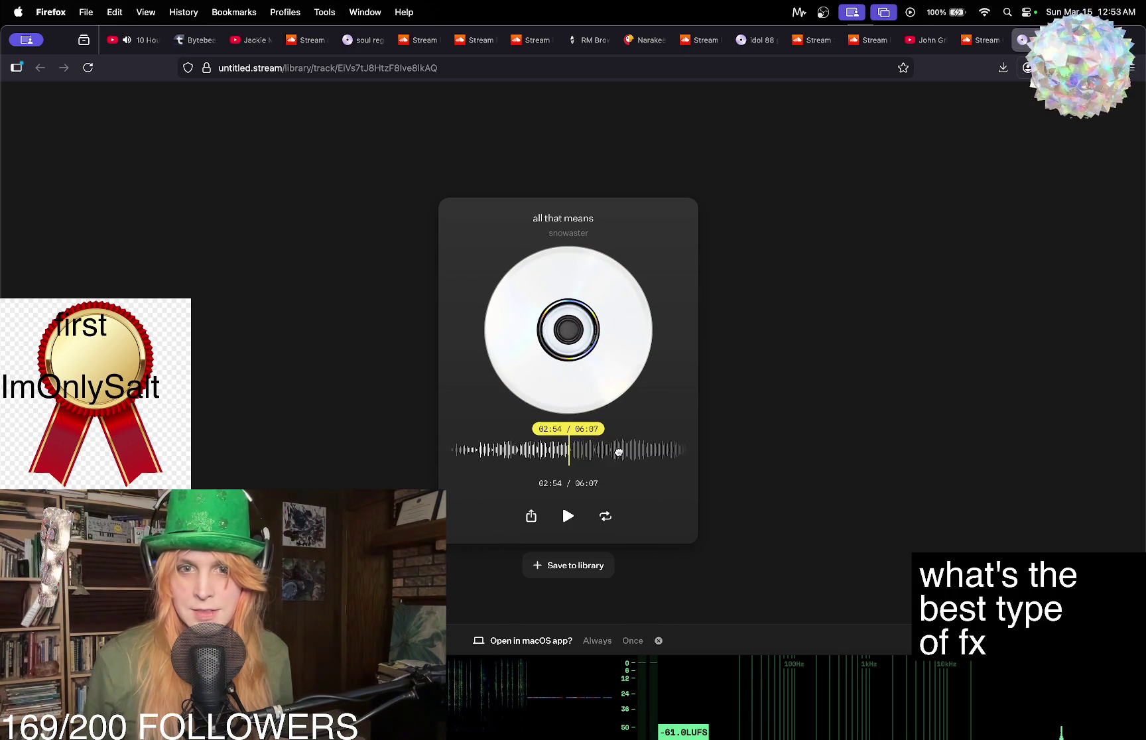
left_click(567, 517)
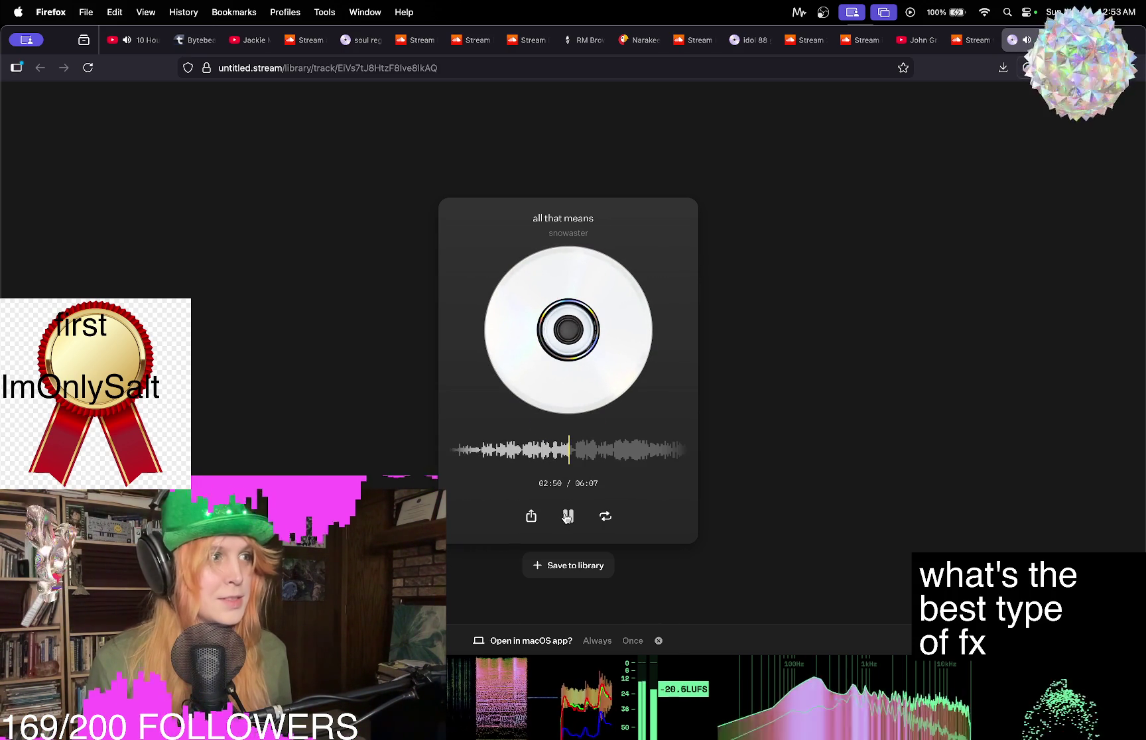
left_click(567, 517)
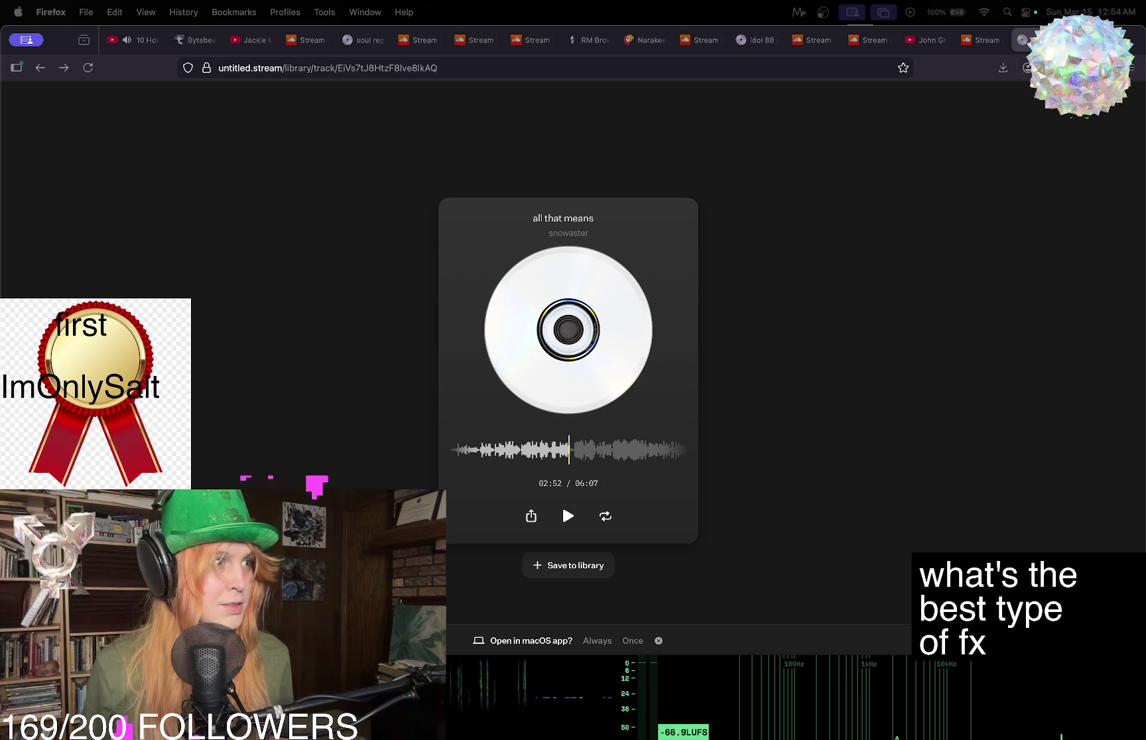
Scrub 'all that means' around 02:44–03:01, start playback, then seek back to about 02:19.
left_click(620, 450)
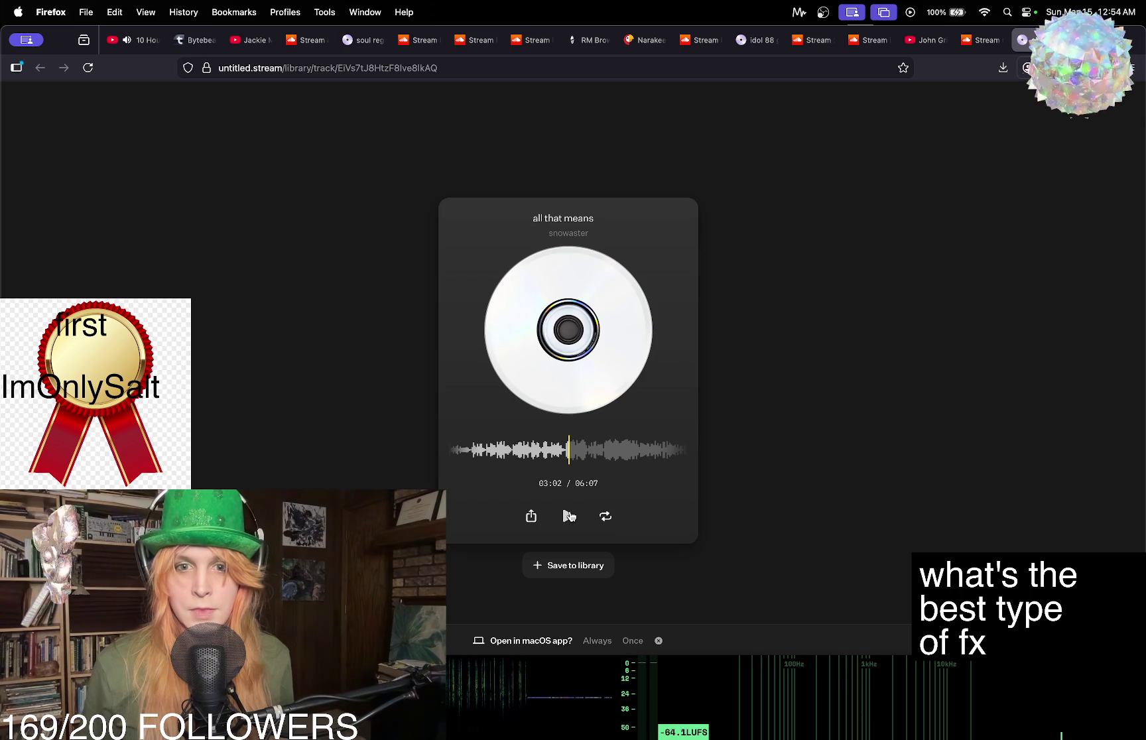
left_click_drag(627, 454, 672, 456)
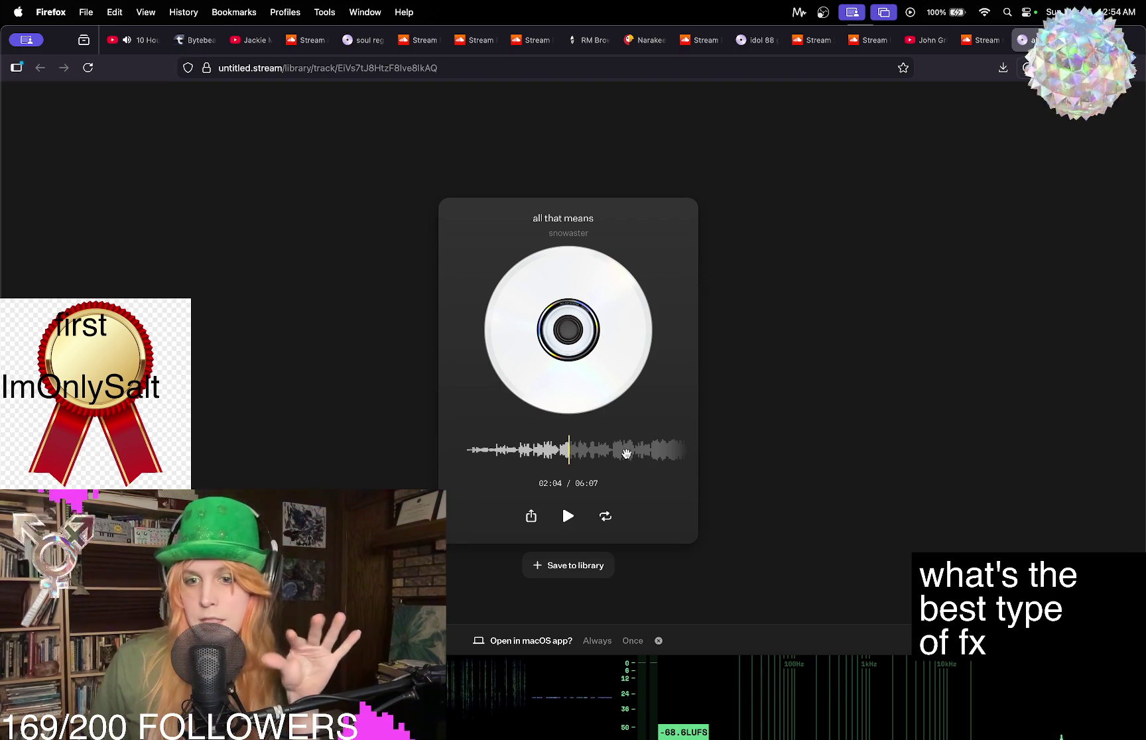
mouse_move(623, 458)
left_mouse_down()
mouse_move(633, 459)
mouse_move(587, 464)
mouse_move(601, 465)
left_mouse_up()
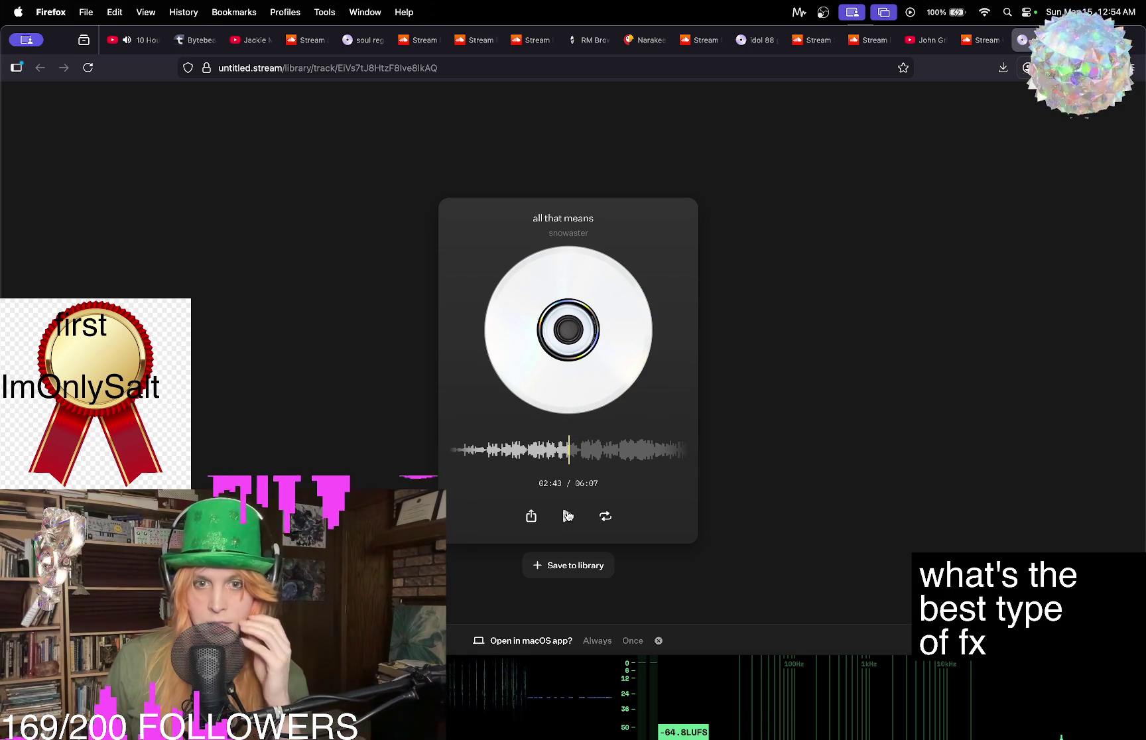
left_click(568, 517)
left_click_drag(581, 452, 602, 460)
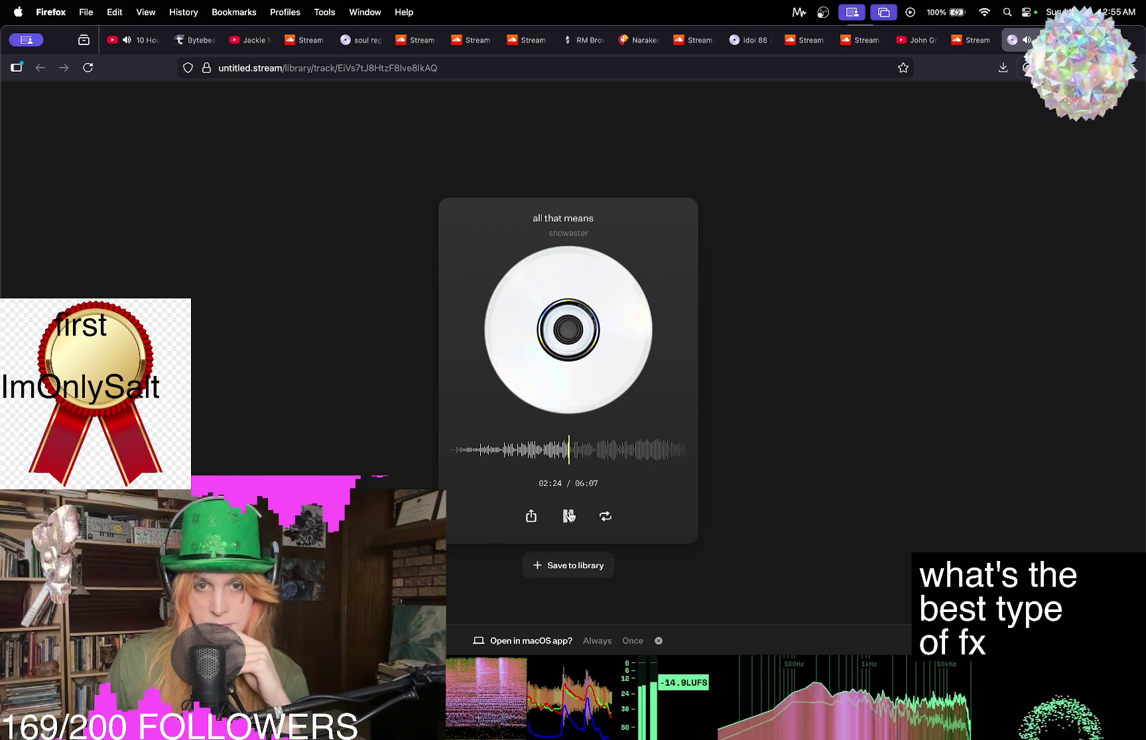
Pause 'all that means' and scrub it forward through 03:32 to about 03:52.
left_click(569, 516)
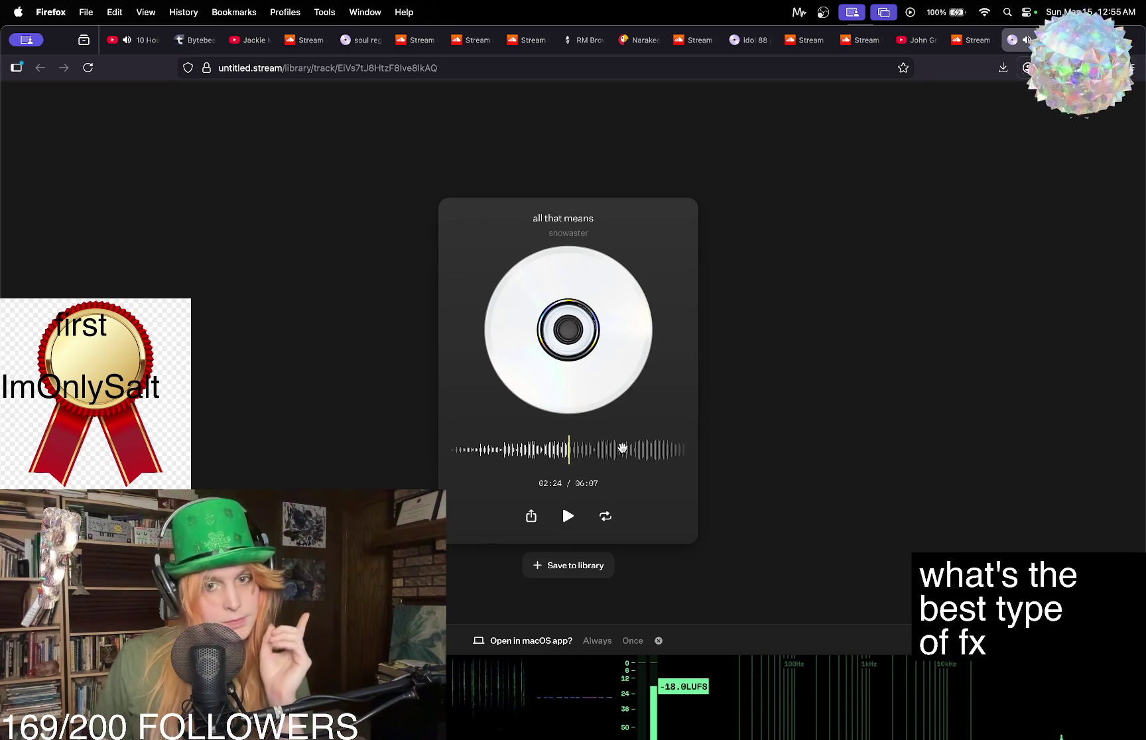
mouse_move(614, 449)
left_mouse_down()
mouse_move(561, 455)
mouse_move(596, 452)
left_mouse_up()
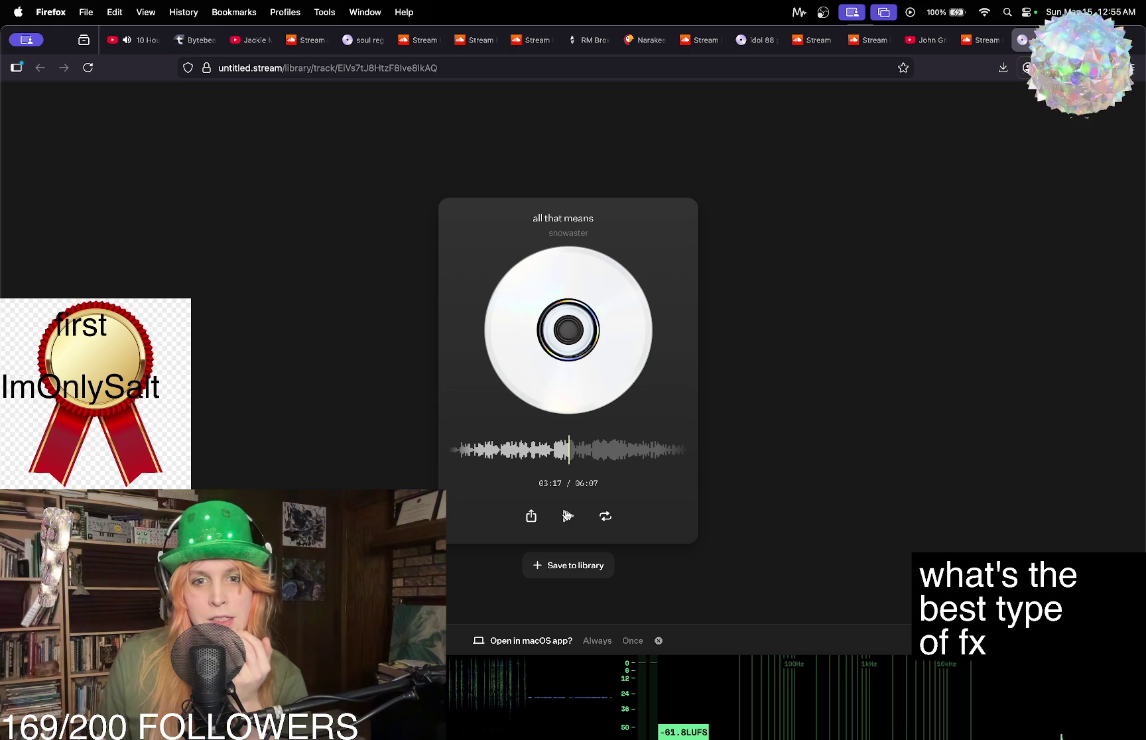
mouse_move(629, 456)
left_mouse_down()
mouse_move(565, 463)
mouse_move(618, 454)
mouse_move(592, 455)
mouse_move(602, 452)
left_mouse_up()
Audition 'all that means' from 04:02, skip forward, nudge back to 04:13, and stop.
left_click(568, 517)
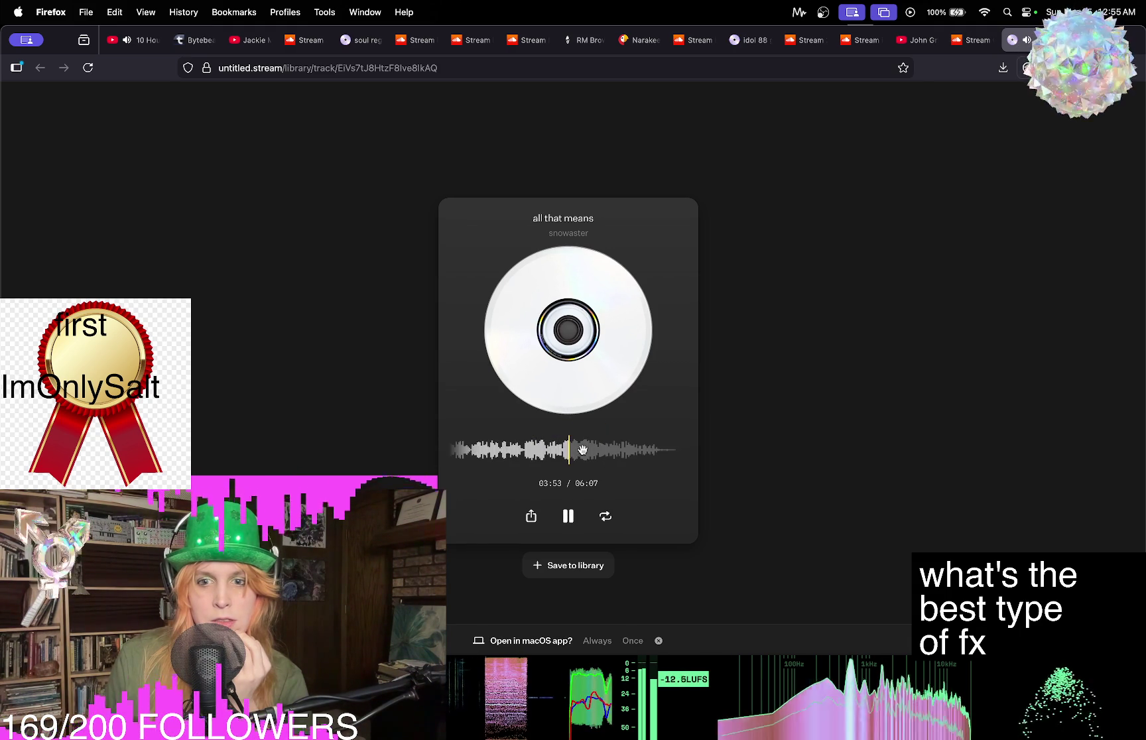
left_click(569, 518)
left_click_drag(591, 450, 586, 455)
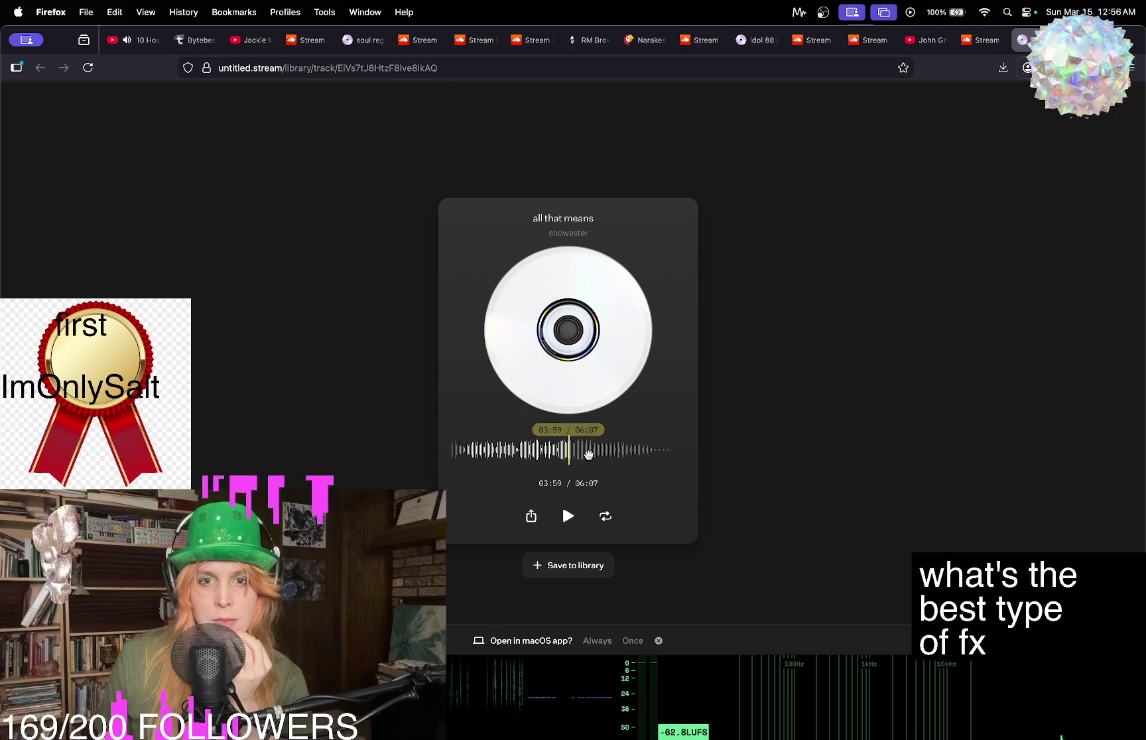
left_click(569, 518)
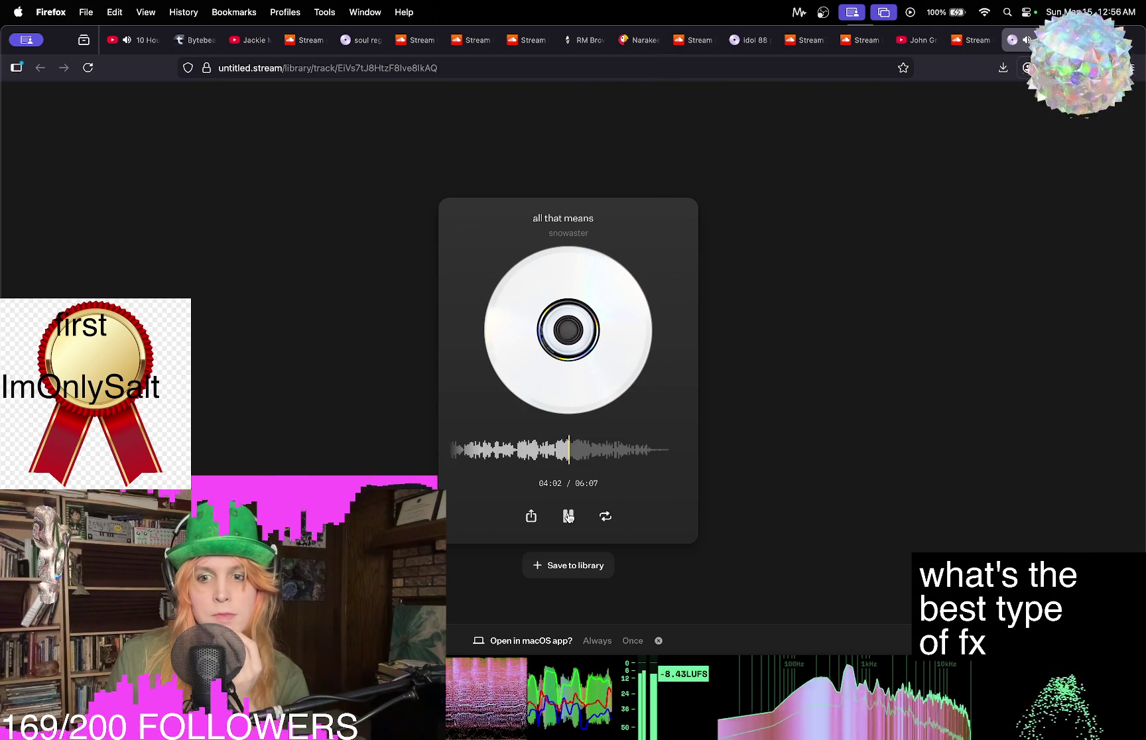
key("Right")
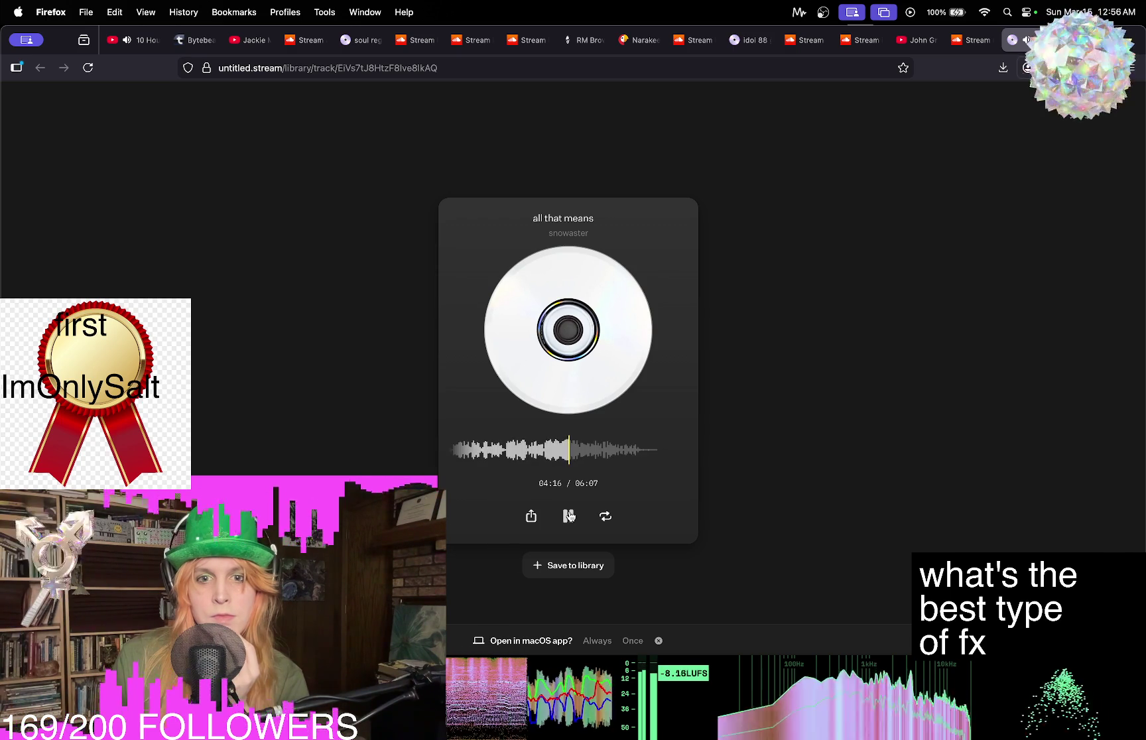
left_click_drag(561, 456, 579, 458)
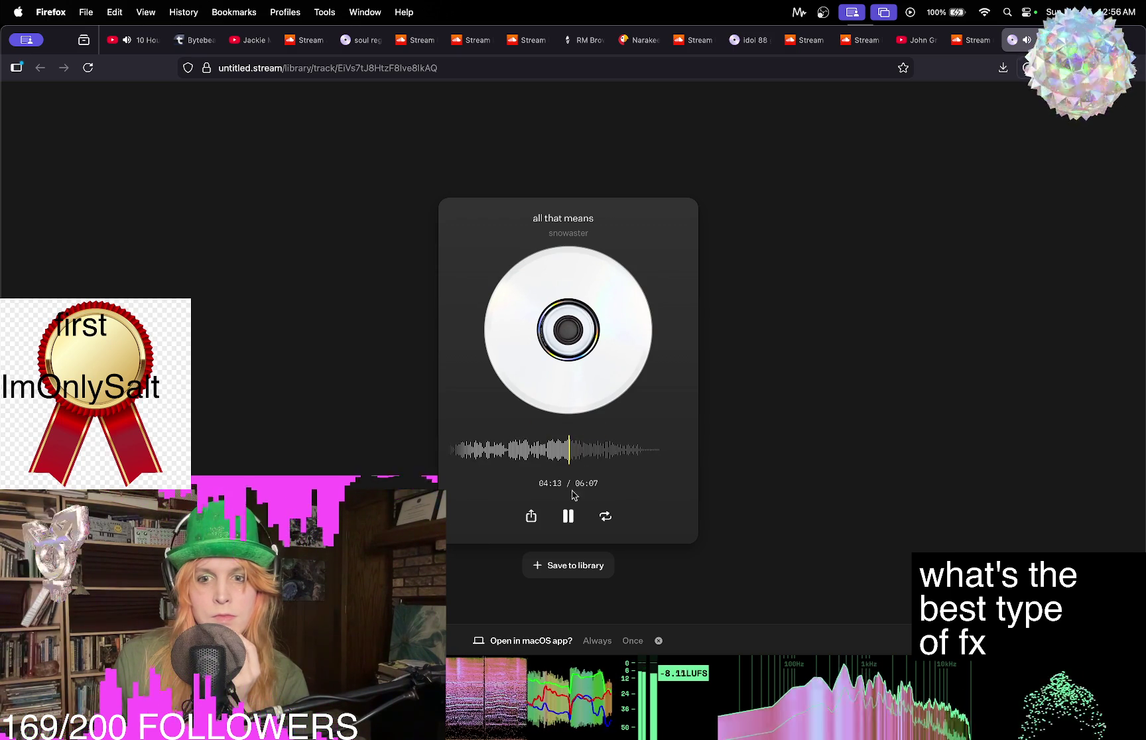
left_click(568, 516)
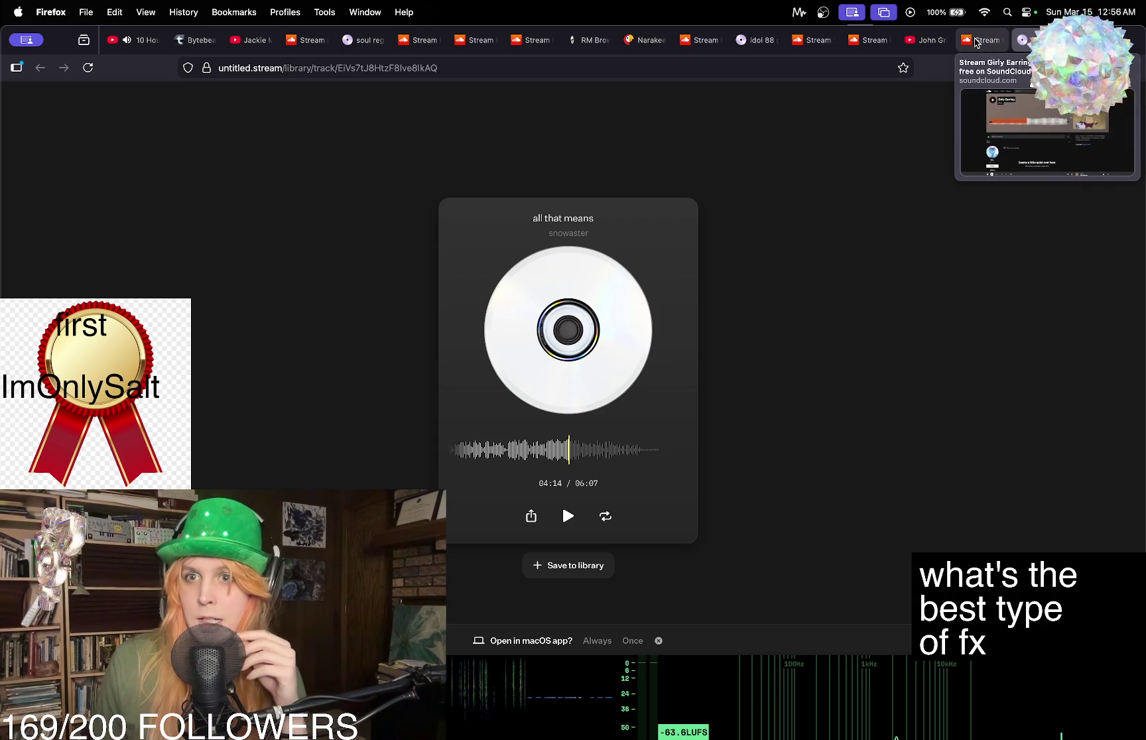
Scroll the waveform back so 'all that means' sits paused at 00:40.
scroll(600, 452, "left", 10)
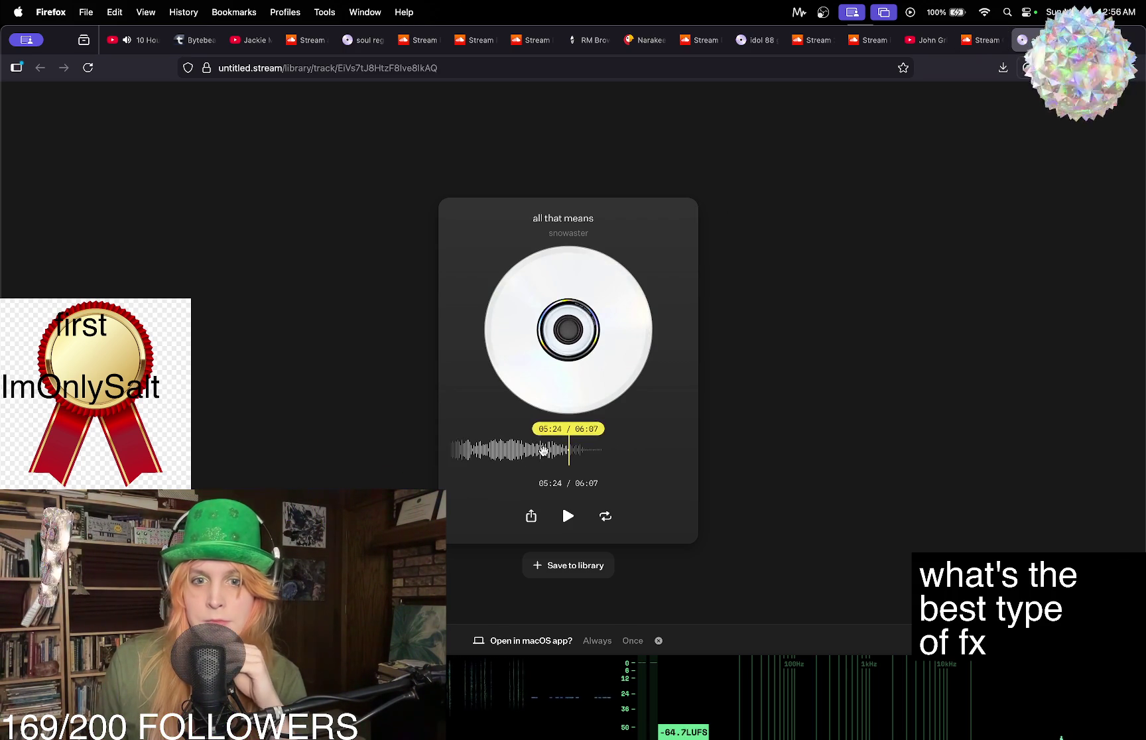
scroll(600, 451, "left", 3)
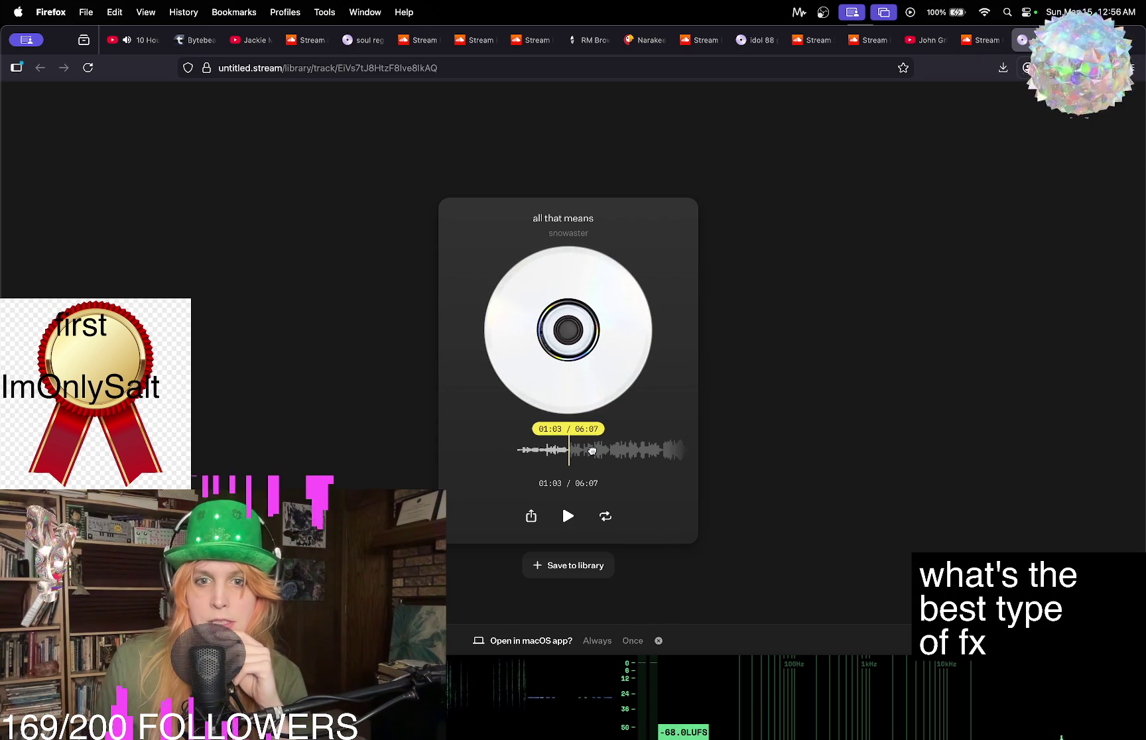
scroll(597, 451, "right", 15)
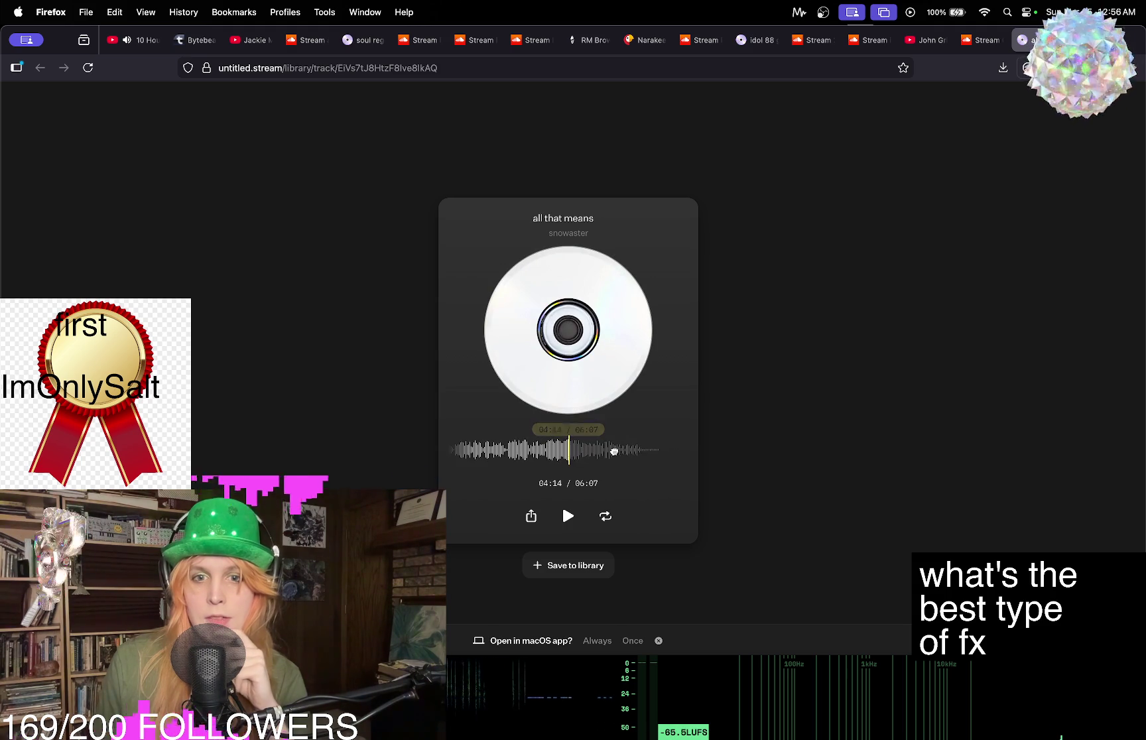
scroll(614, 452, "left", 10)
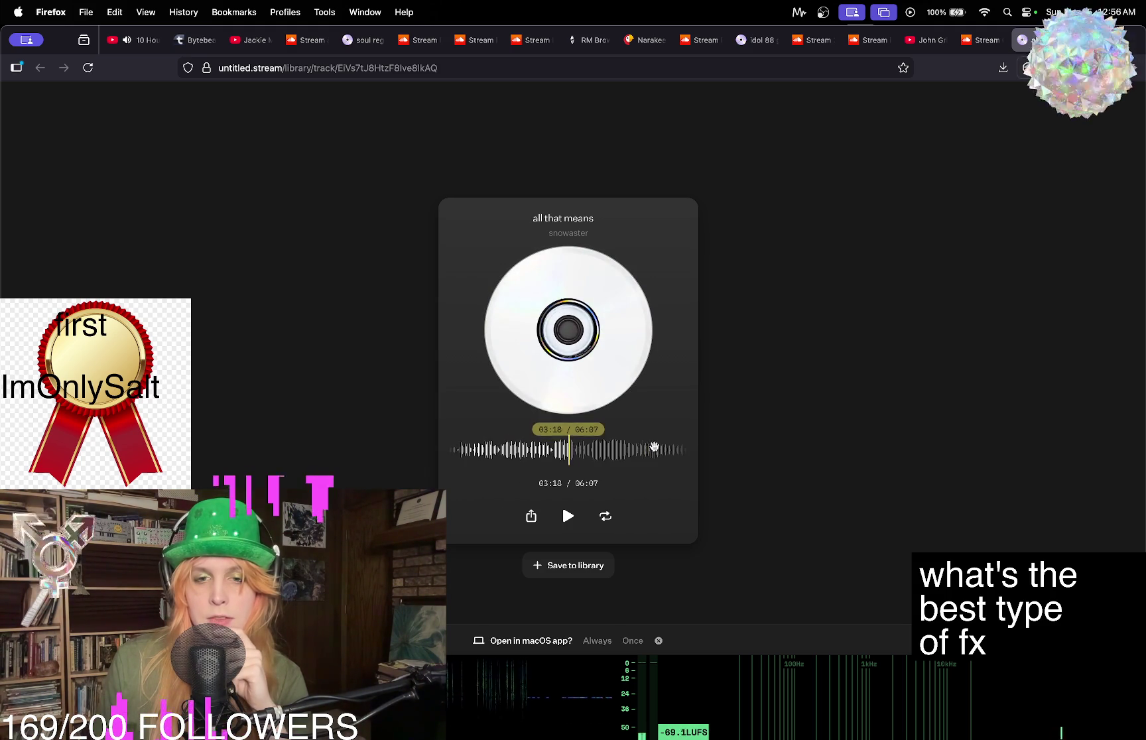
scroll(667, 450, "left", 5)
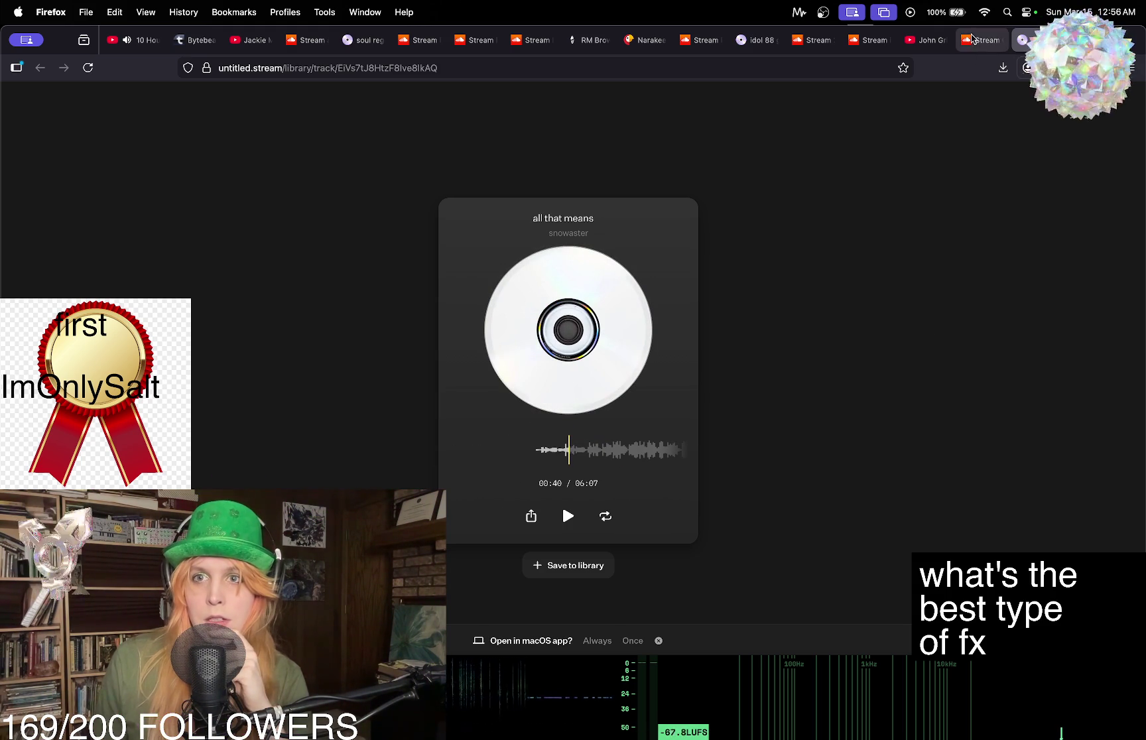
View SoundCloud's Girly Earring page, skip John Grip's YouTube video ahead, then return to Bitwig.
left_click(973, 40)
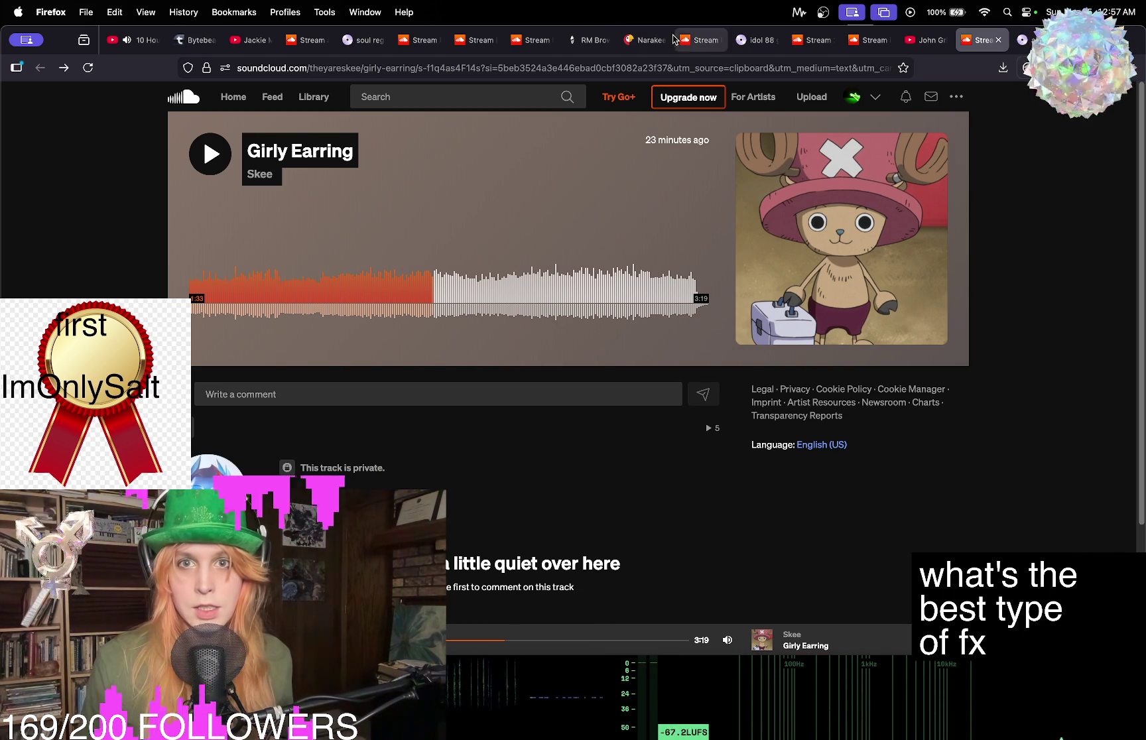
left_click(926, 41)
left_click_drag(282, 556, 282, 556)
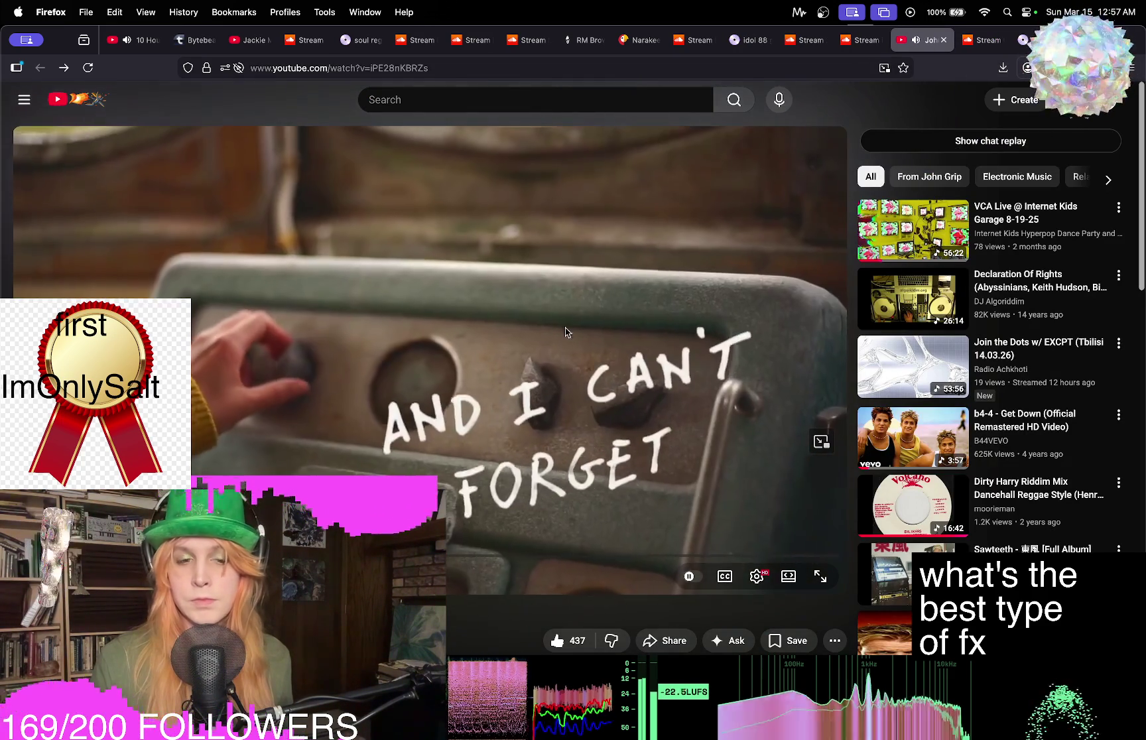
key("super+Tab")
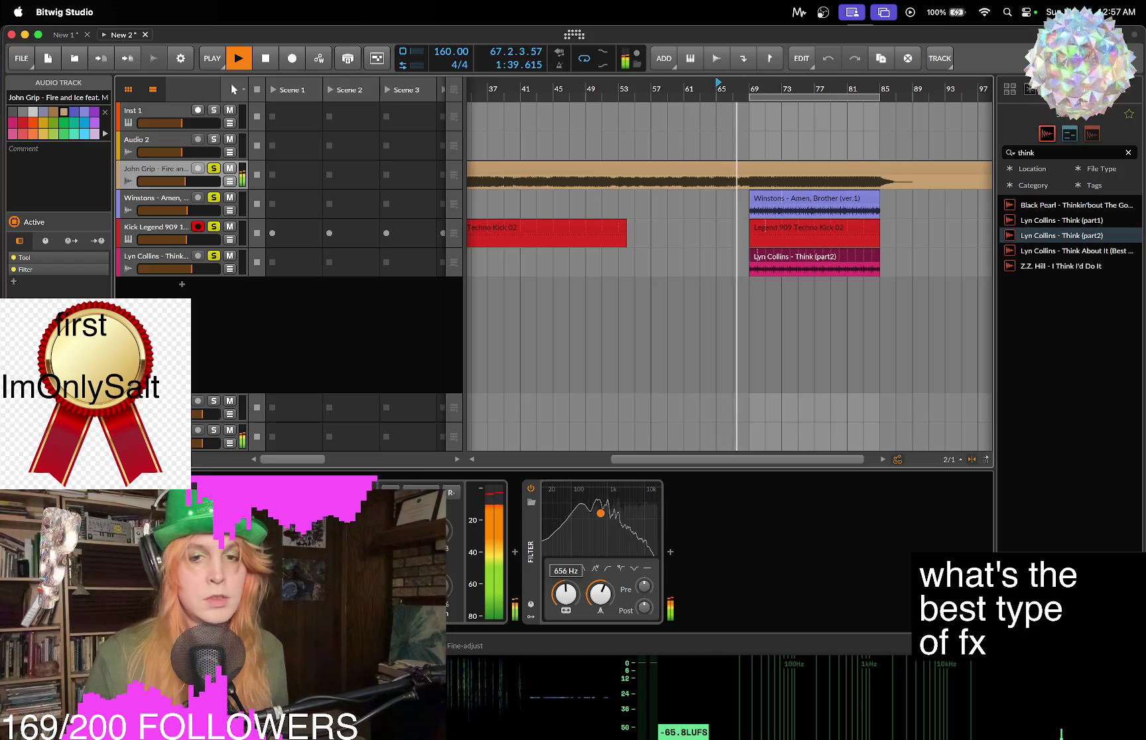
Raise the John Grip track's filter cutoff to 889 Hz, then unsolo John Grip.
mouse_move(580, 595)
left_mouse_down()
mouse_move(579, 560)
mouse_move(579, 595)
left_mouse_up()
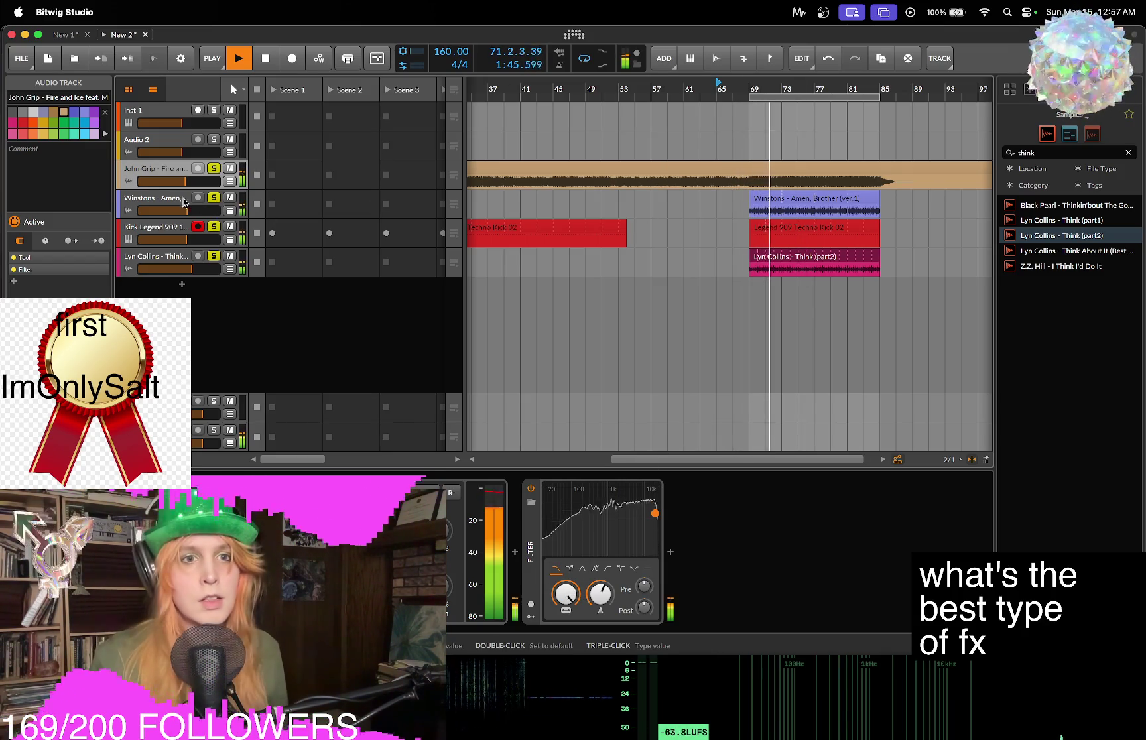
left_click(160, 199)
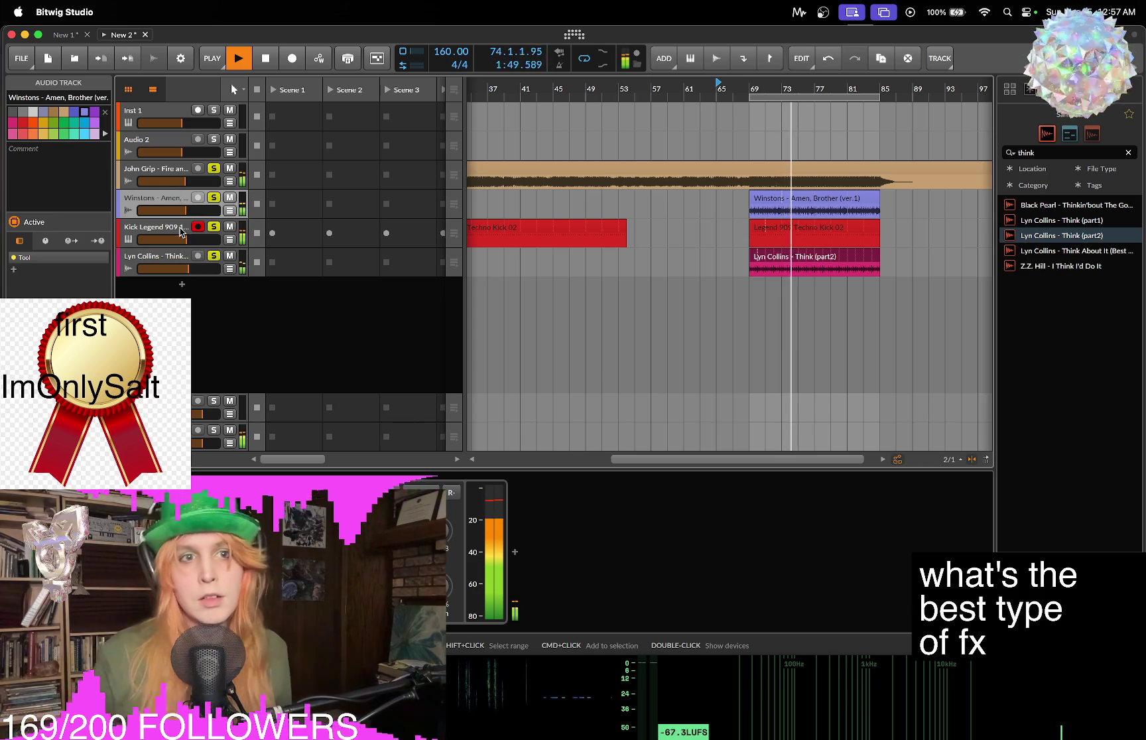
left_click(139, 168)
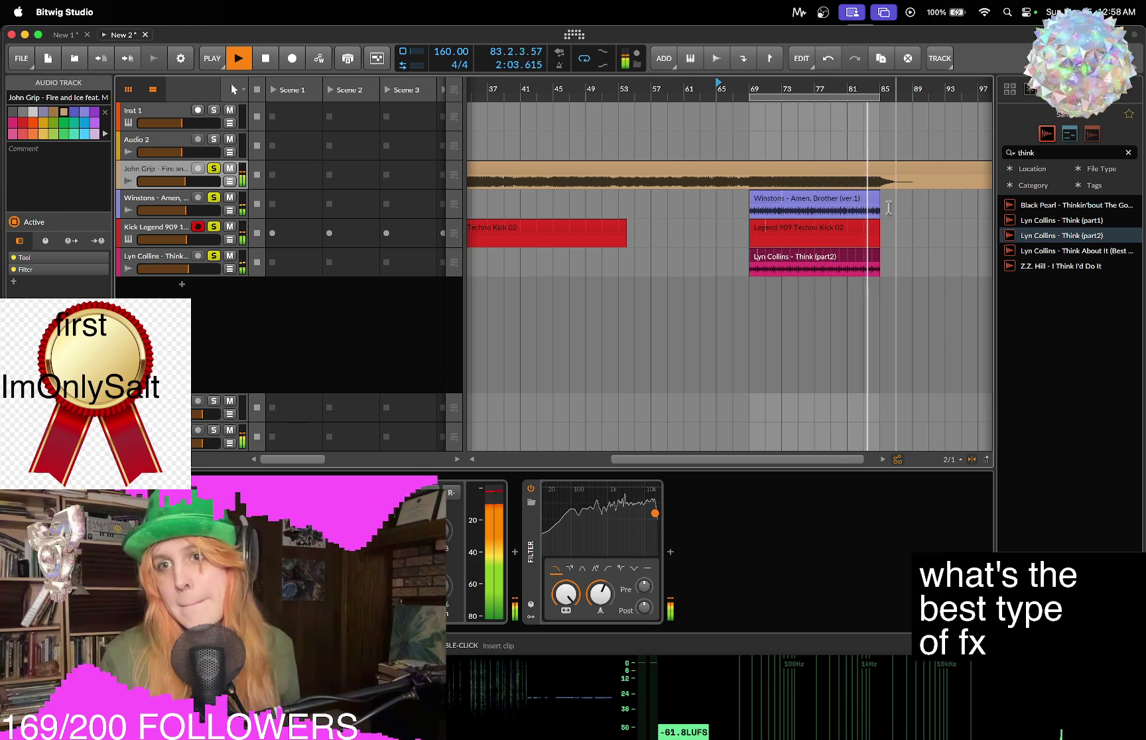
mouse_move(576, 595)
left_click_drag(576, 595, 576, 554)
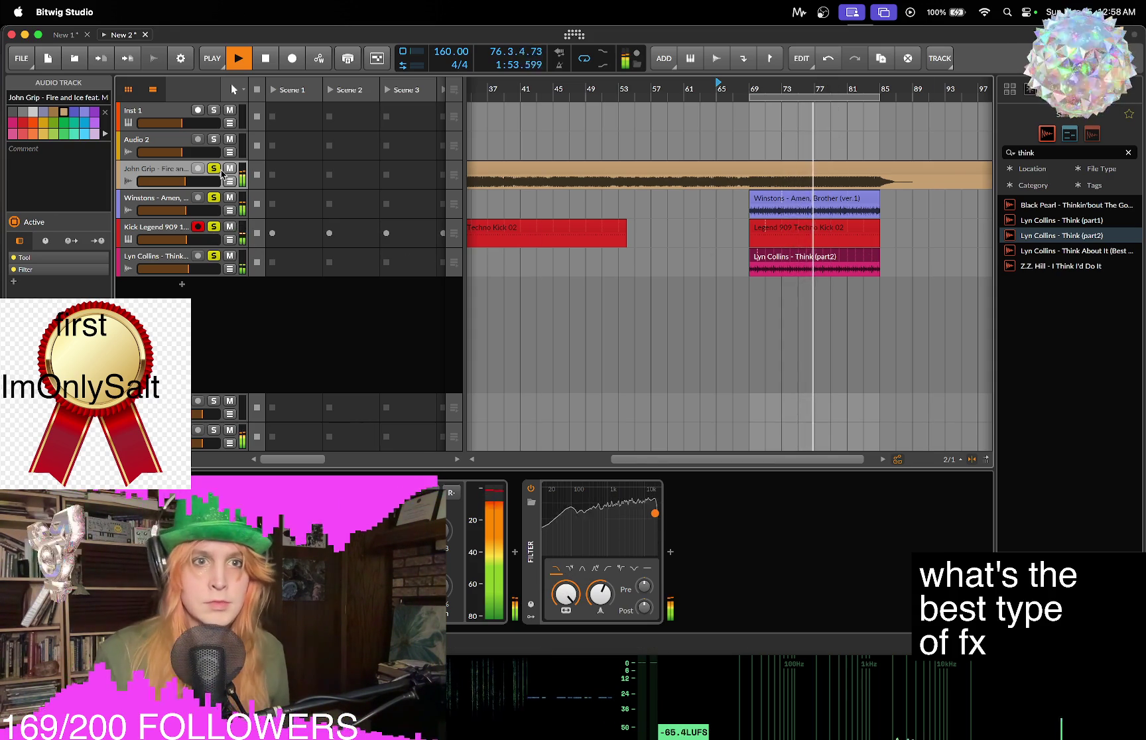
left_click(220, 169)
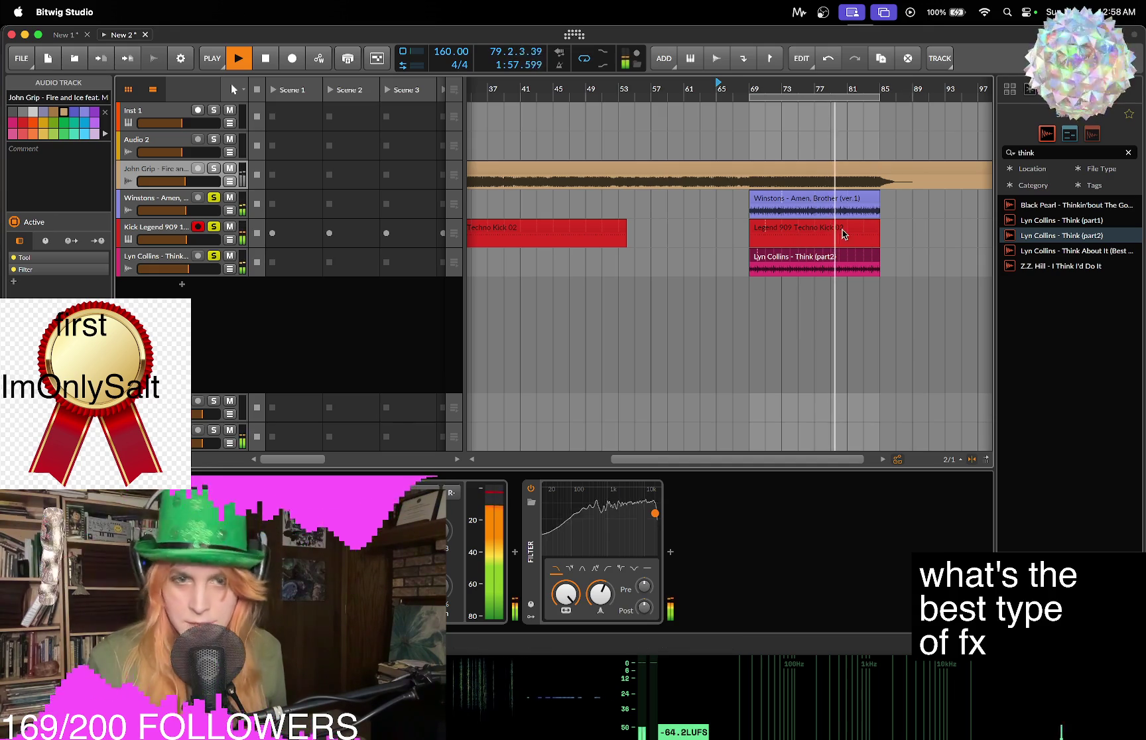
Inspect the bar-69 Amen and 909 kick clips, then test unsoloing Winstons and Lyn Collins.
key("space")
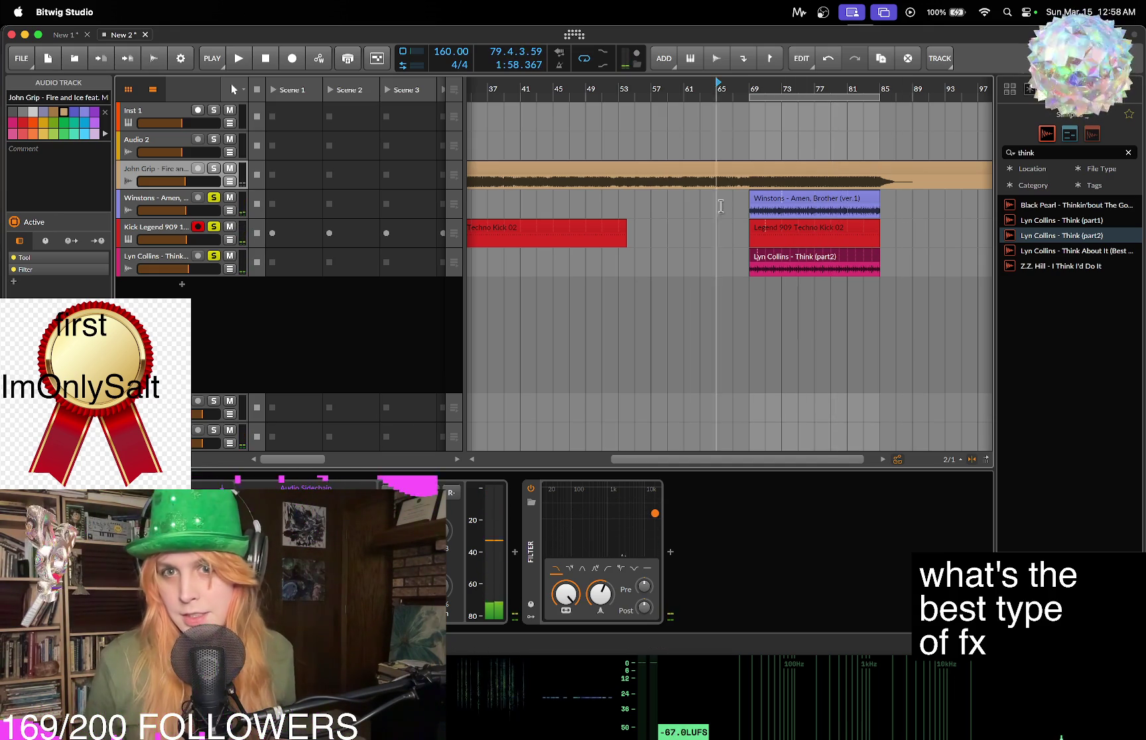
left_click(800, 199)
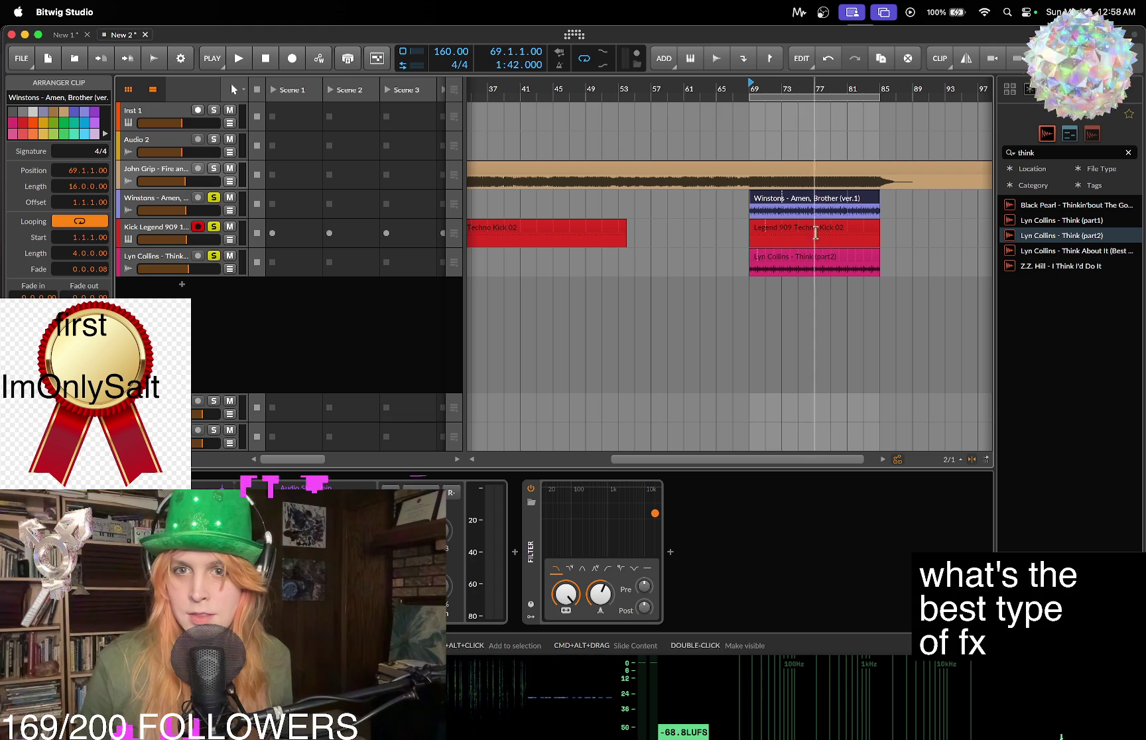
left_click(823, 229)
left_click(178, 233)
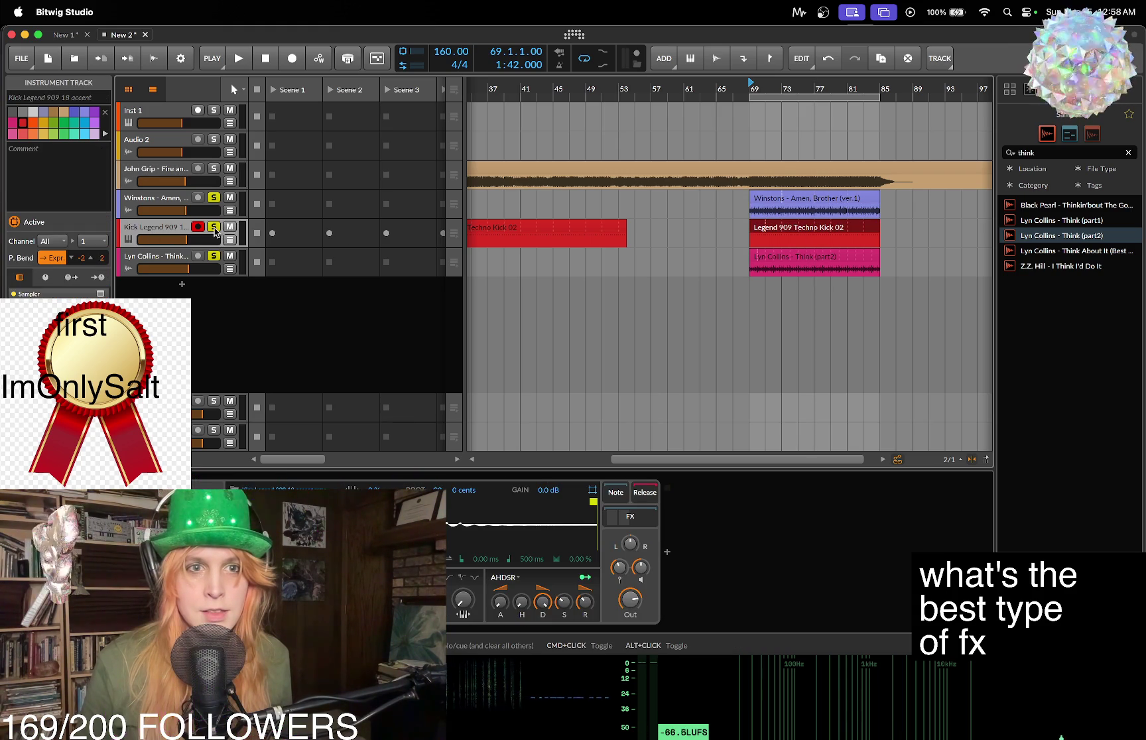
left_click(213, 197, "super")
left_click(213, 256, "super")
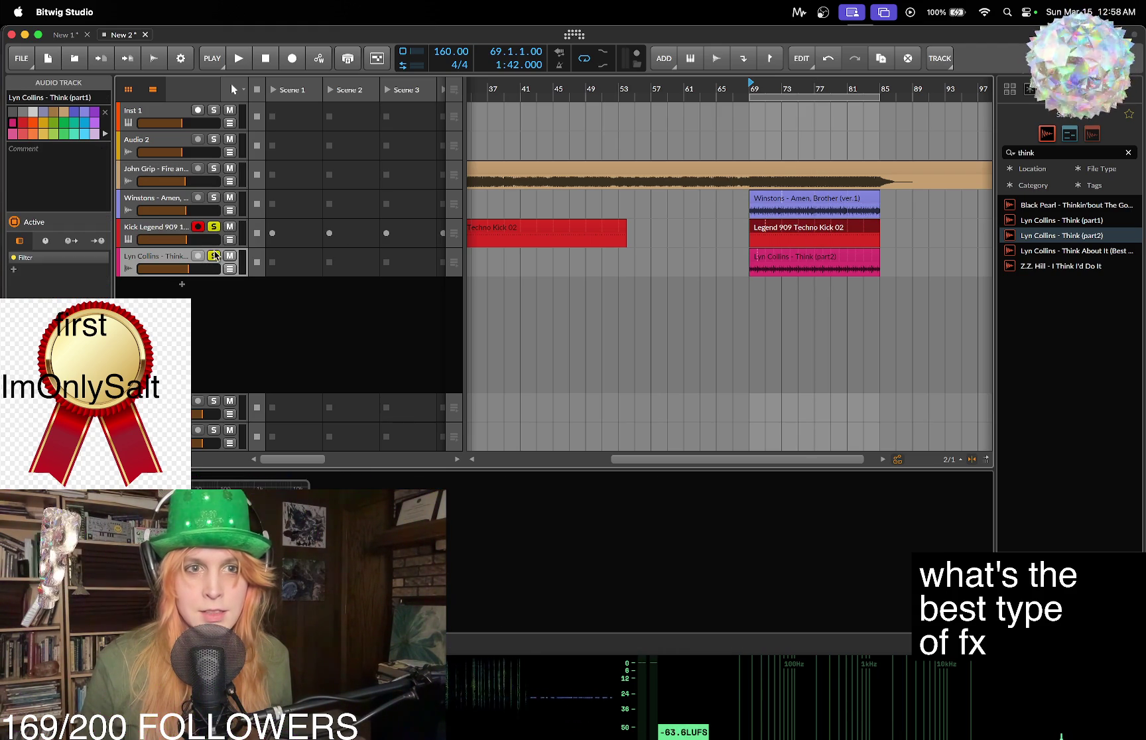
key("space")
key("space")
left_click(216, 256, "super")
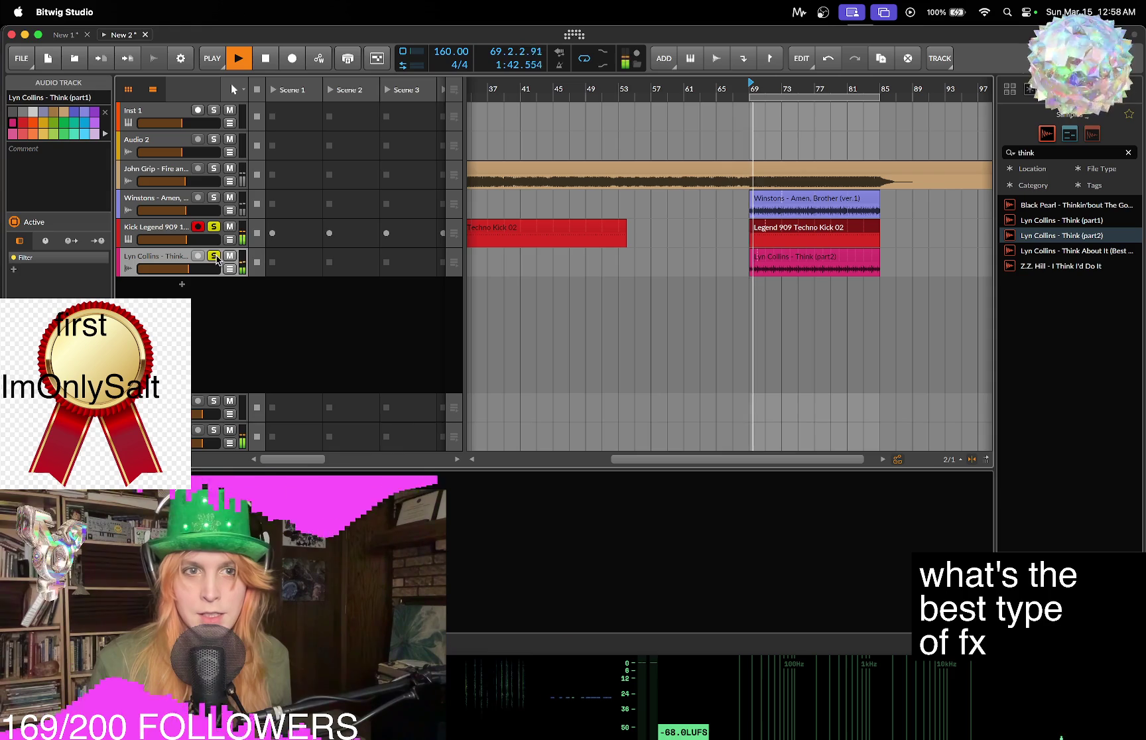
Re-solo Winstons and John Grip, replay from bar 69, and raise the tempo to 180 BPM.
left_click(214, 198, "super")
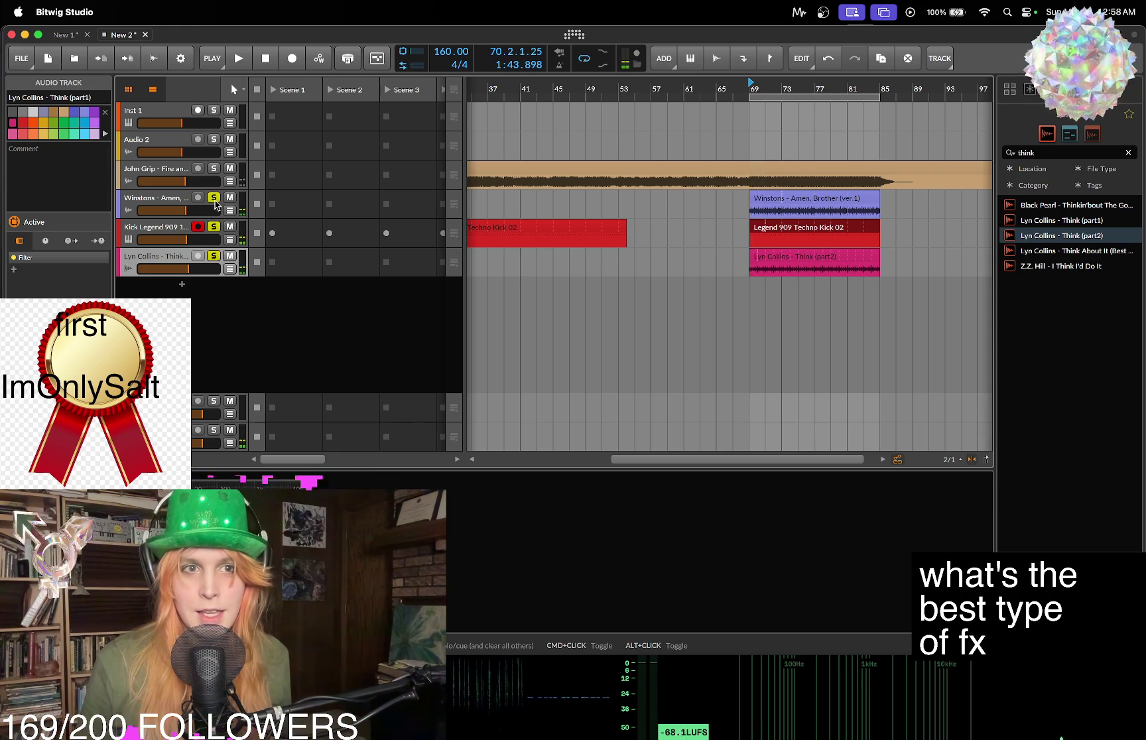
key("space")
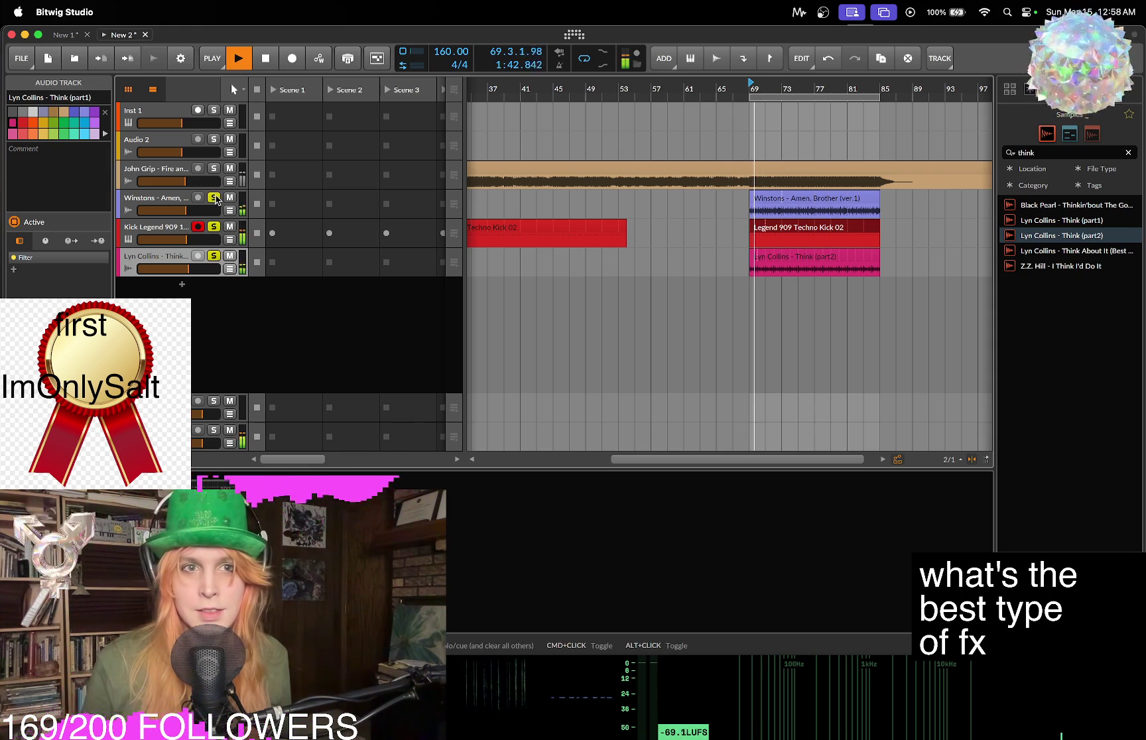
left_click(213, 168, "super")
key("space")
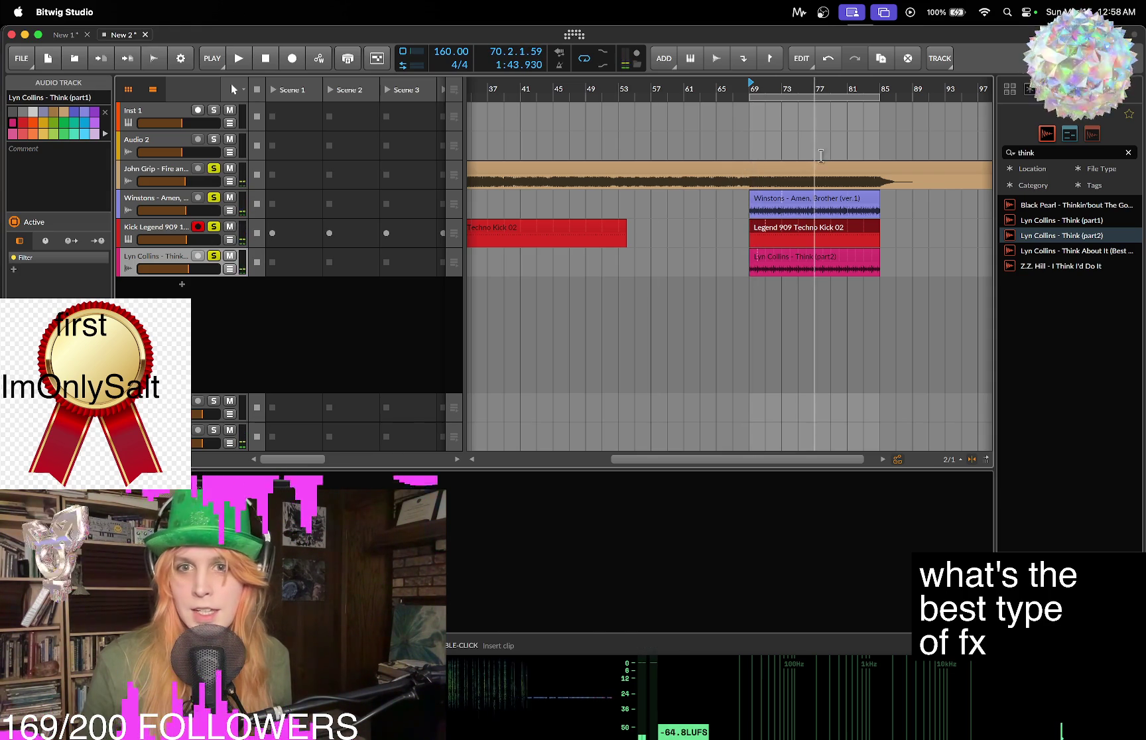
key("space")
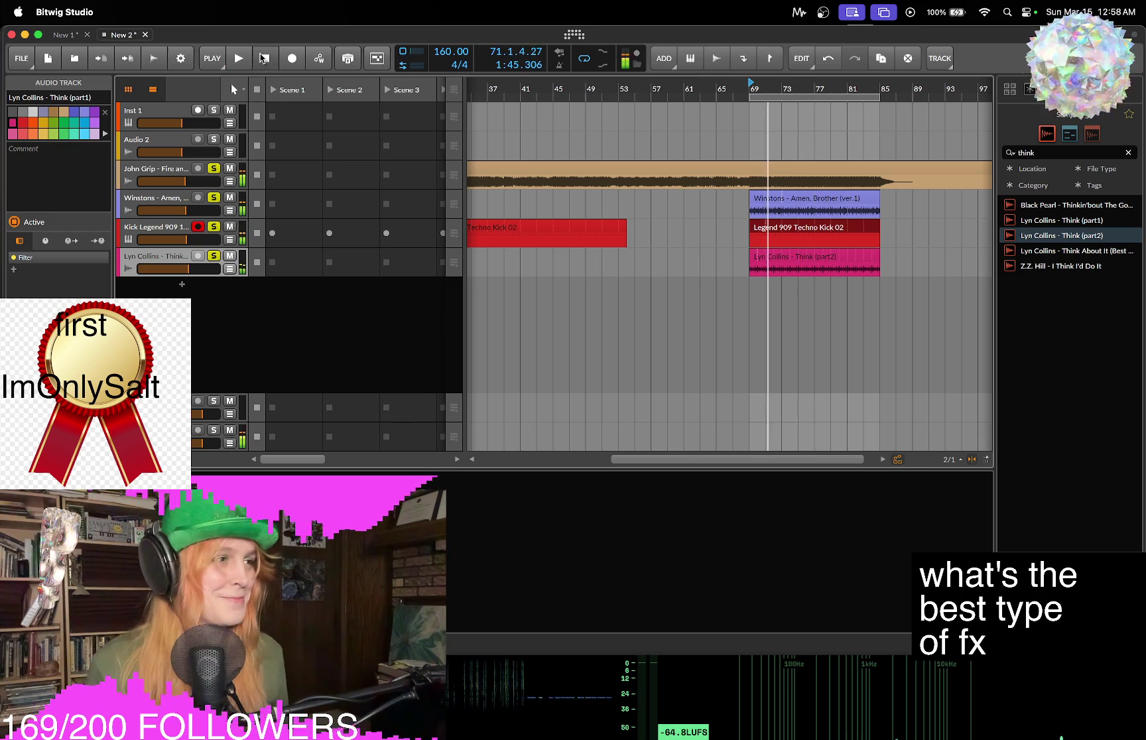
left_click(264, 61)
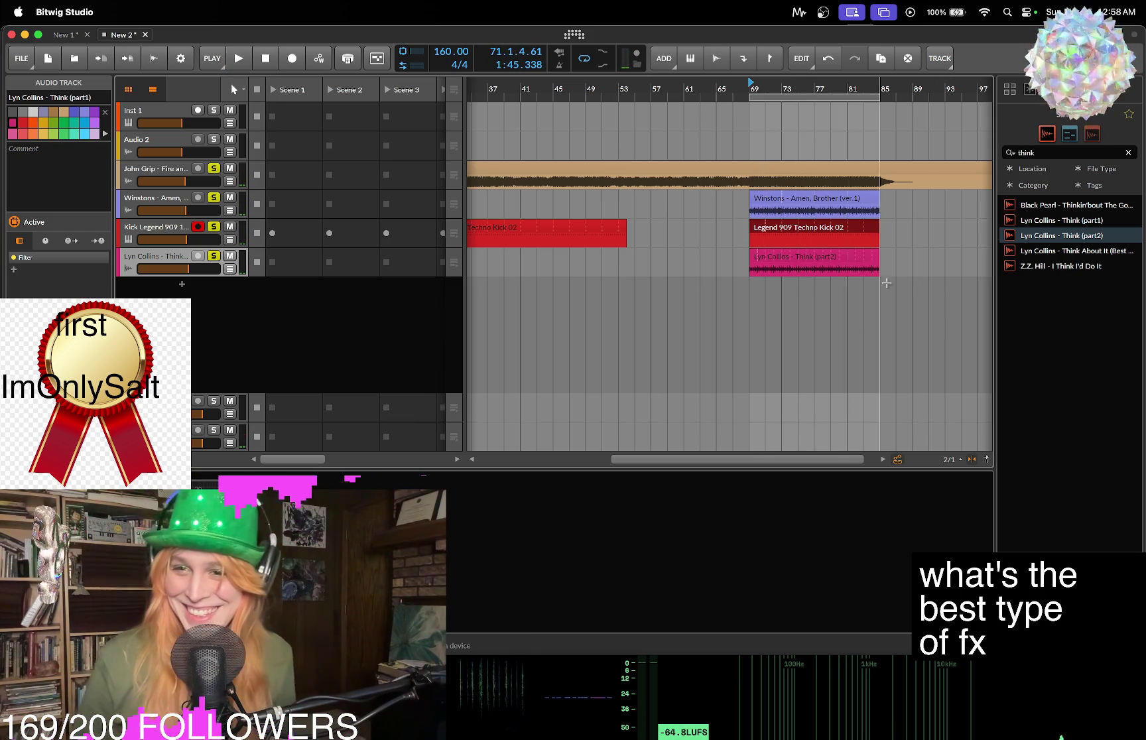
mouse_move(597, 736)
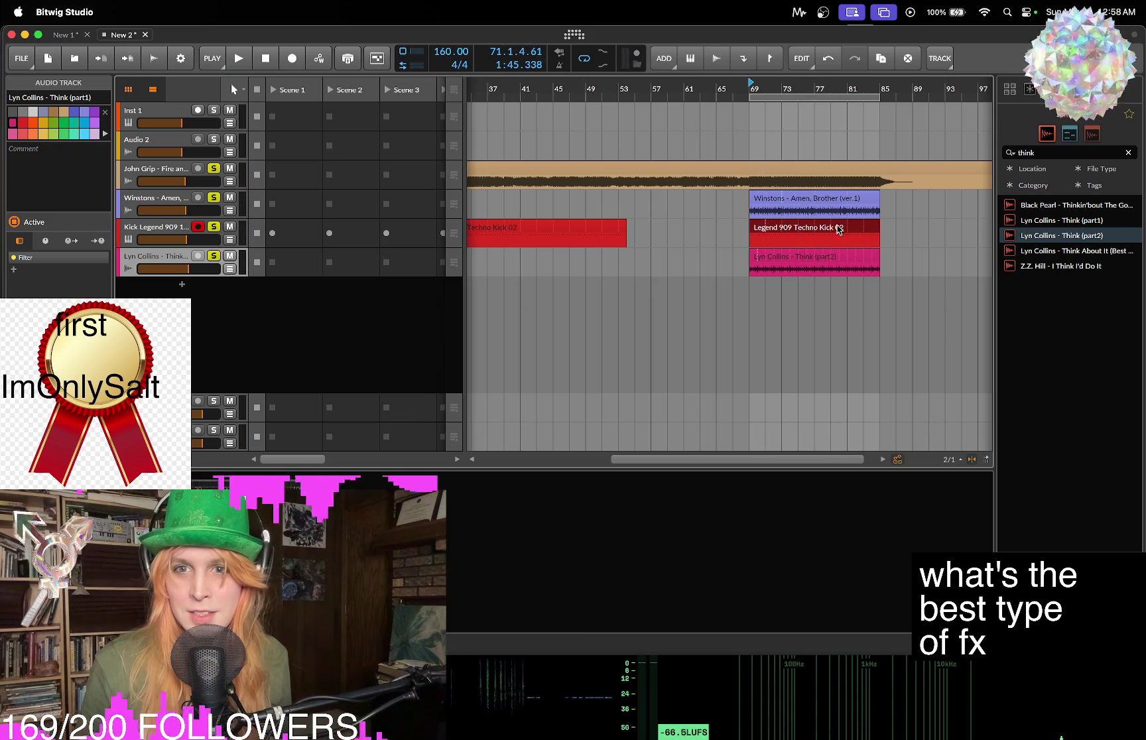
key("space")
left_click_drag(458, 53, 458, 42)
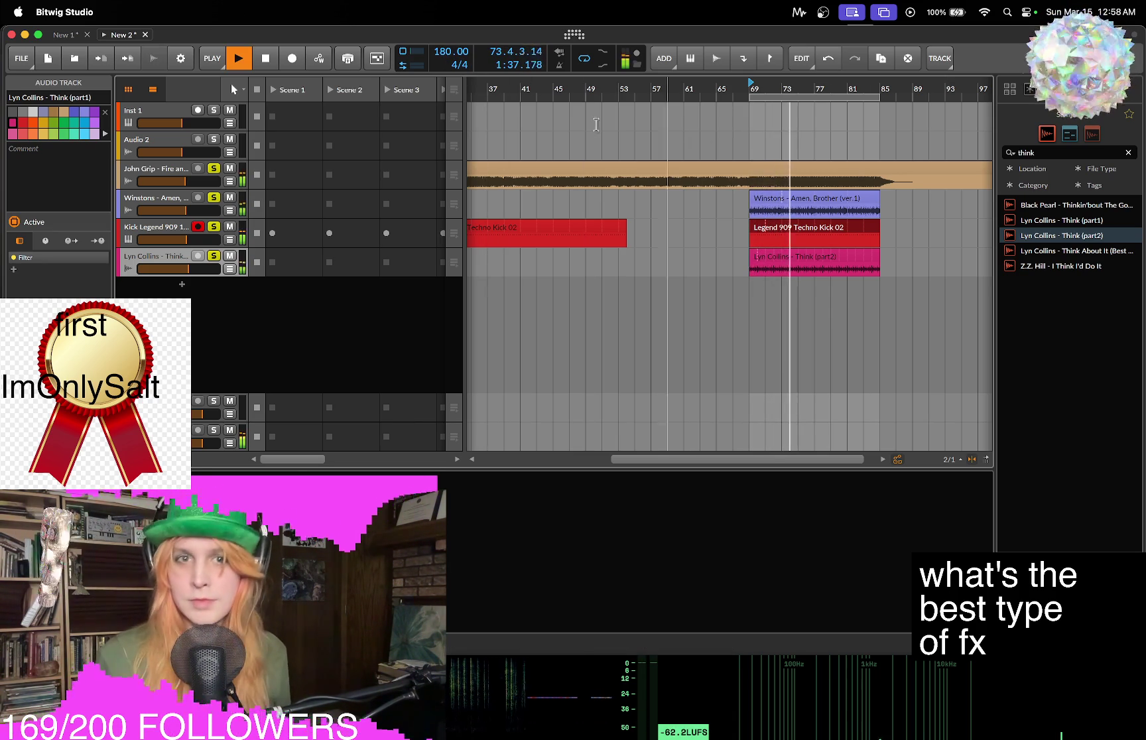
Stop, return to the start, replay from bar 69, then stop again at 160 BPM.
left_click(265, 59)
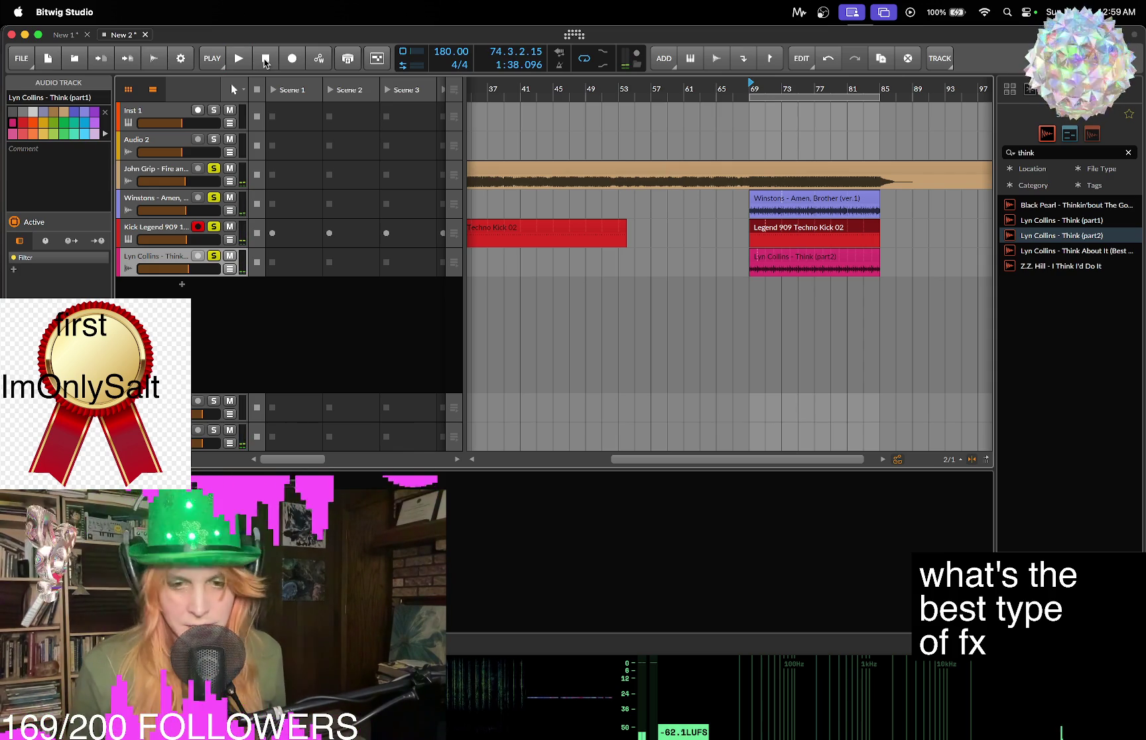
left_click(265, 59)
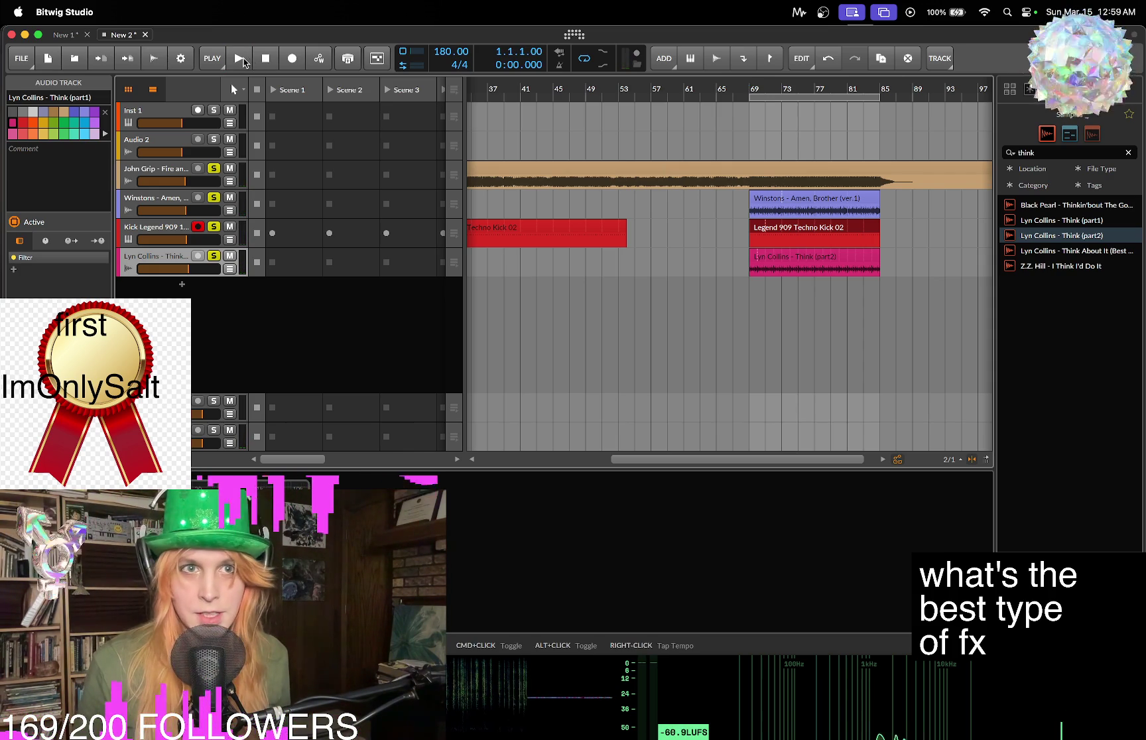
double_click(751, 88)
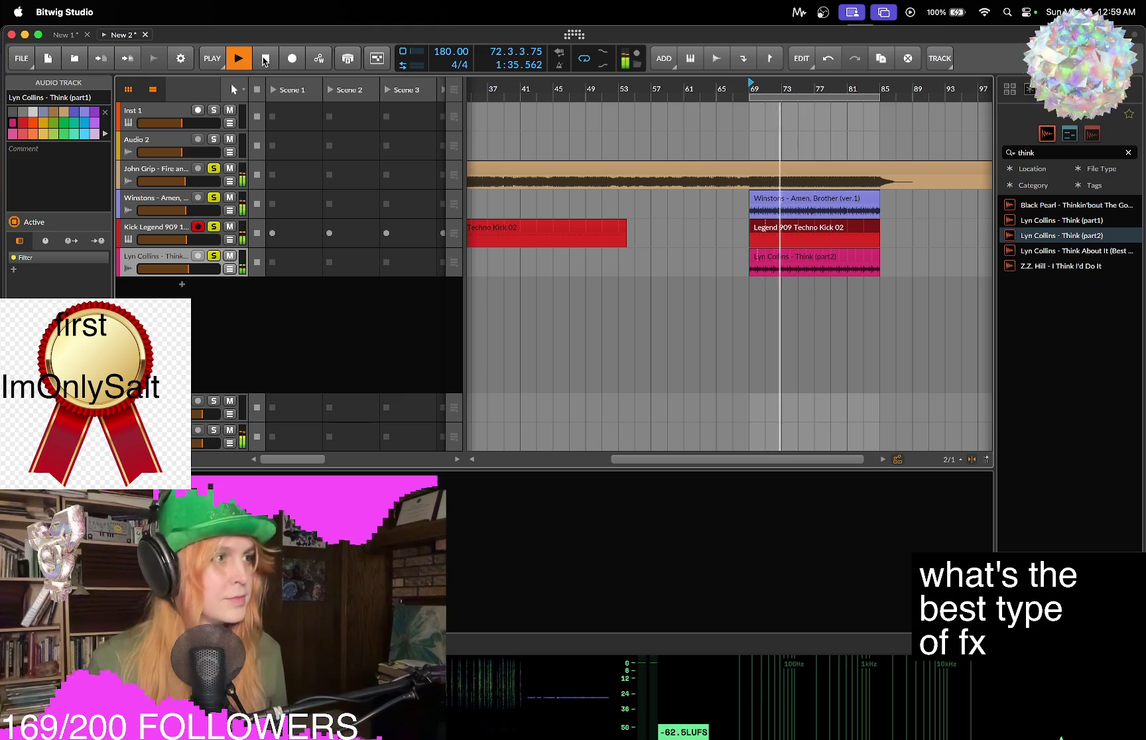
left_click(264, 60)
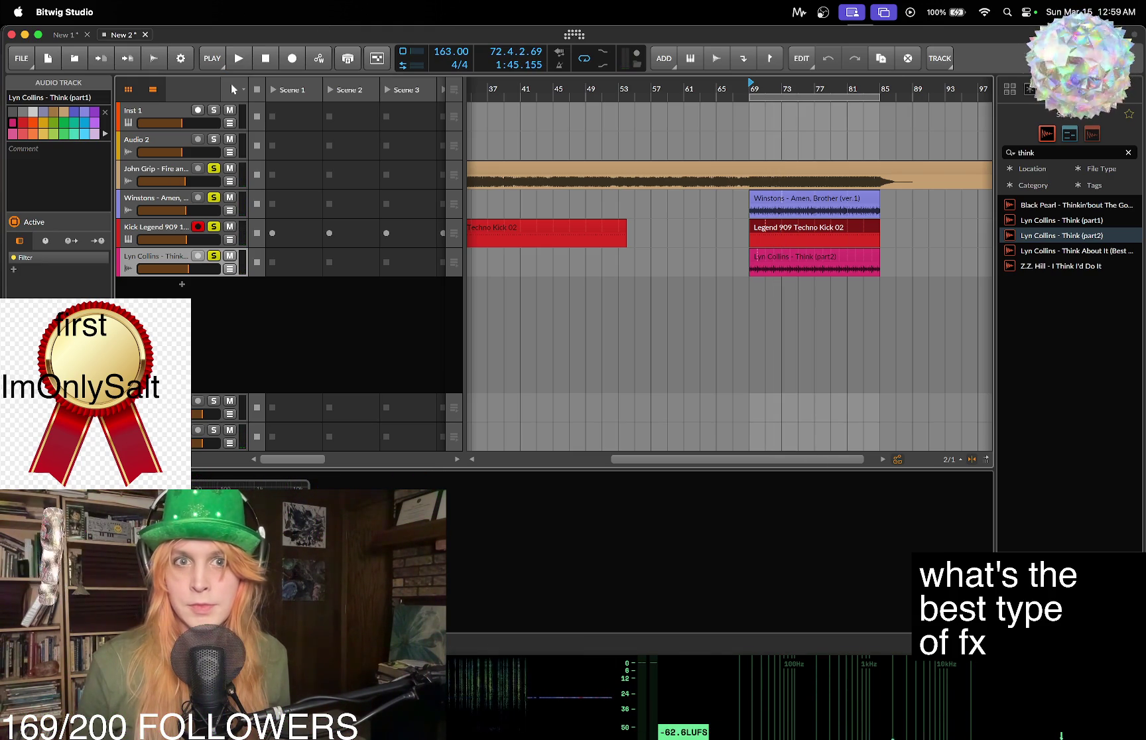
mouse_move(663, 737)
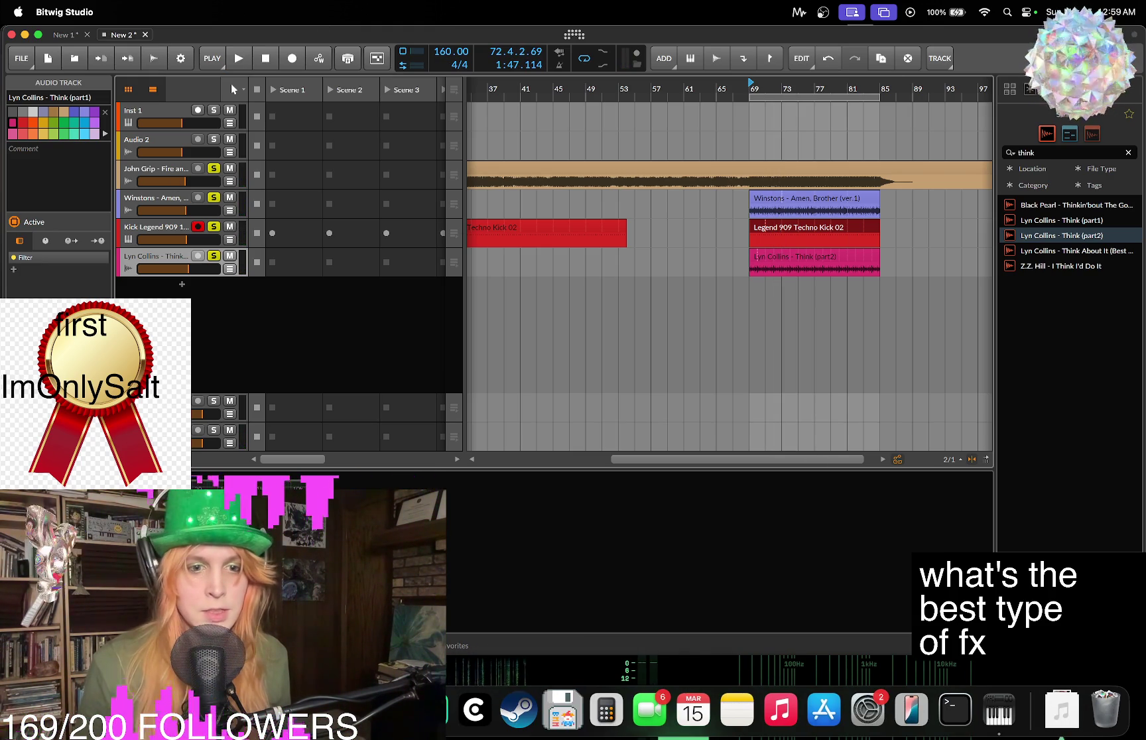
key("super+Tab")
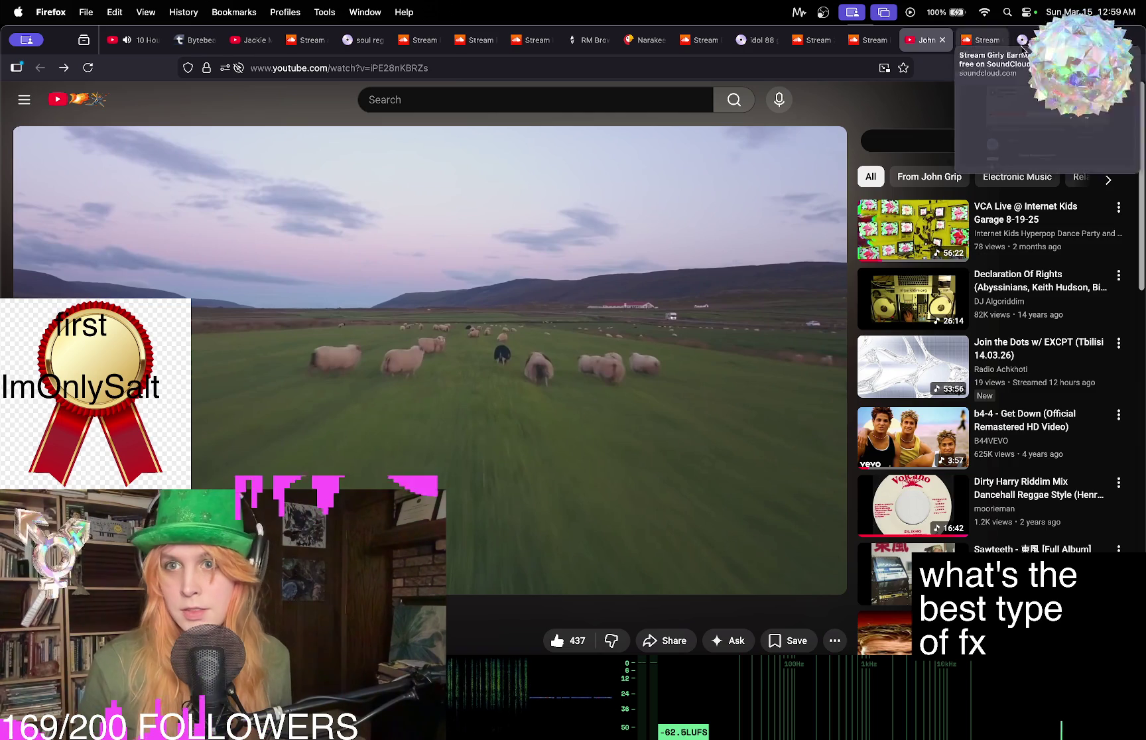
left_click(1025, 40)
left_click(982, 40)
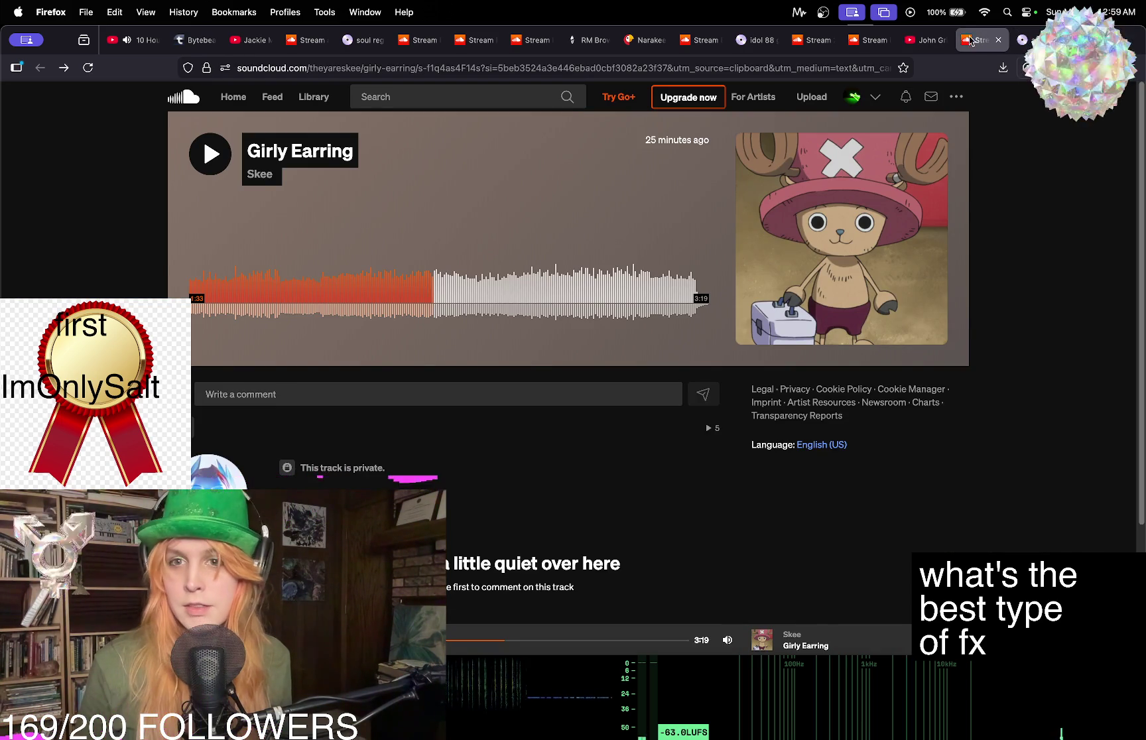
left_click(864, 41)
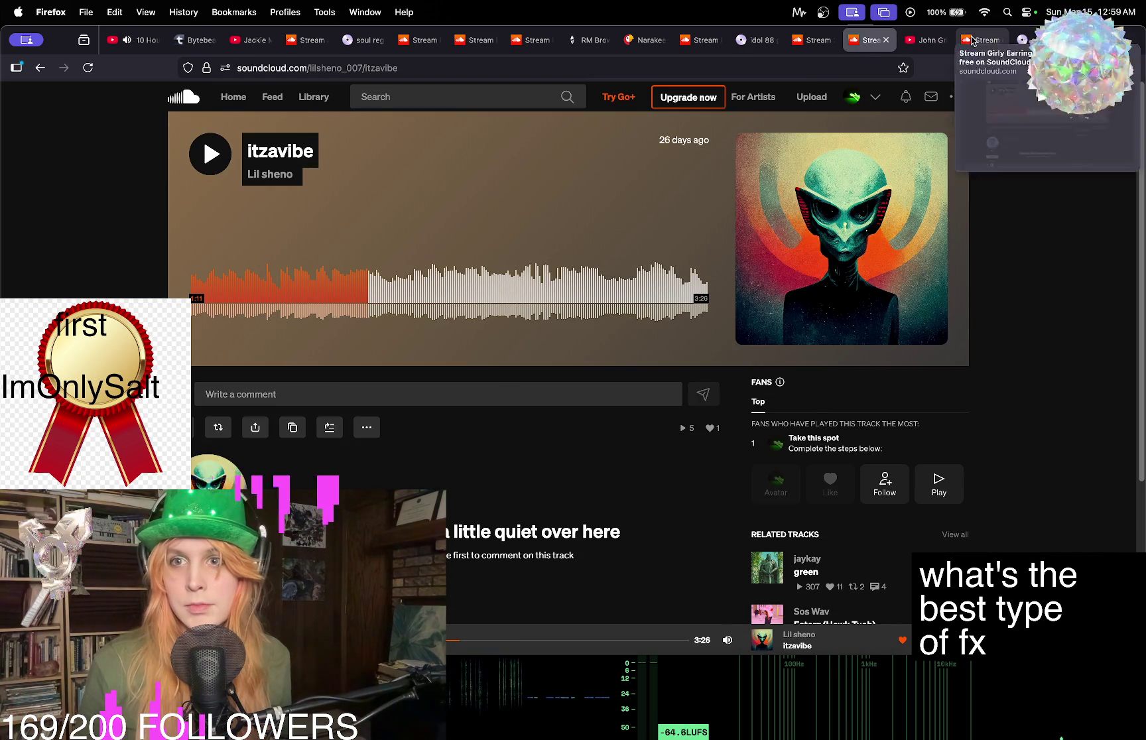
left_click(982, 40)
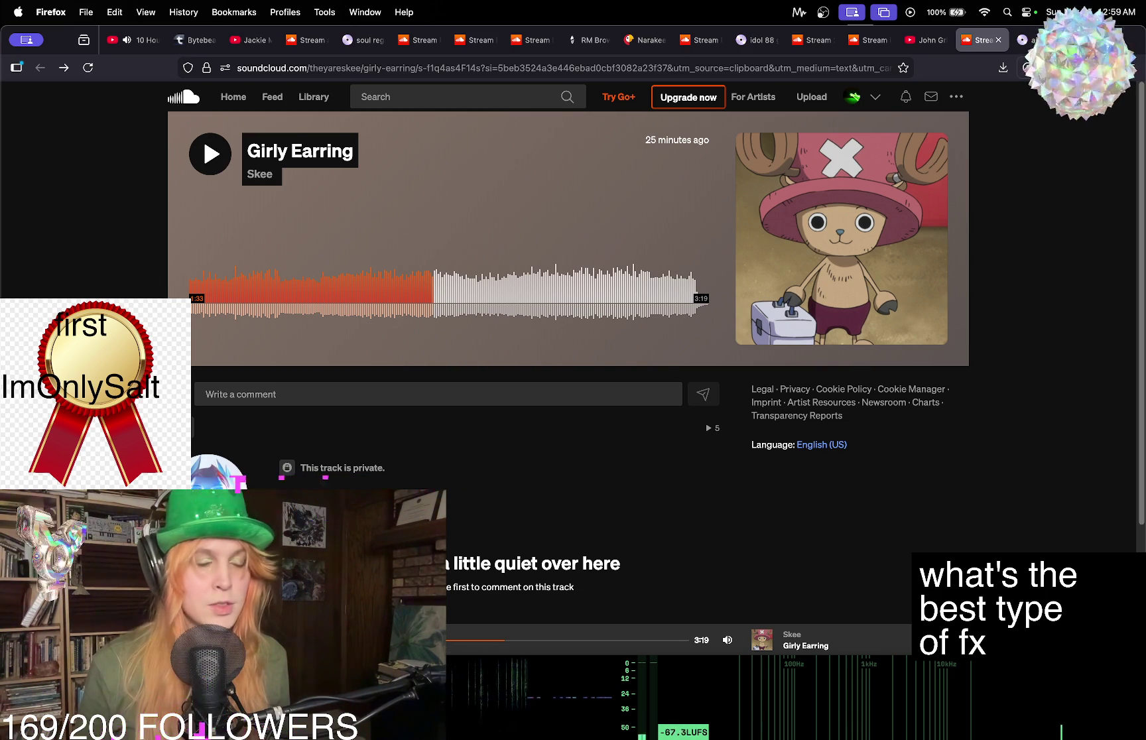
mouse_move(399, 737)
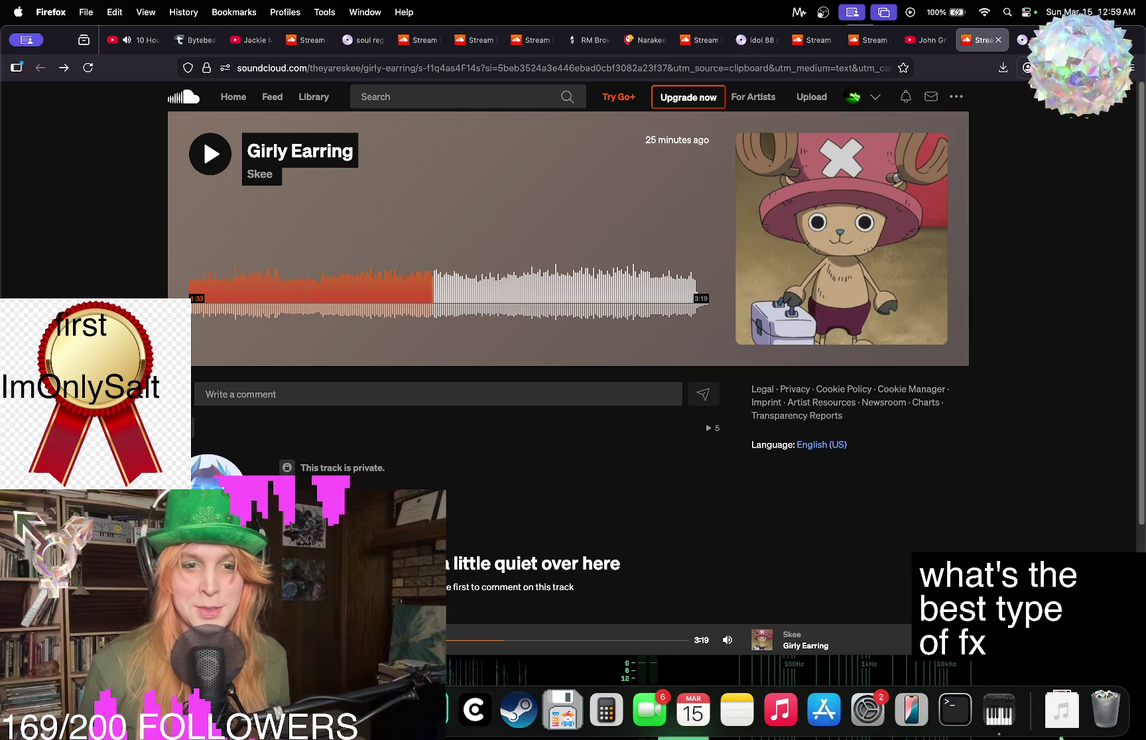
left_click(398, 710)
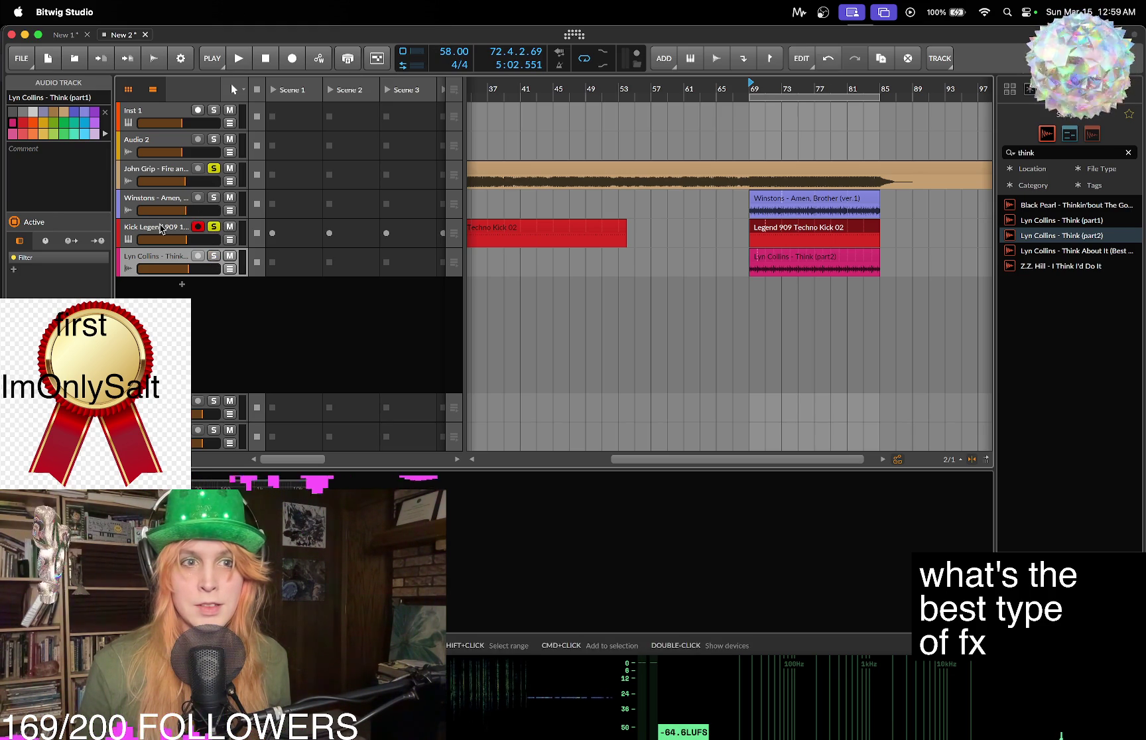
Select John Grip, play from bar 69, and briefly solo then unsolo Lyn Collins.
left_click(160, 229)
left_click(163, 171)
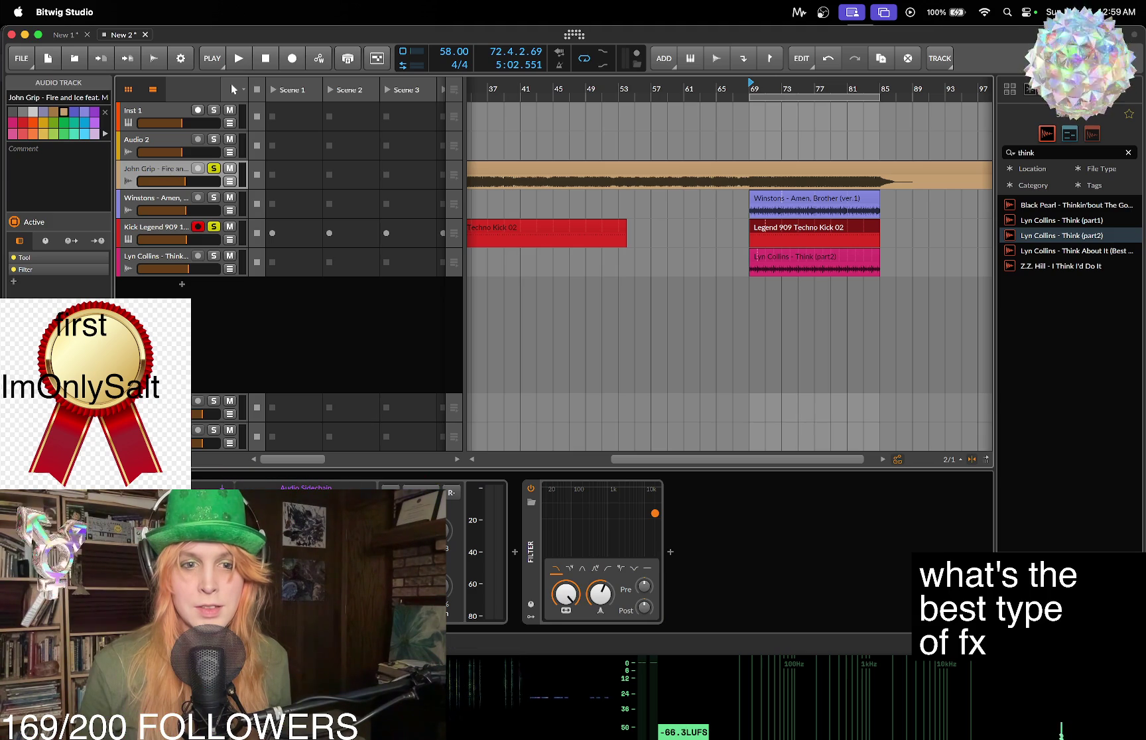
key("space")
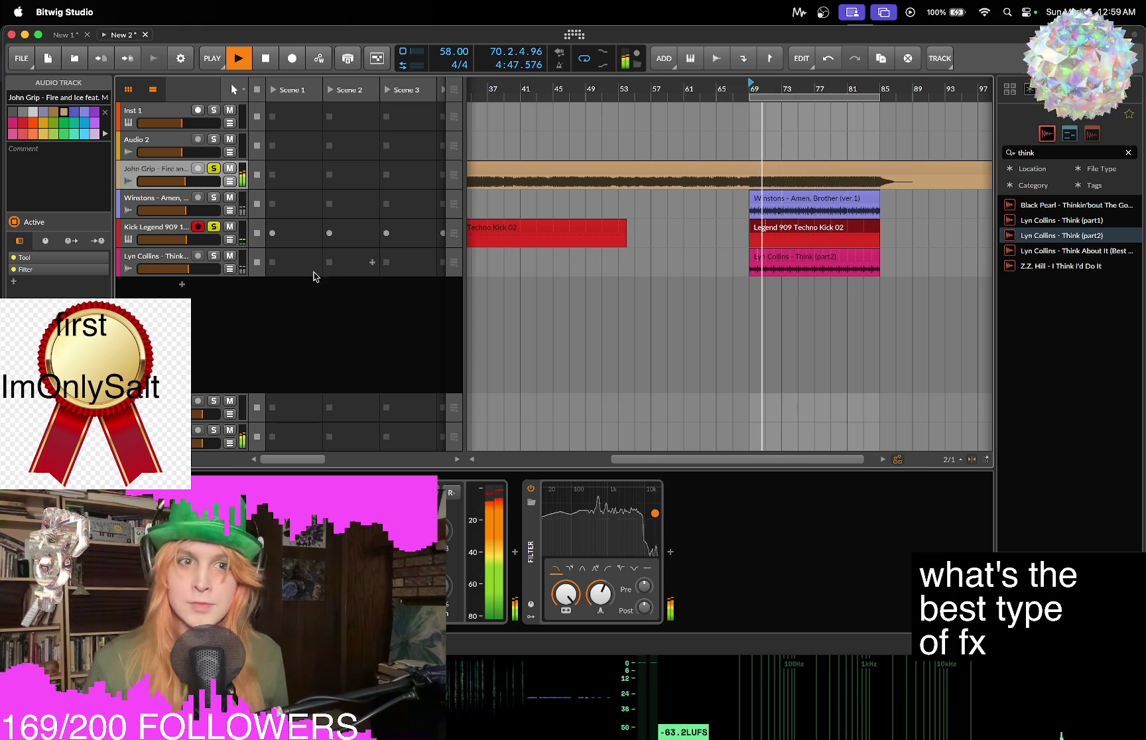
left_click(172, 259)
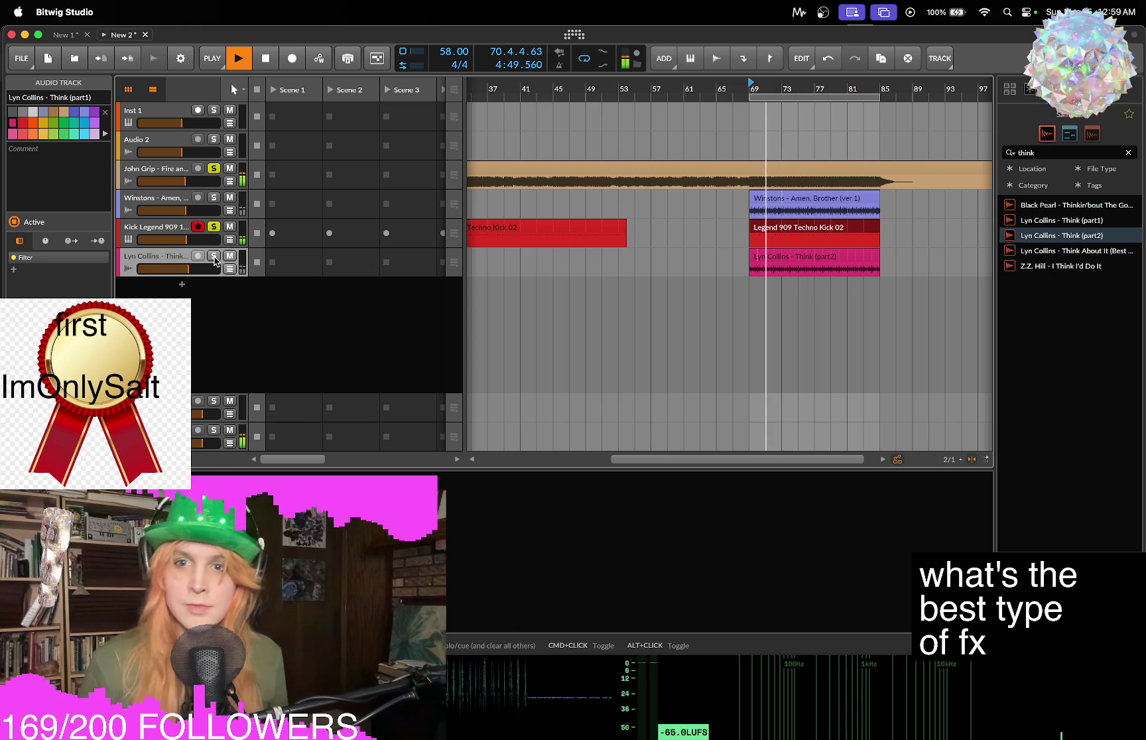
left_click(214, 258)
left_click(214, 257)
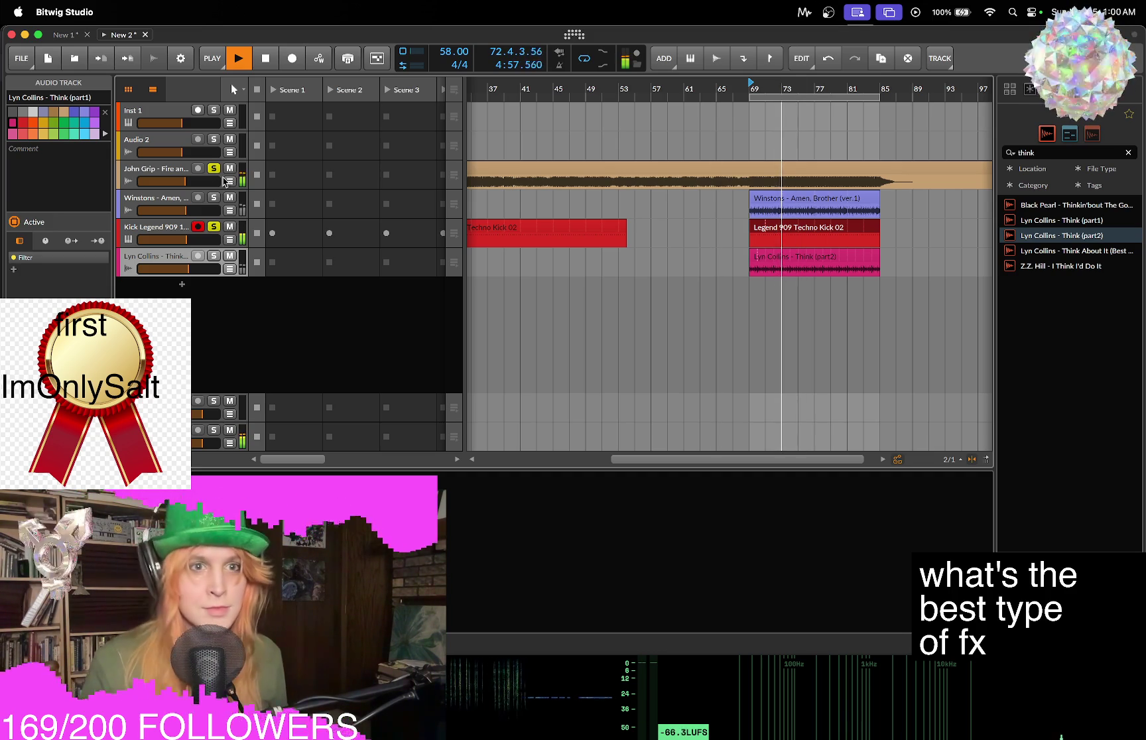
Lower the John Grip filter cutoff to 484 Hz and stop playback.
left_click(167, 174)
left_click_drag(561, 612, 561, 666)
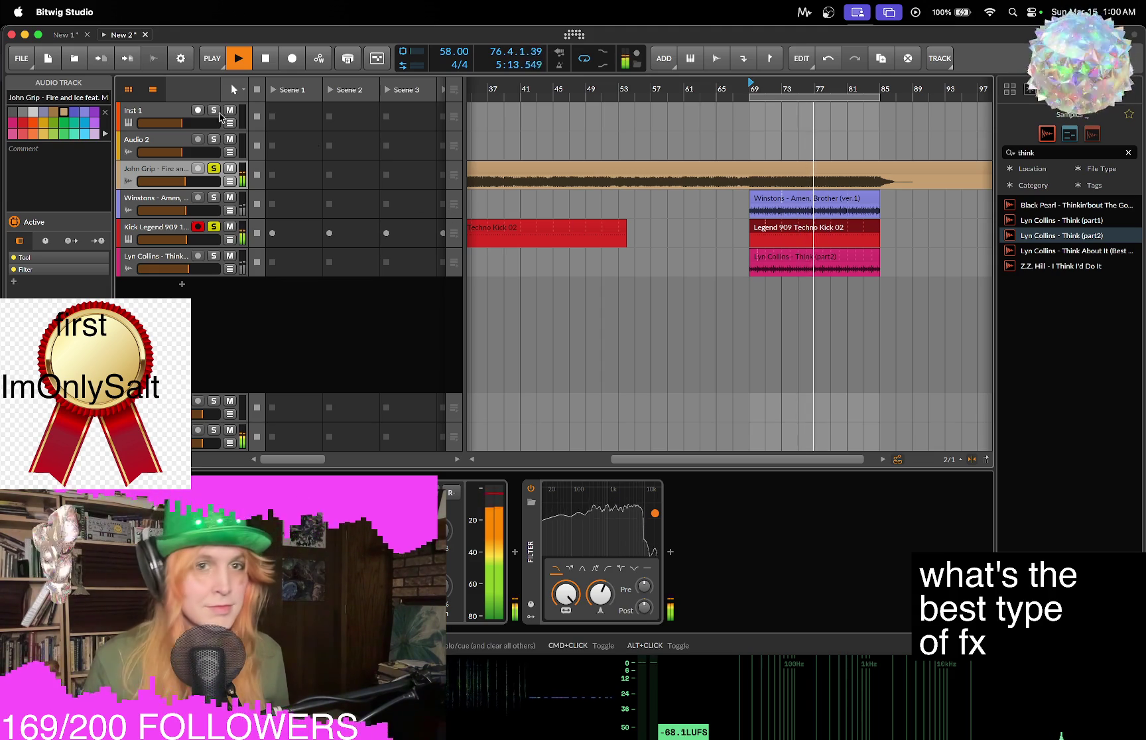
key("space")
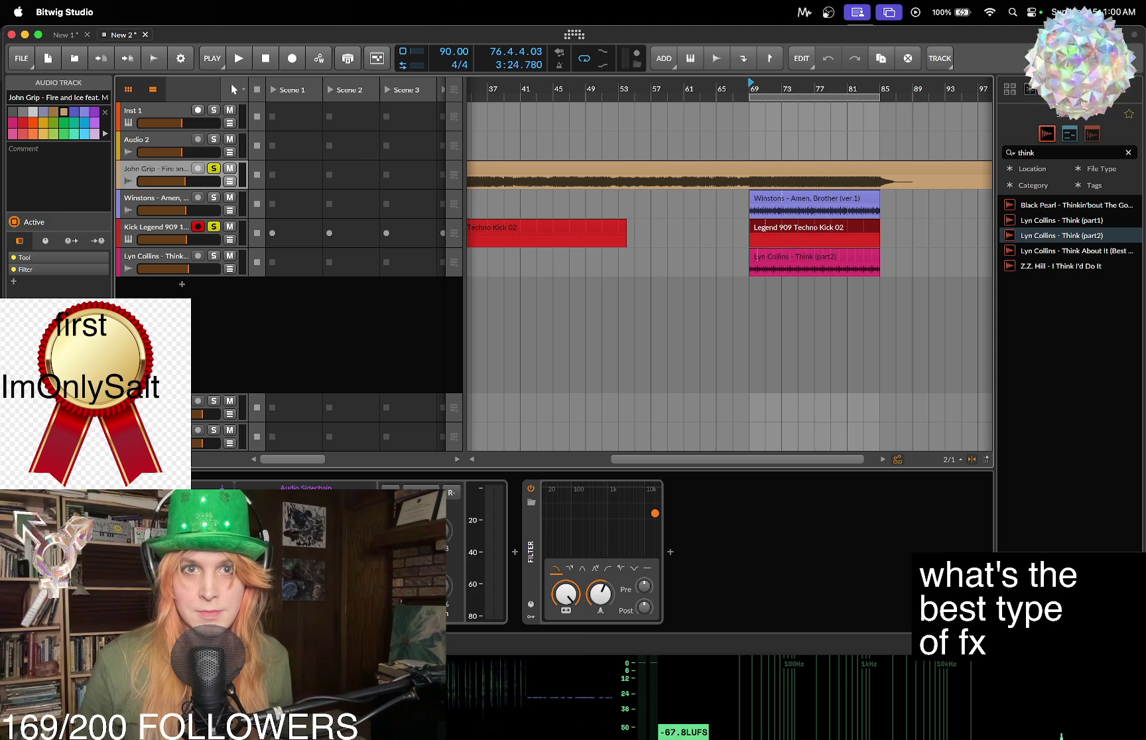
Resume playback, lower the tempo from 90 through 82 and 73 to 60 BPM, and select the John Grip clip.
key("space")
left_click_drag(446, 58, 446, 88)
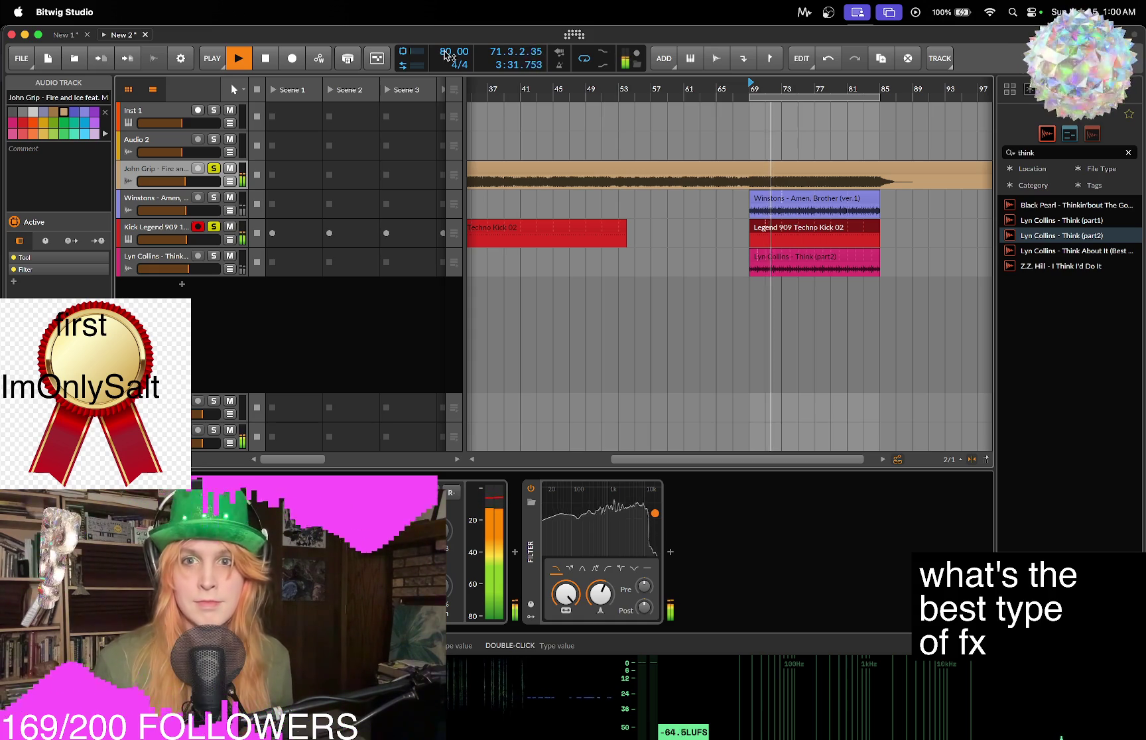
left_click_drag(446, 53, 446, 78)
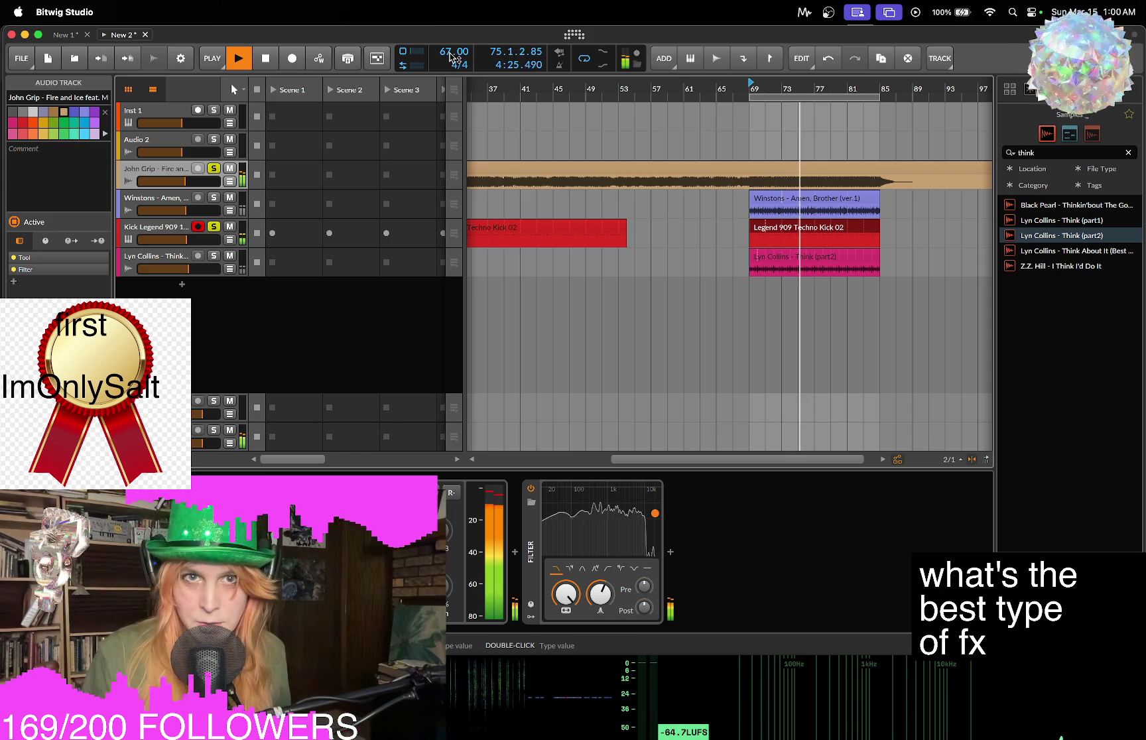
left_click_drag(453, 51, 453, 71)
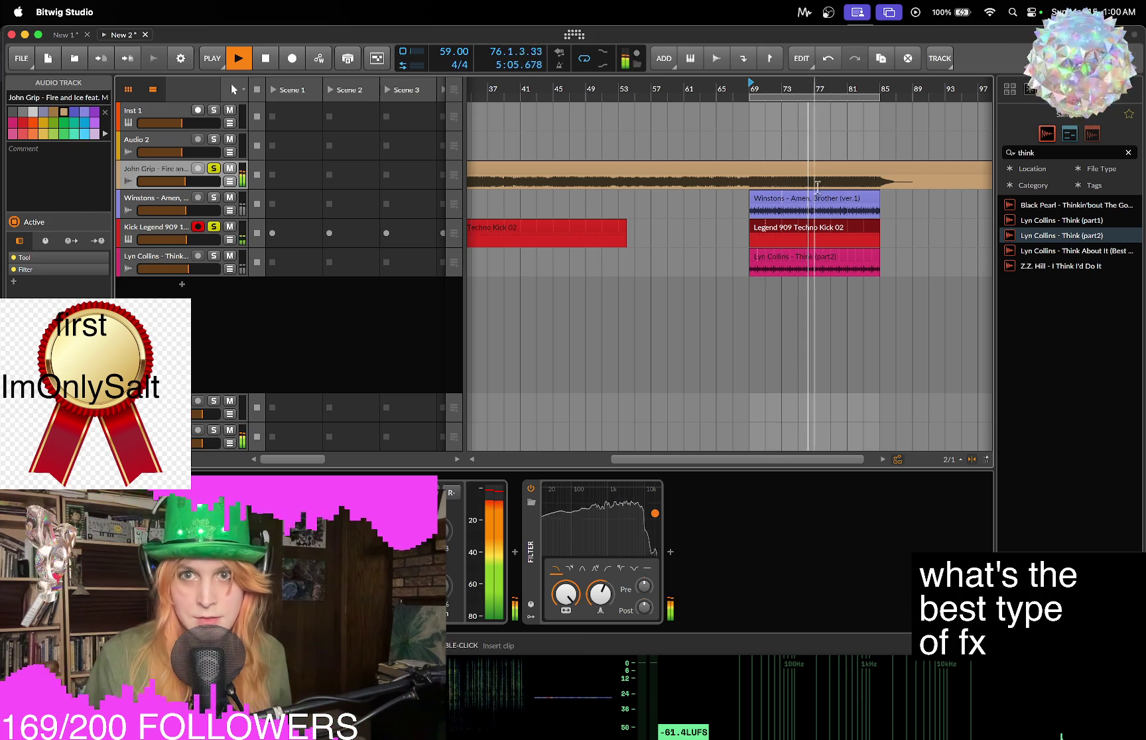
left_click(677, 174)
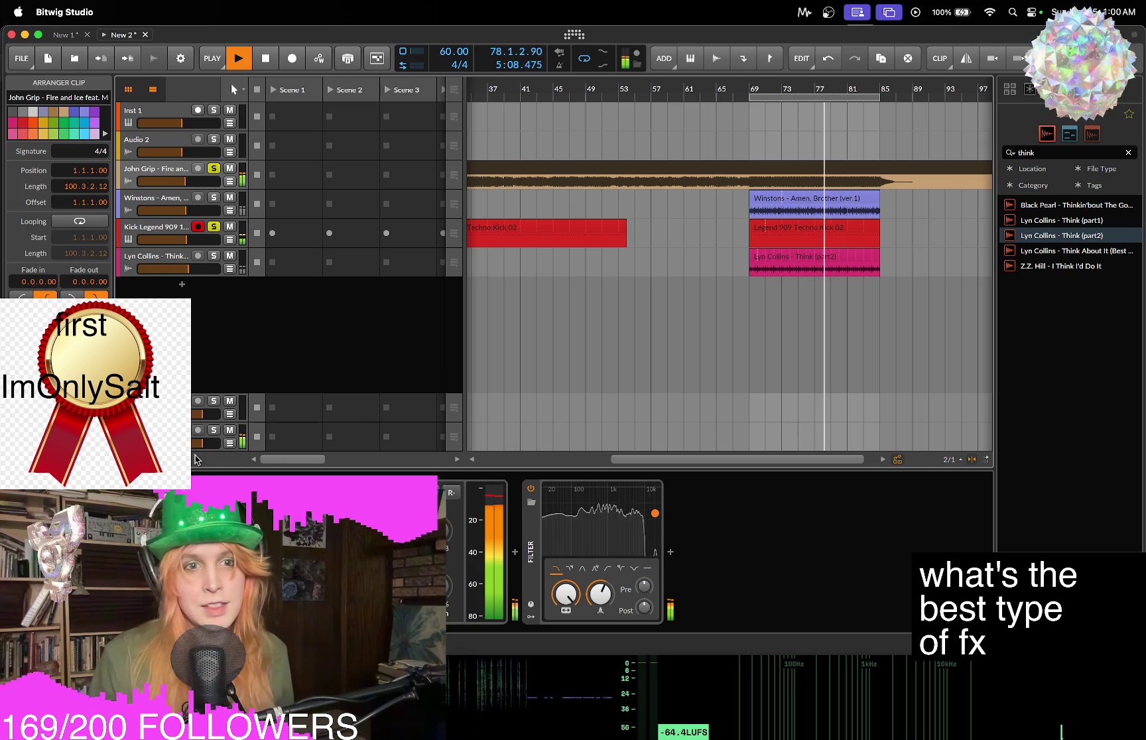
Search 'tape' and insert the SuperflyDSP Lost-Tapes effect on the Master chain, then close its window.
left_click(515, 552)
type("tape")
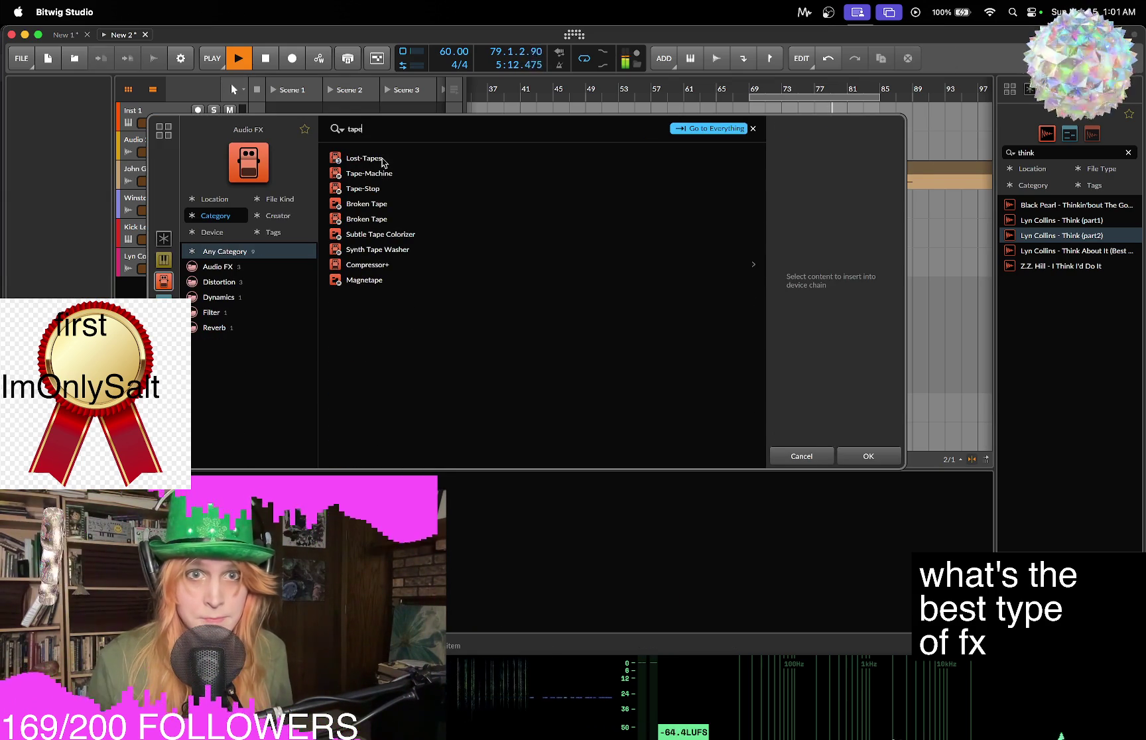
left_click(382, 162)
left_click(867, 457)
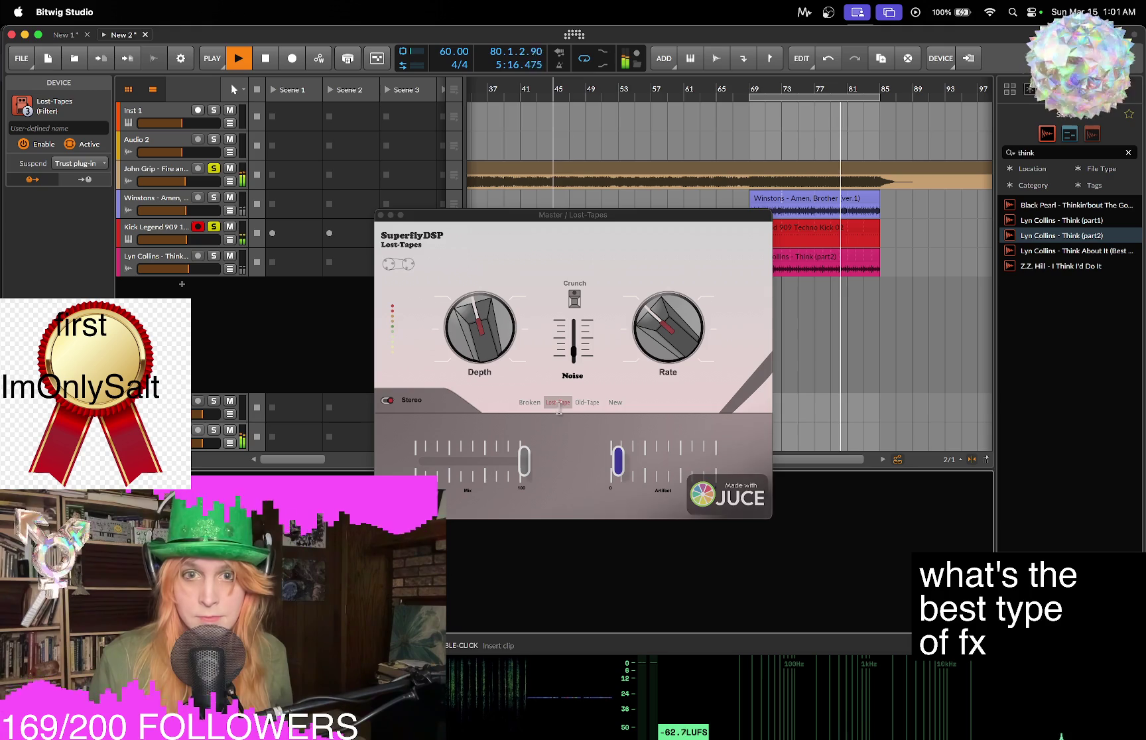
left_click(381, 216)
Review the devices on the Kick Legend 909, John Grip and Master tracks, then stop playback.
left_click(159, 232)
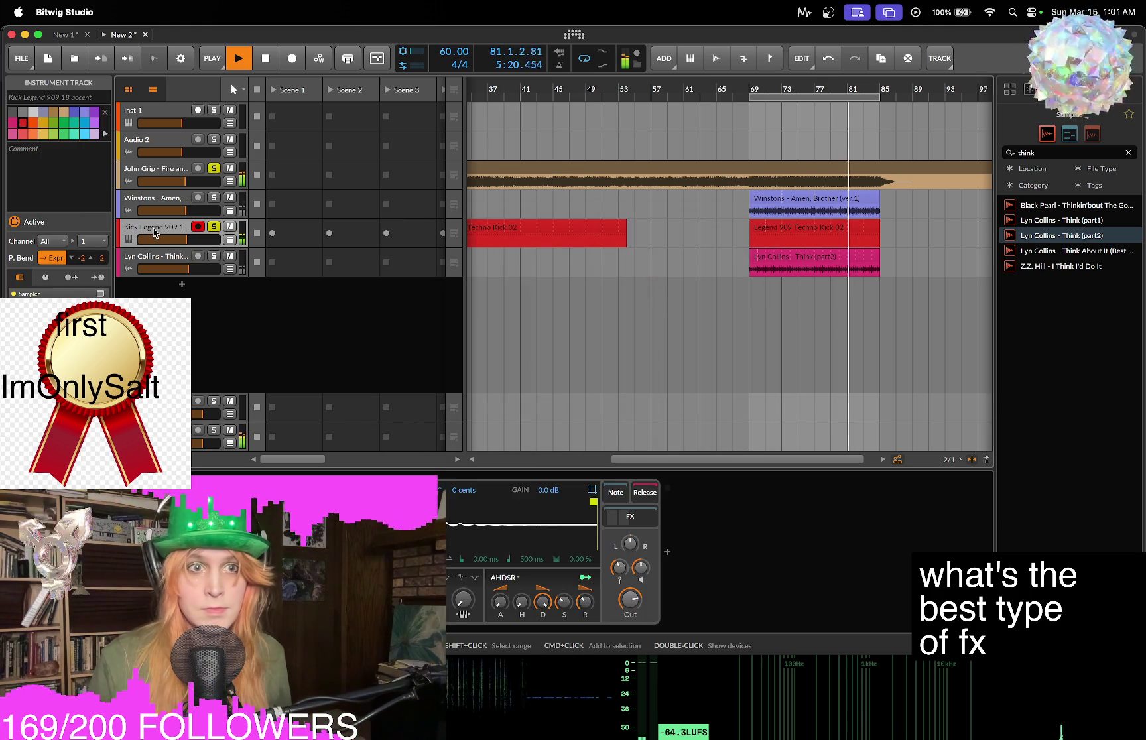
left_click(157, 171)
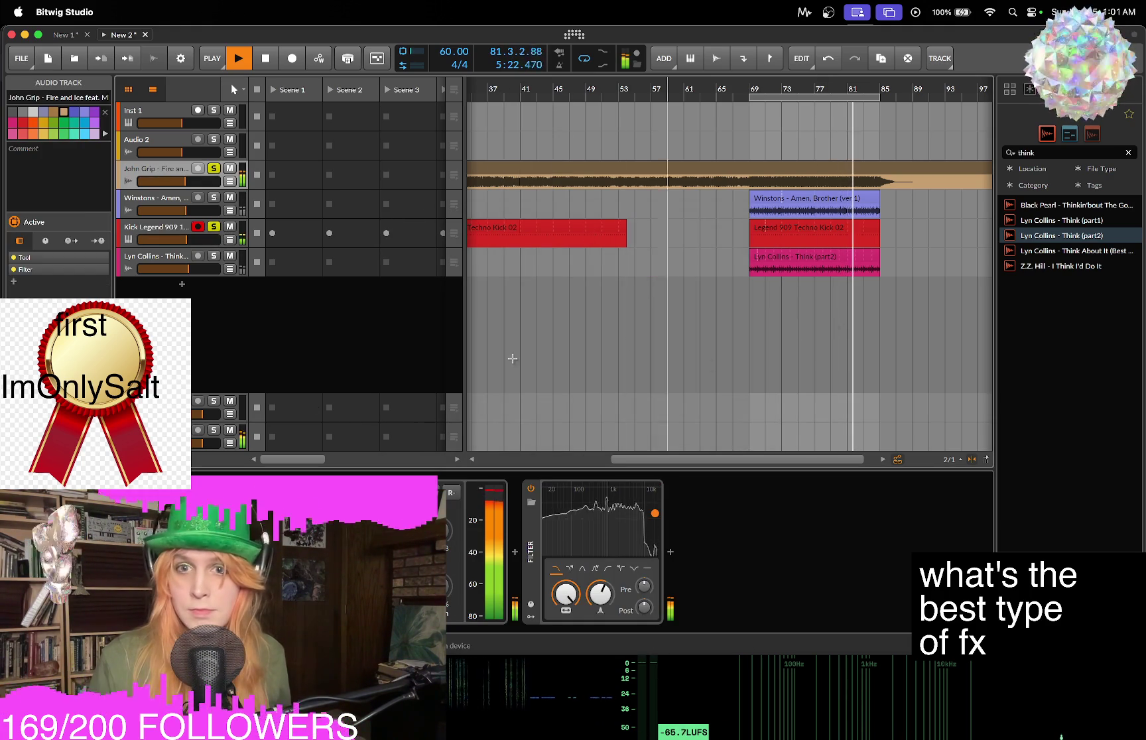
left_click(153, 405)
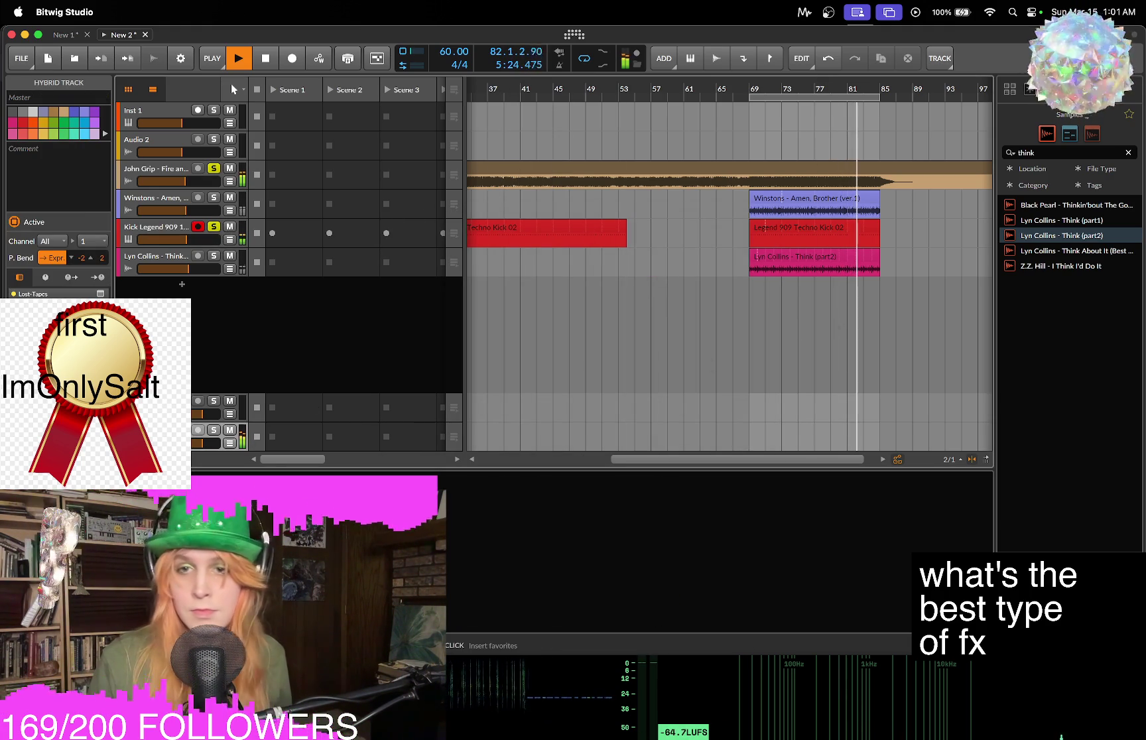
left_click(156, 234)
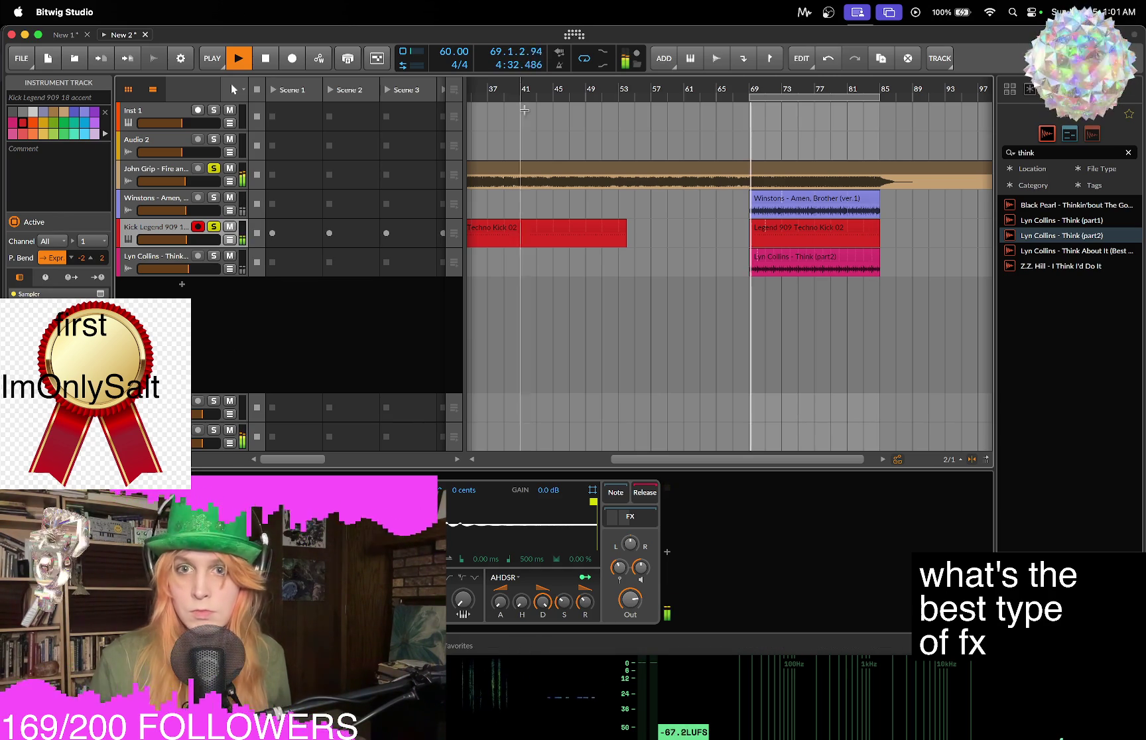
left_click(158, 168)
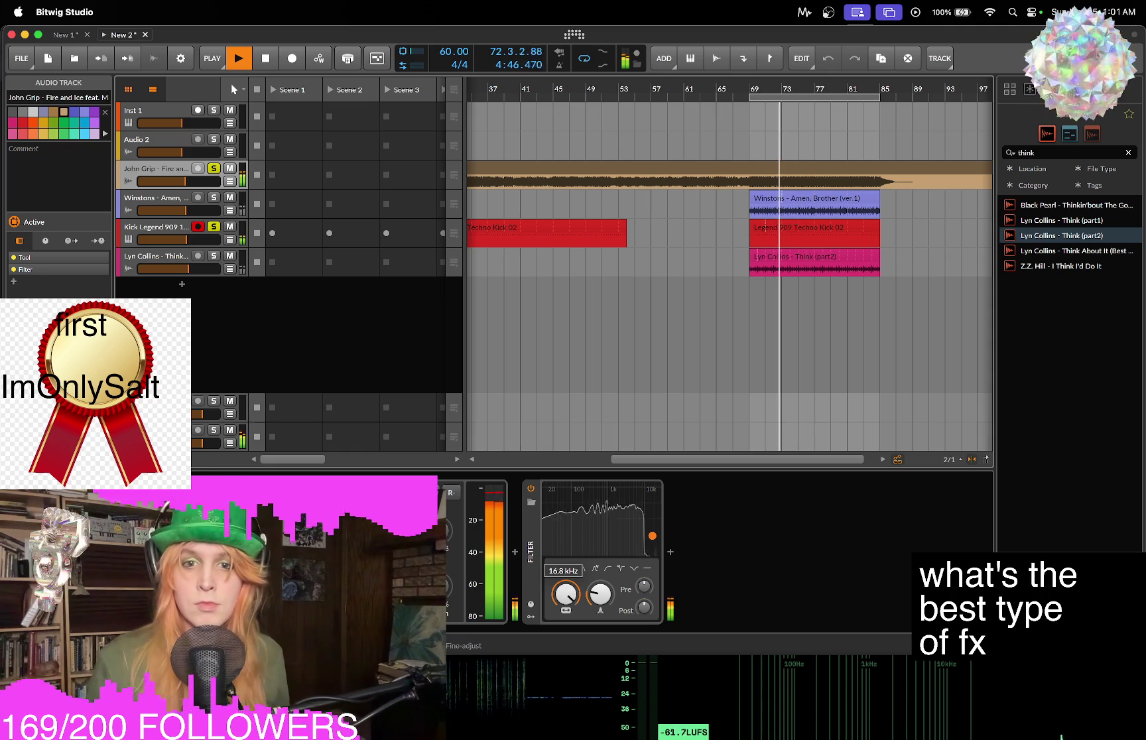
key("space")
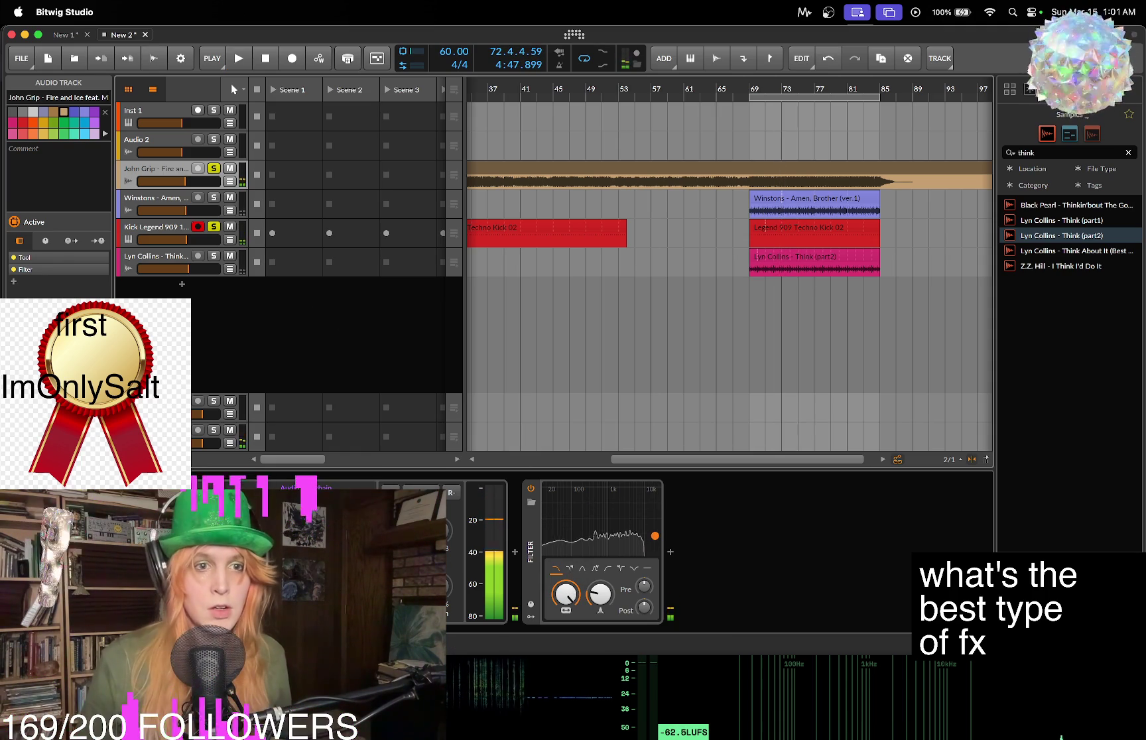
Search 'con' and insert the Convolution reverb on the FX 1 return track.
left_click(219, 441)
double_click(219, 491)
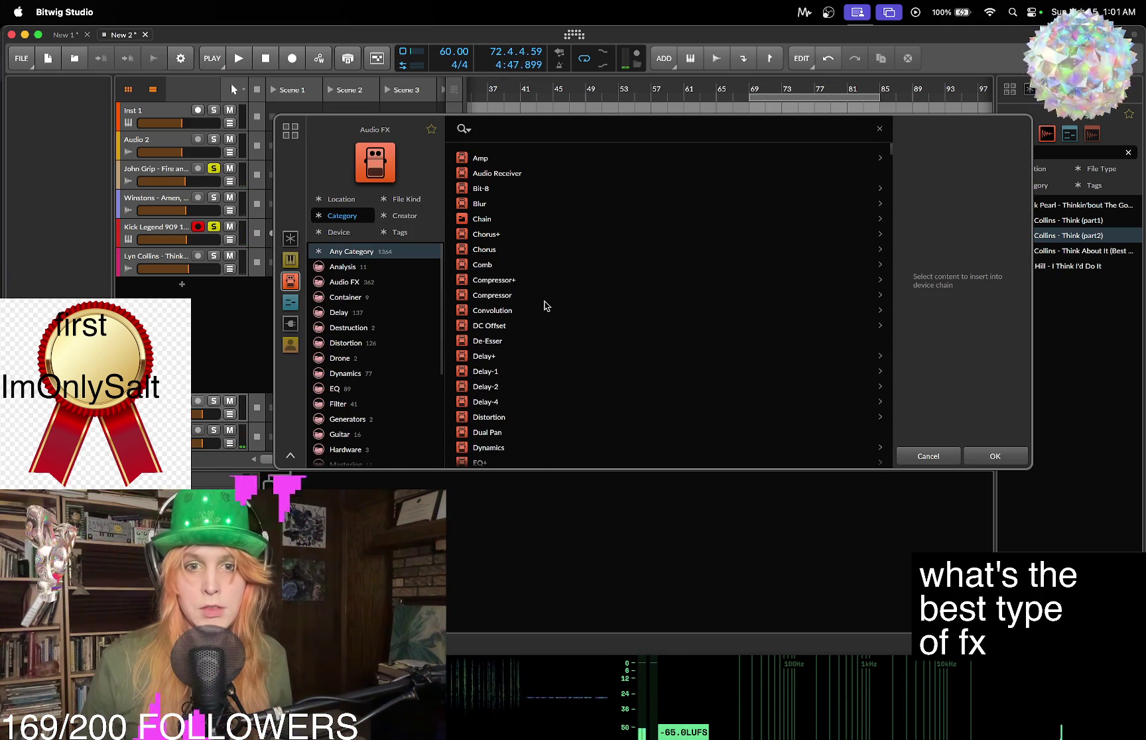
scroll(546, 307, "down", 5)
type("con")
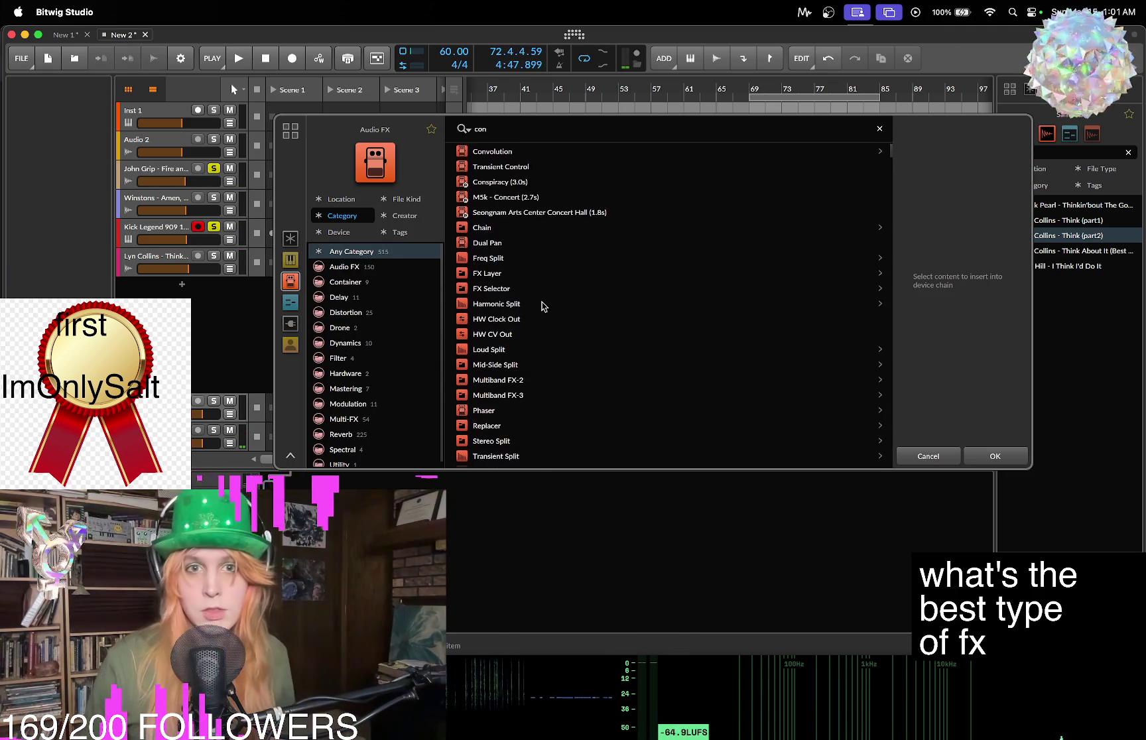
left_click(537, 152)
left_click(1000, 460)
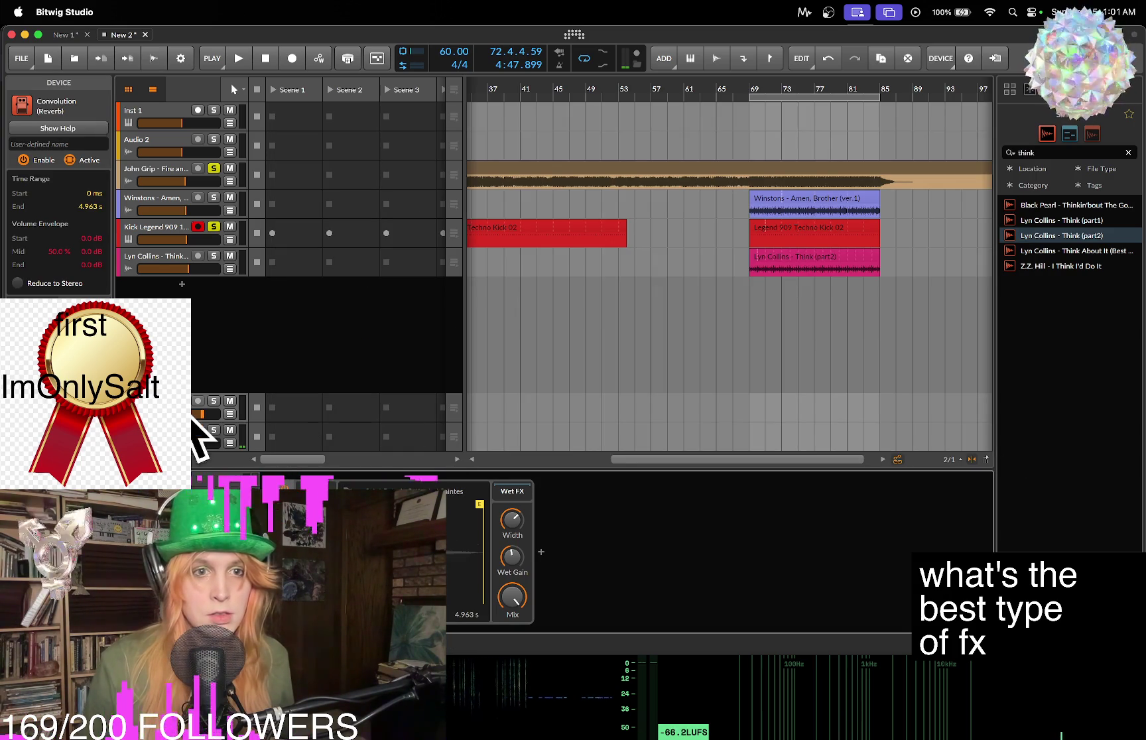
Select the John Grip track, then the Convolution FX track, and start playback.
left_click(147, 175)
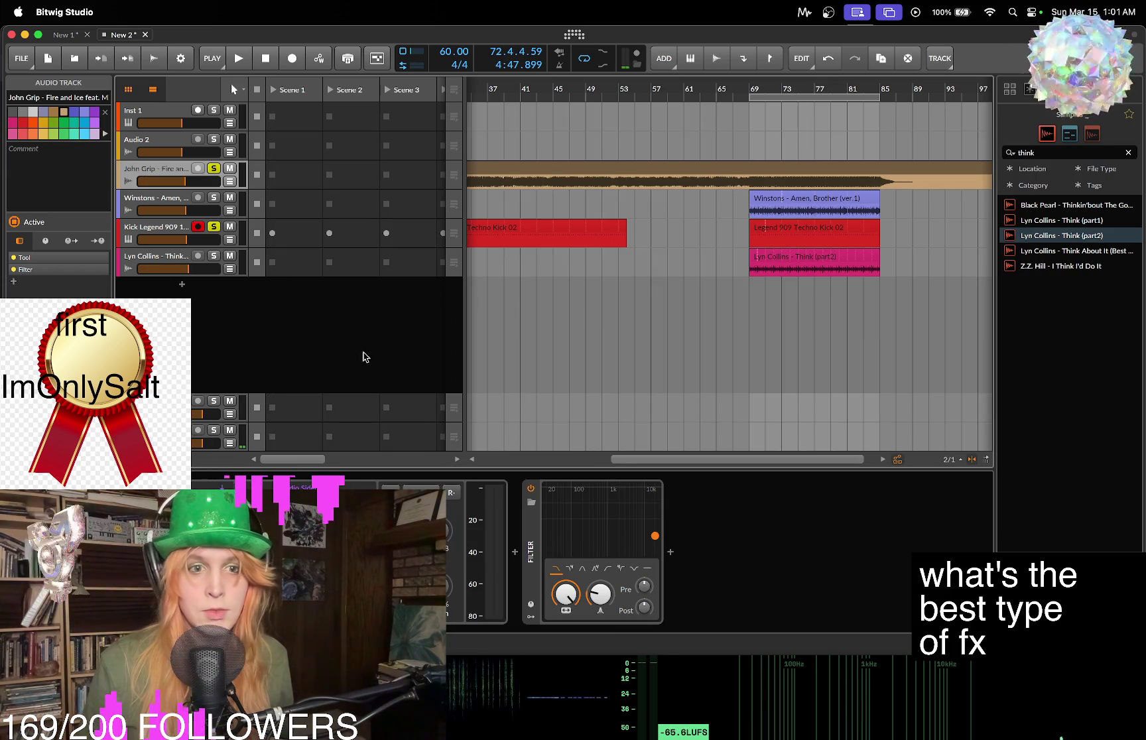
mouse_move(252, 185)
left_mouse_down()
mouse_move(226, 219)
mouse_move(205, 212)
mouse_move(171, 157)
left_mouse_up()
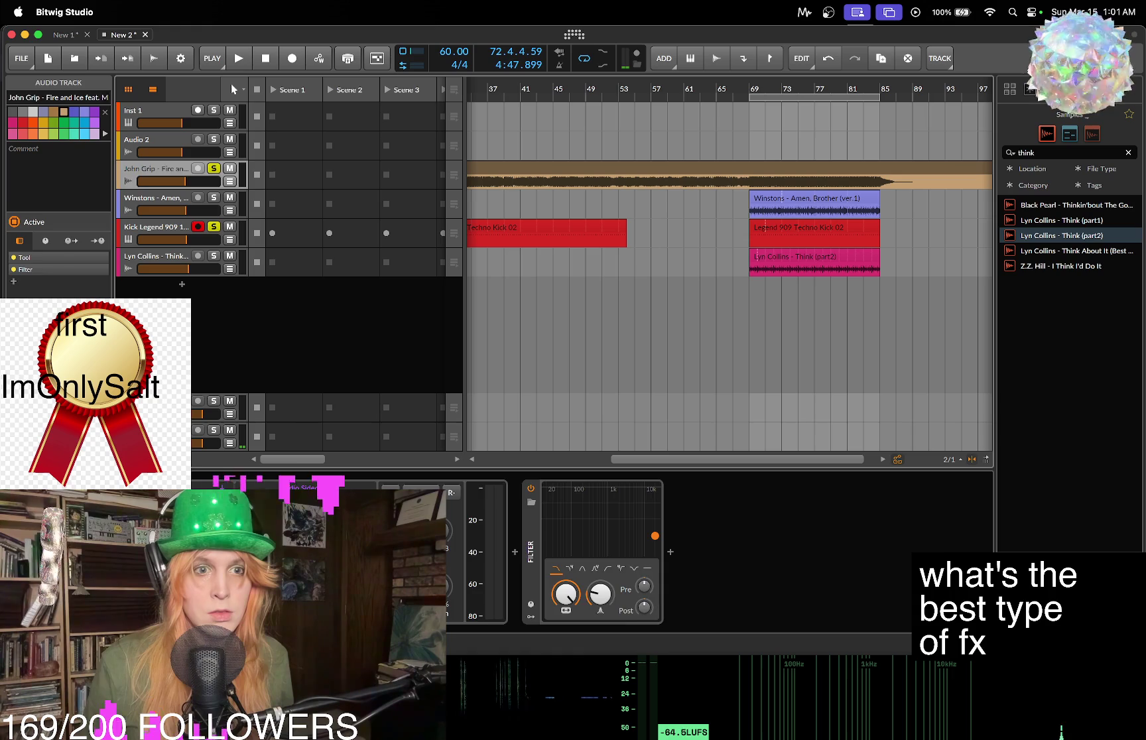
left_click(153, 405)
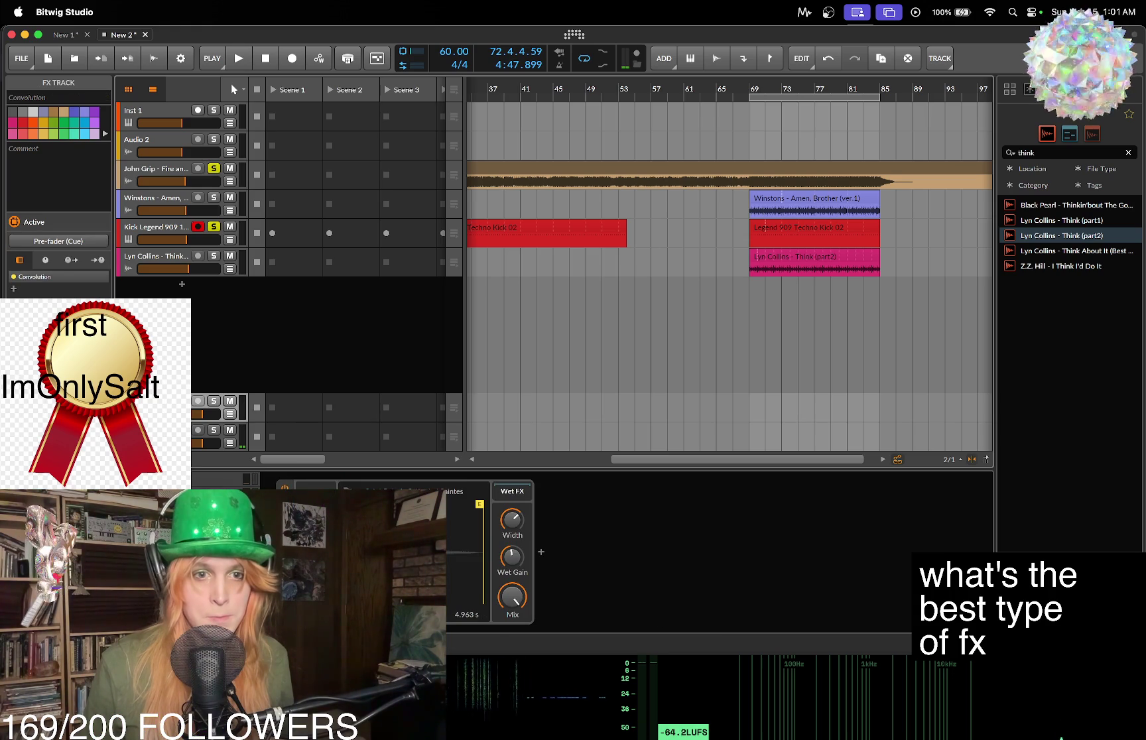
key("space")
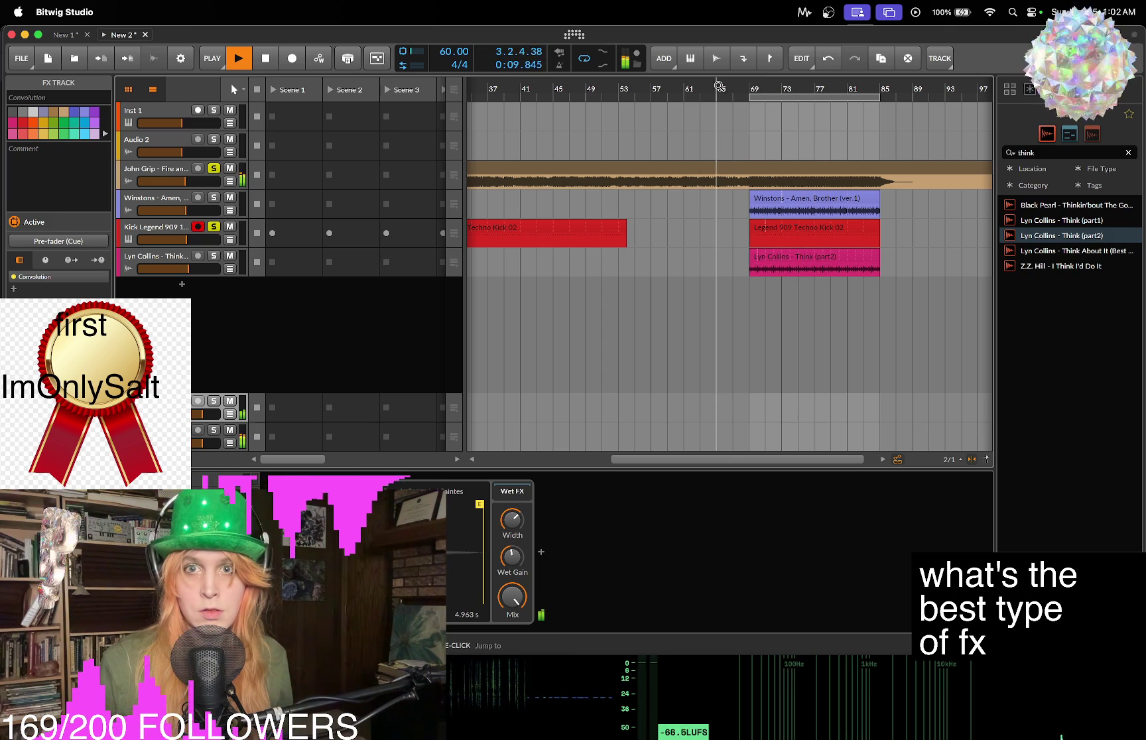
Zoom in on bars 3–16, select the John Grip clip, then zoom out and select the Master track.
left_click_drag(720, 87, 550, 113)
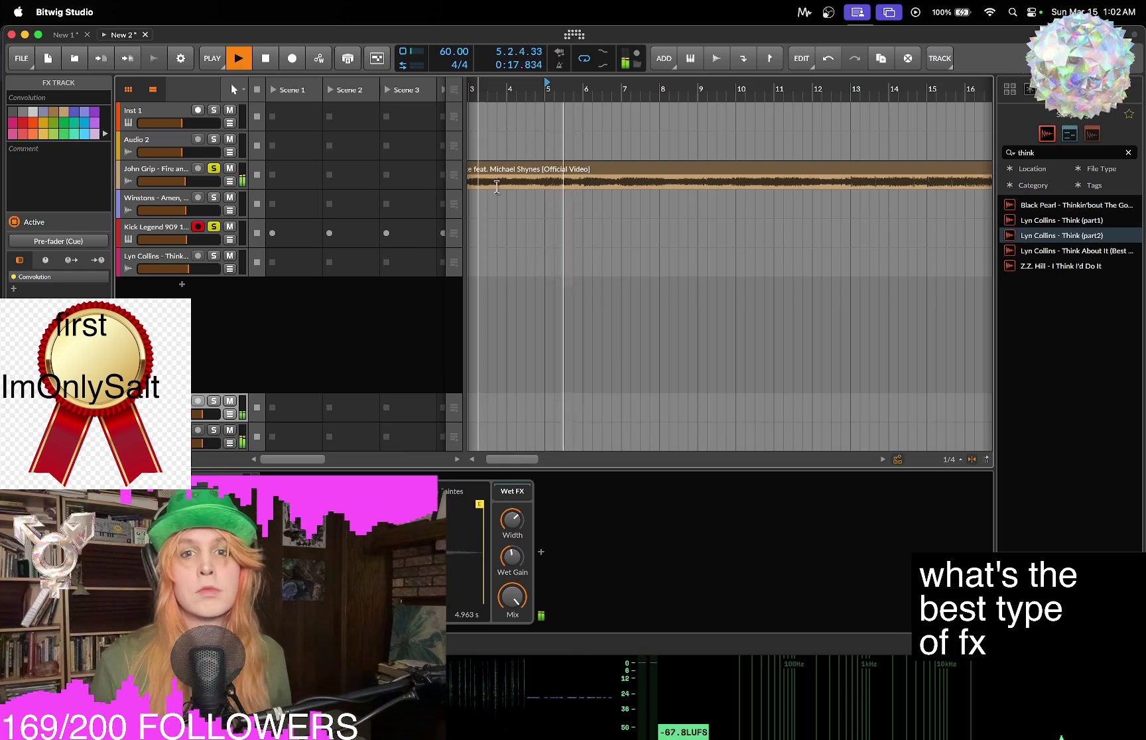
left_click(122, 170)
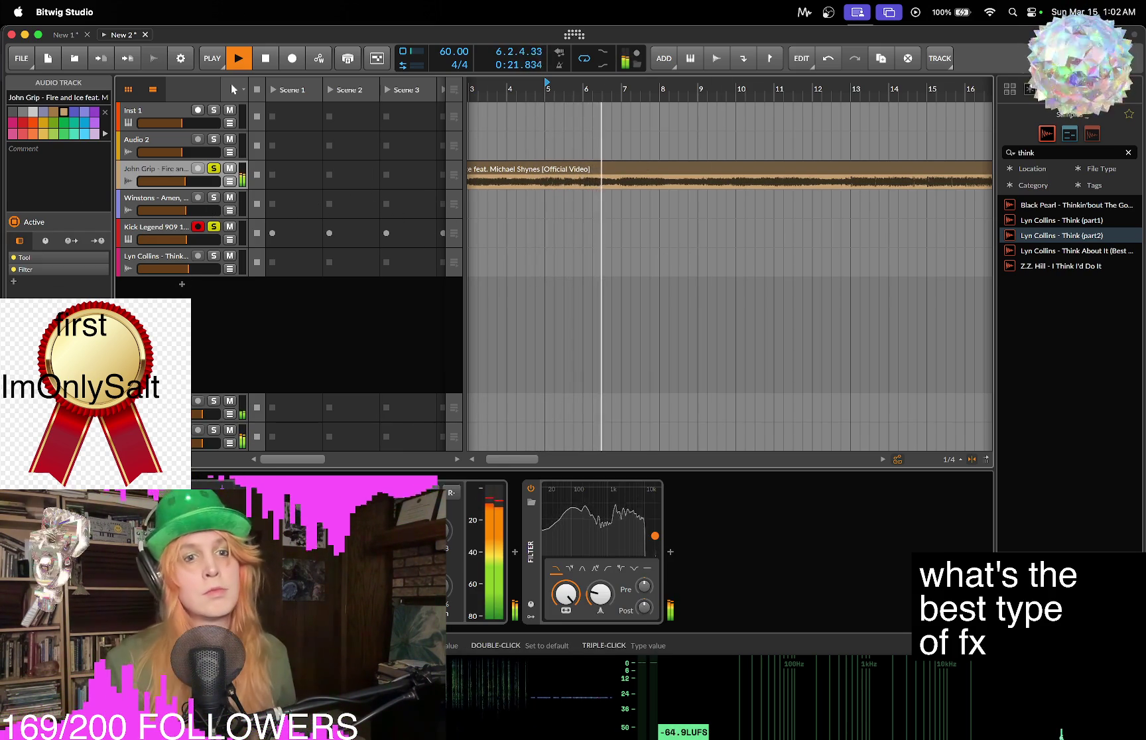
left_click(163, 210)
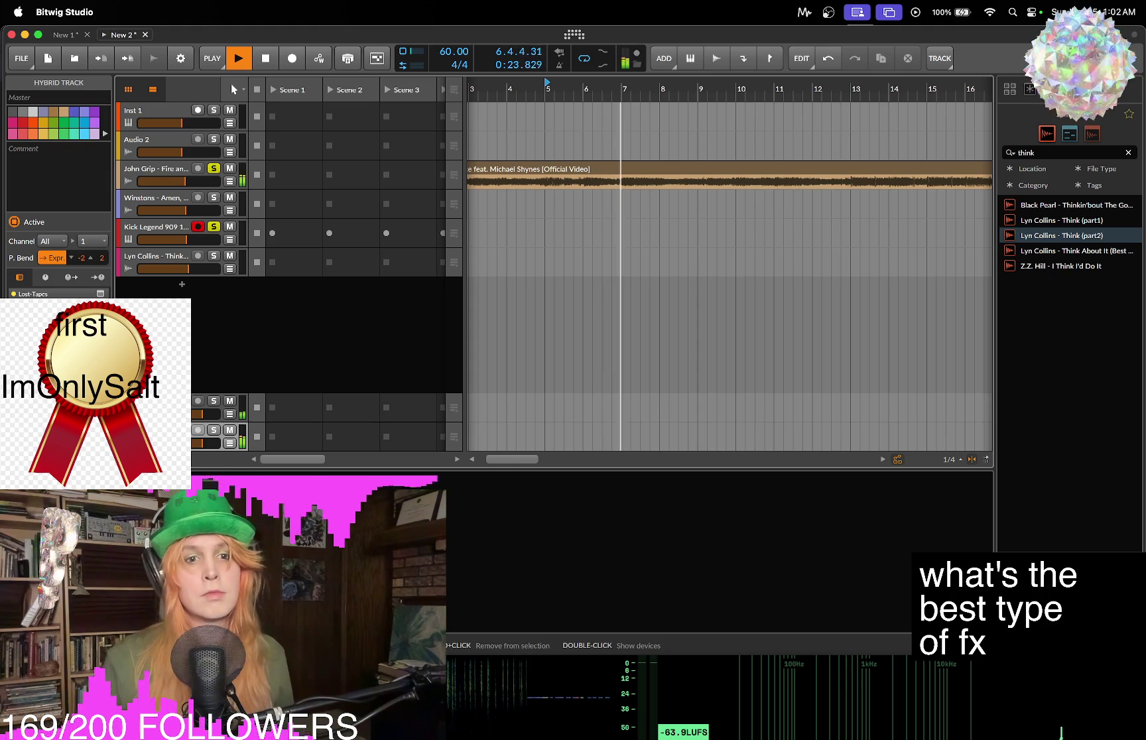
left_click(166, 174)
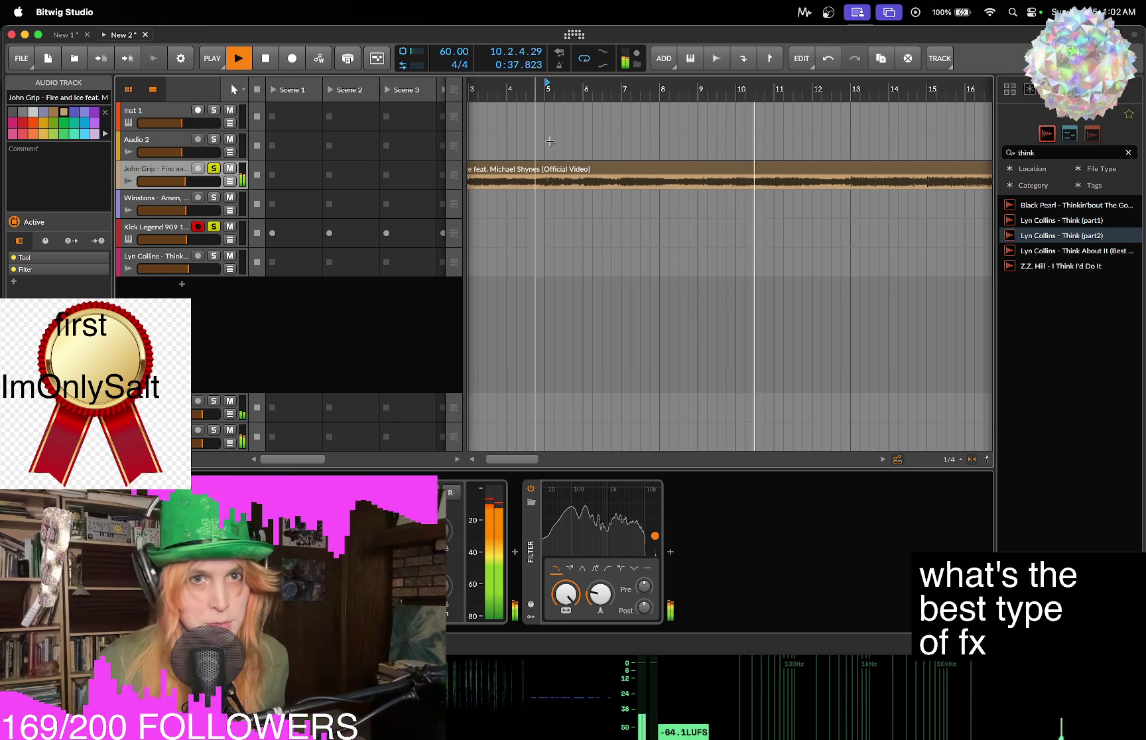
left_click(570, 172)
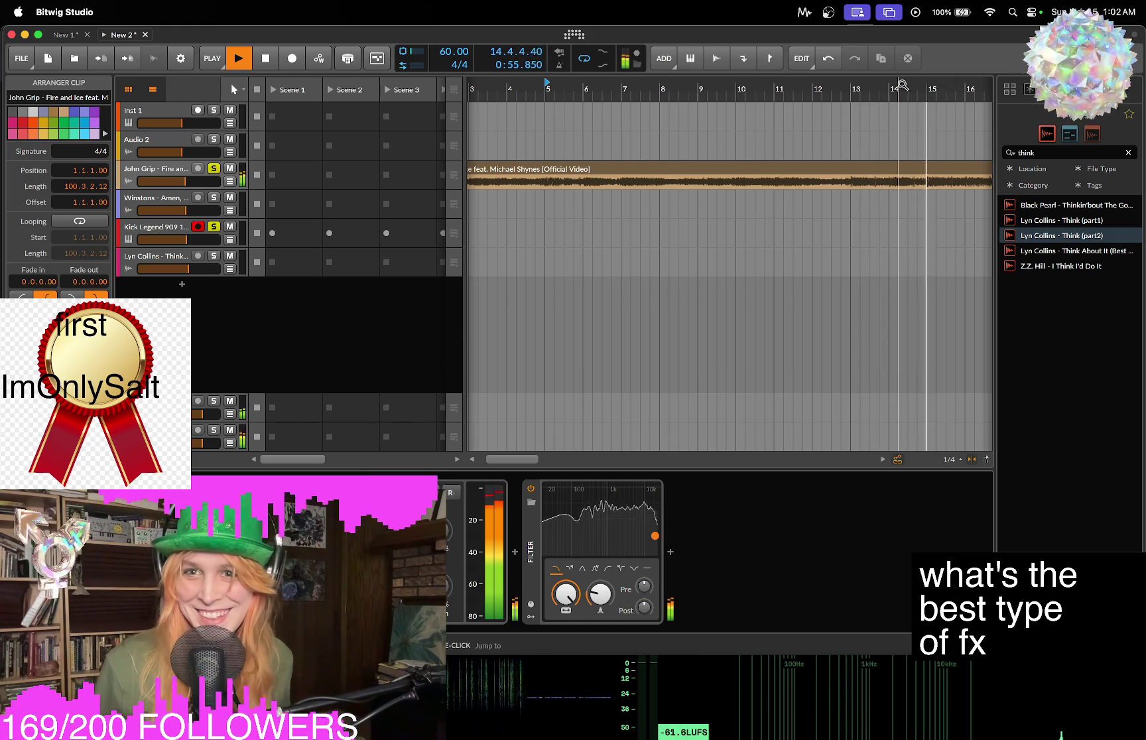
scroll(669, 260, "down", 5)
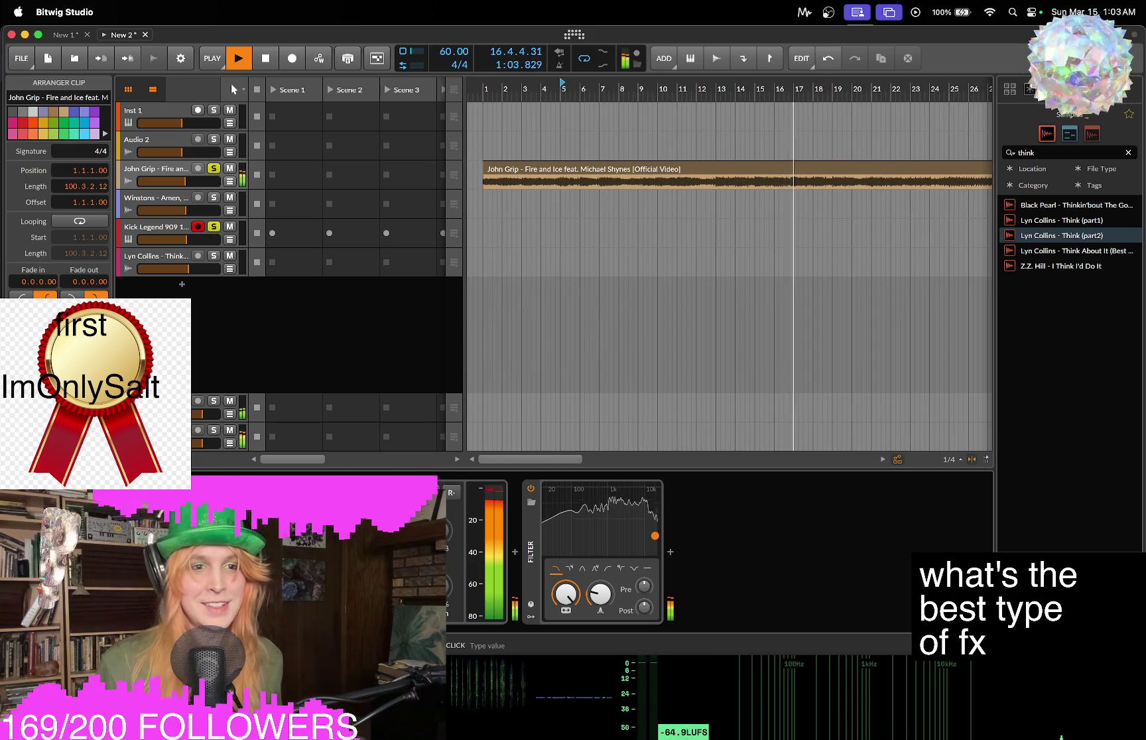
mouse_move(737, 96)
left_mouse_down()
mouse_move(738, 85)
mouse_move(700, 85)
mouse_move(728, 85)
left_mouse_up()
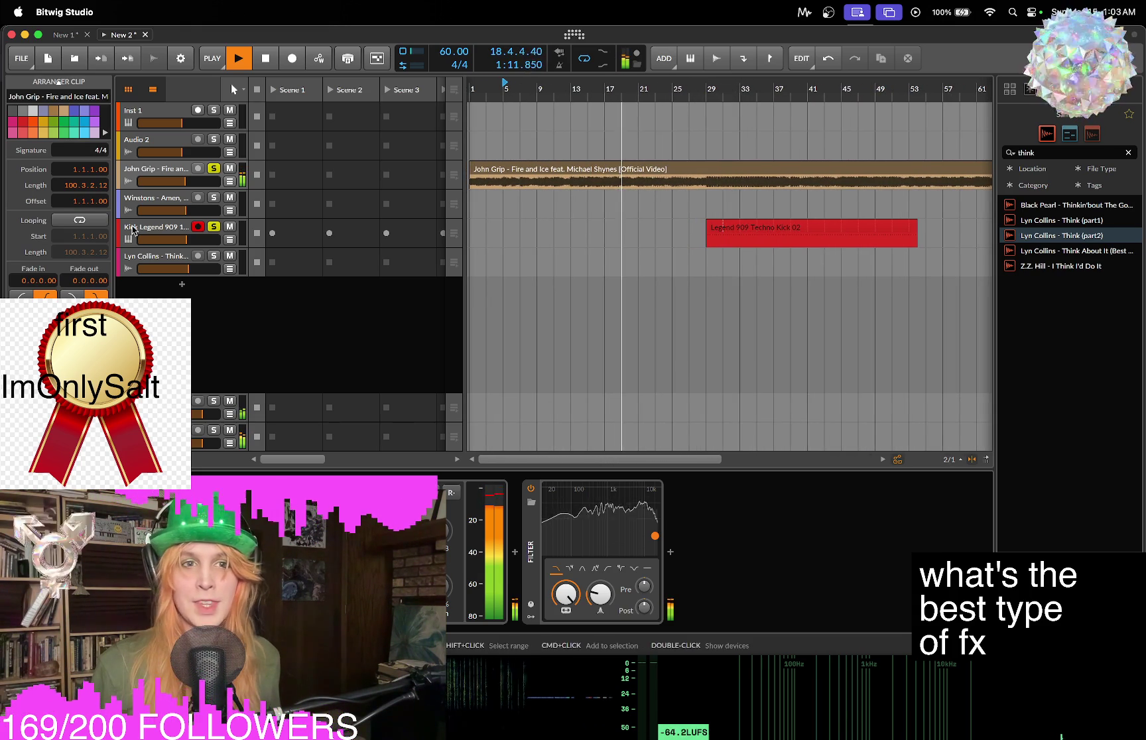
left_click(153, 434)
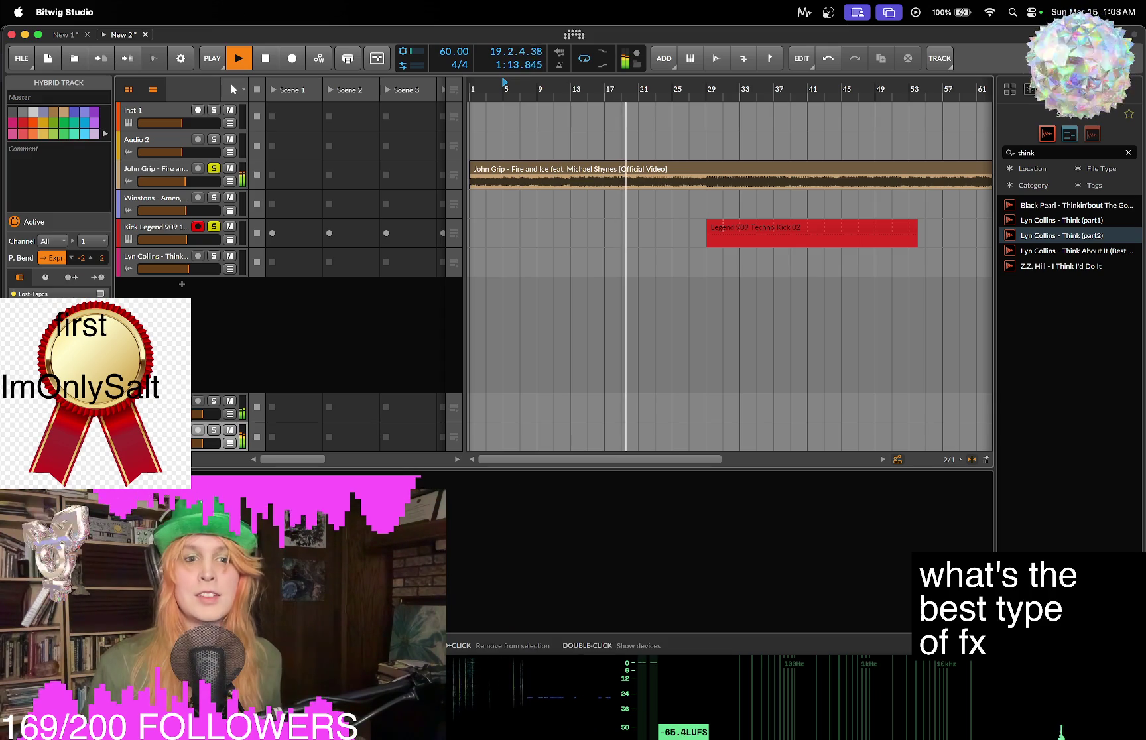
Insert an EQ-5 equalizer on the master chain.
left_click(349, 456)
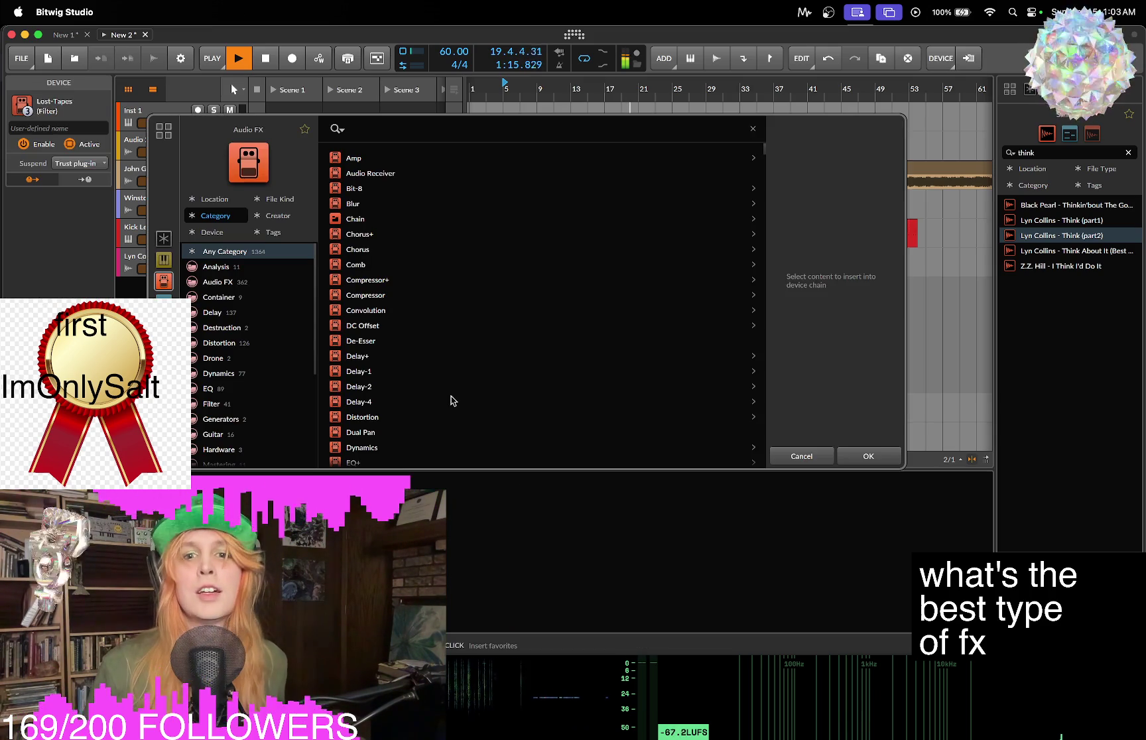
scroll(448, 274, "down", 5)
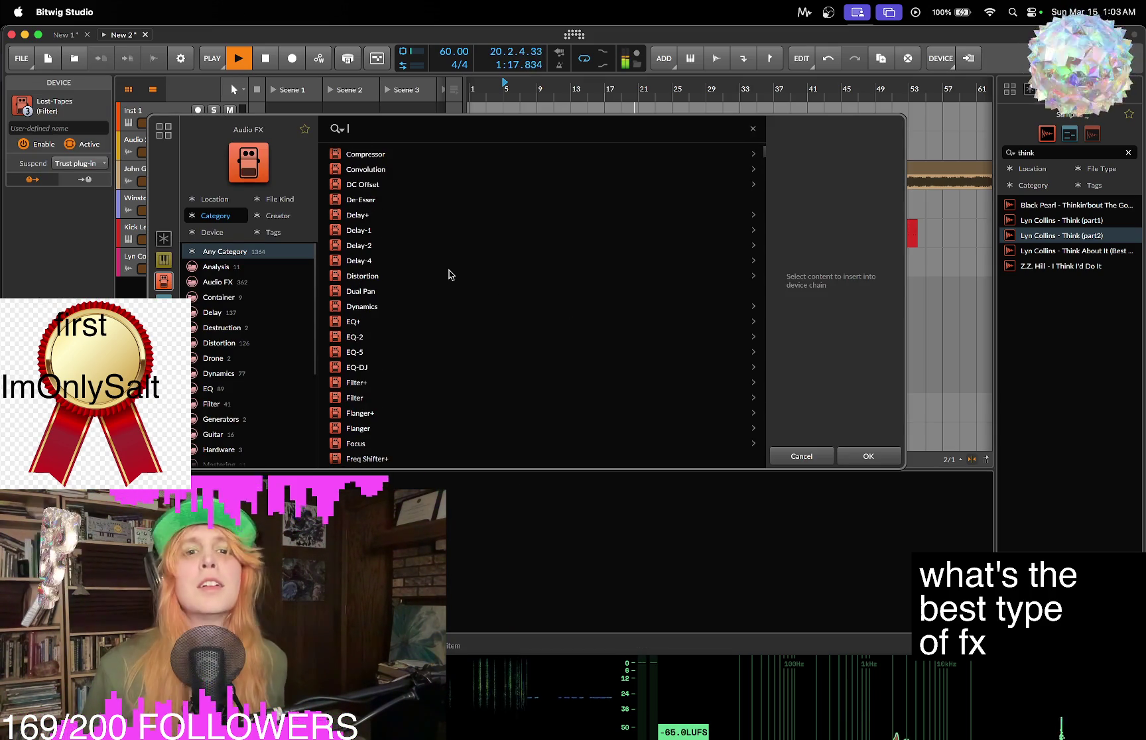
left_click(393, 353)
left_click(886, 457)
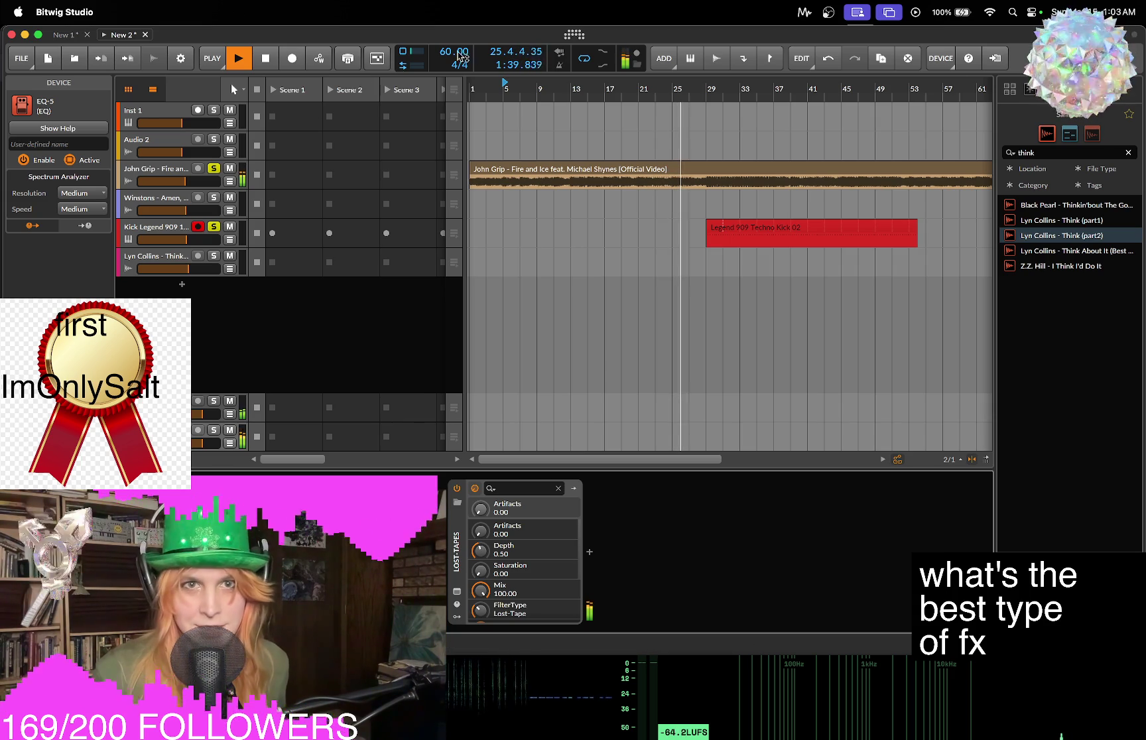
Restart playback from bar 29, then view the master's Lost-Tapes and zoom out to the John Grip clip.
left_click(265, 61)
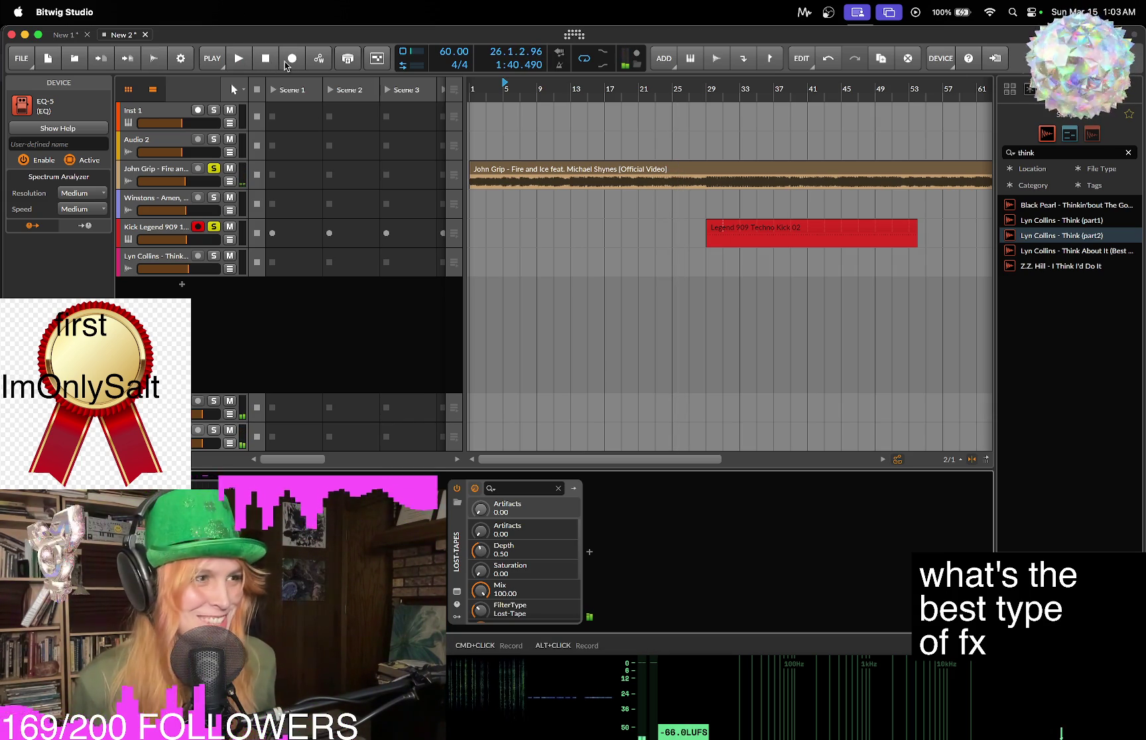
left_click(707, 88)
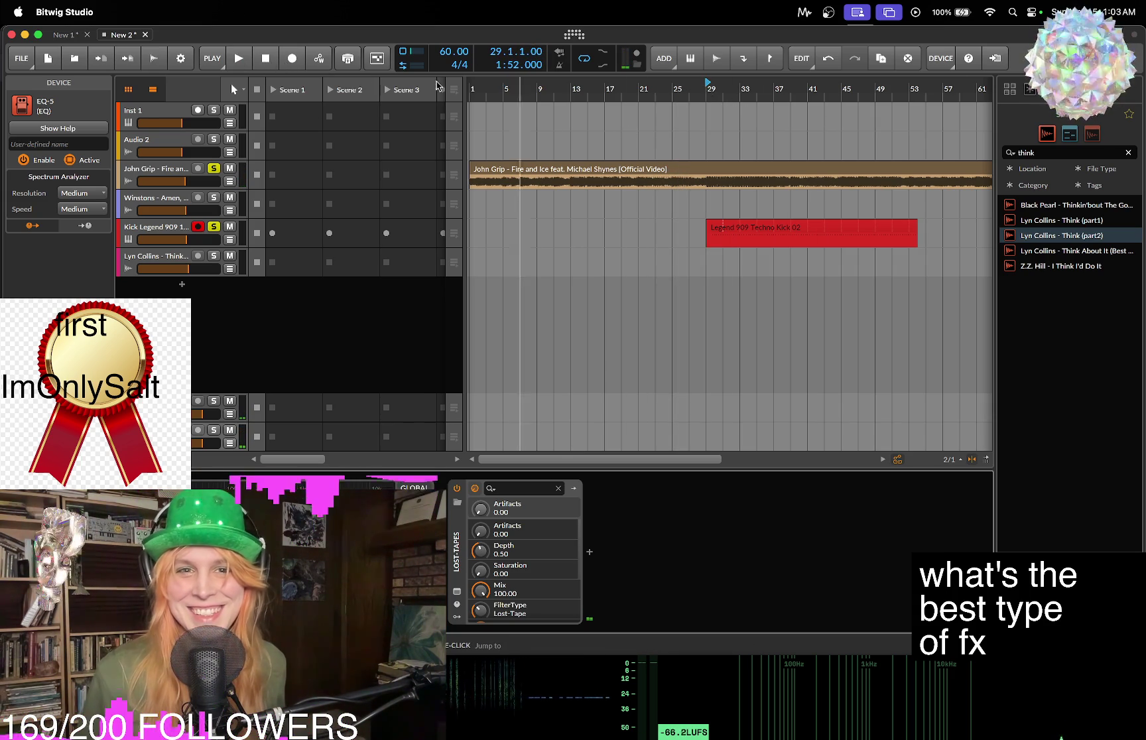
key("space")
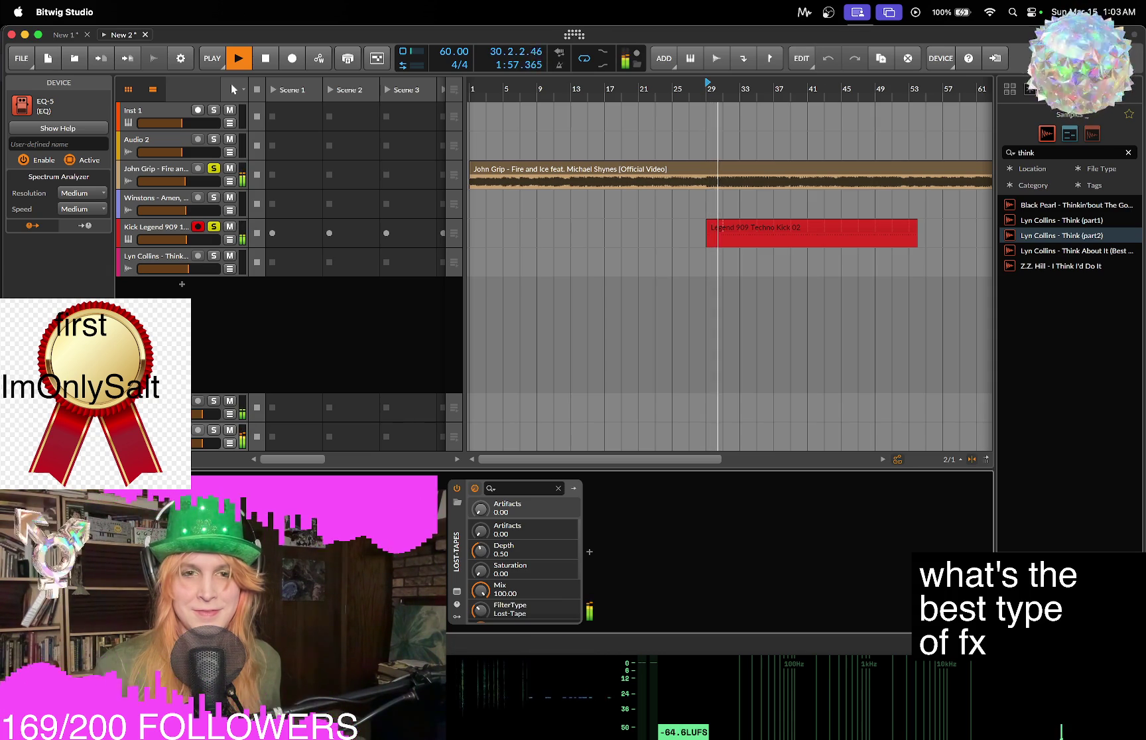
left_click(219, 247)
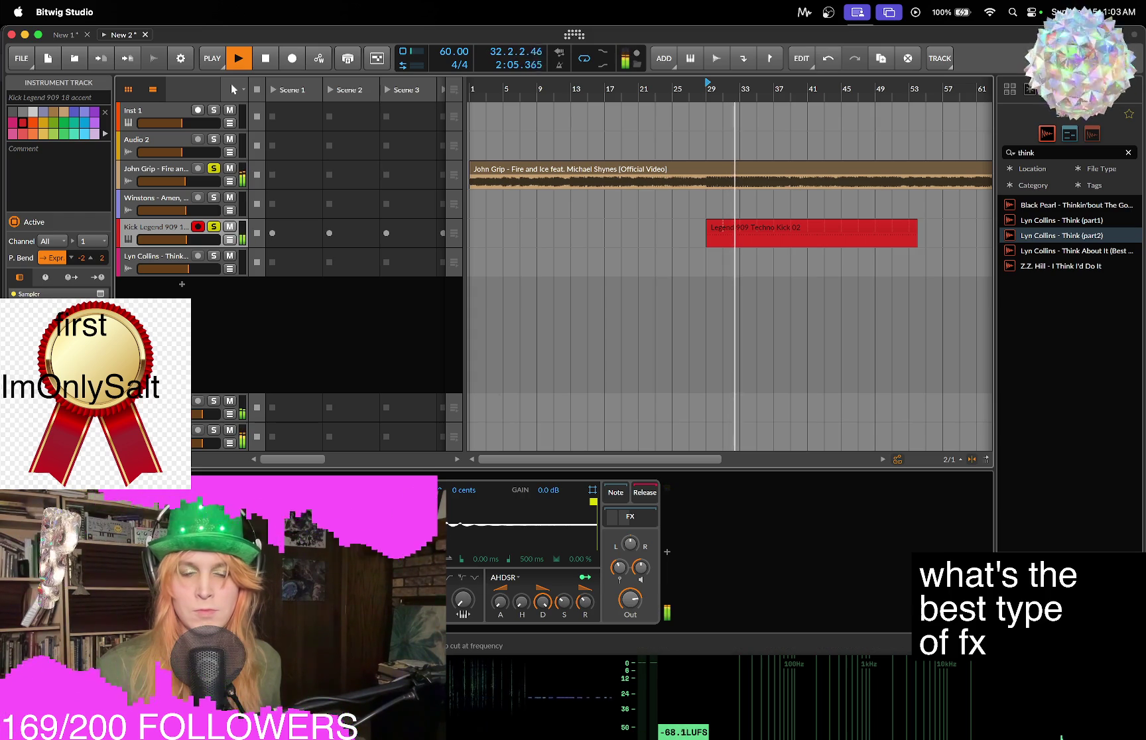
left_click(389, 324)
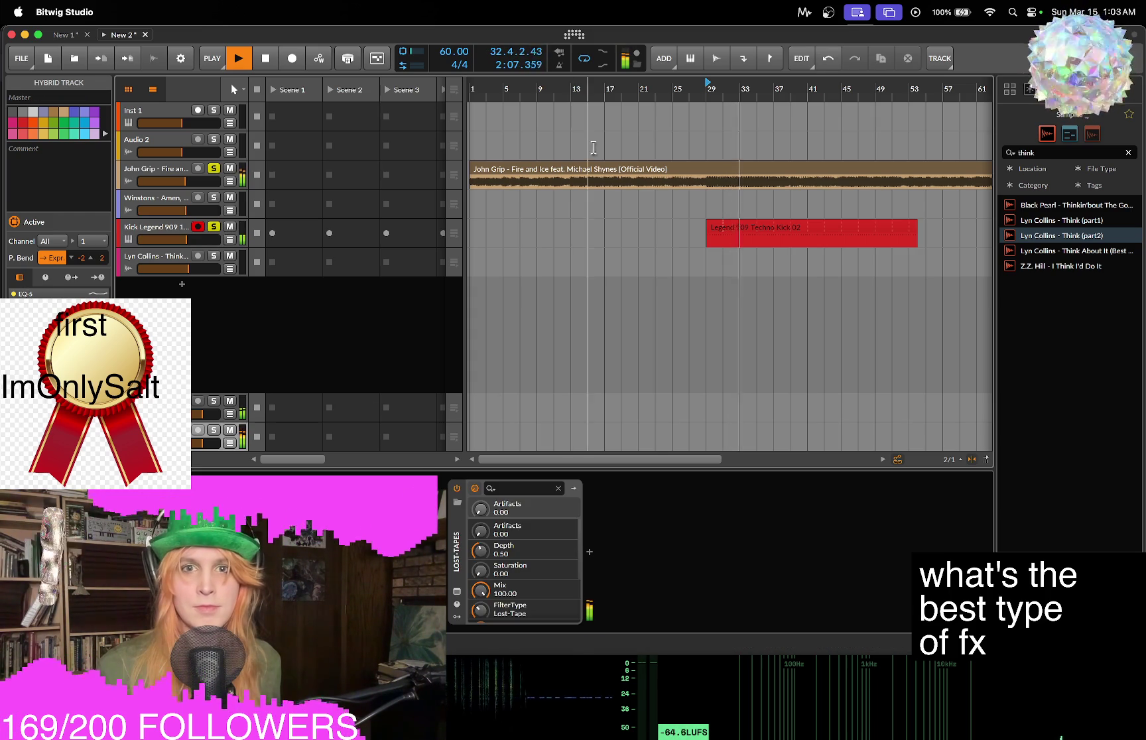
left_click(688, 171)
key("minus")
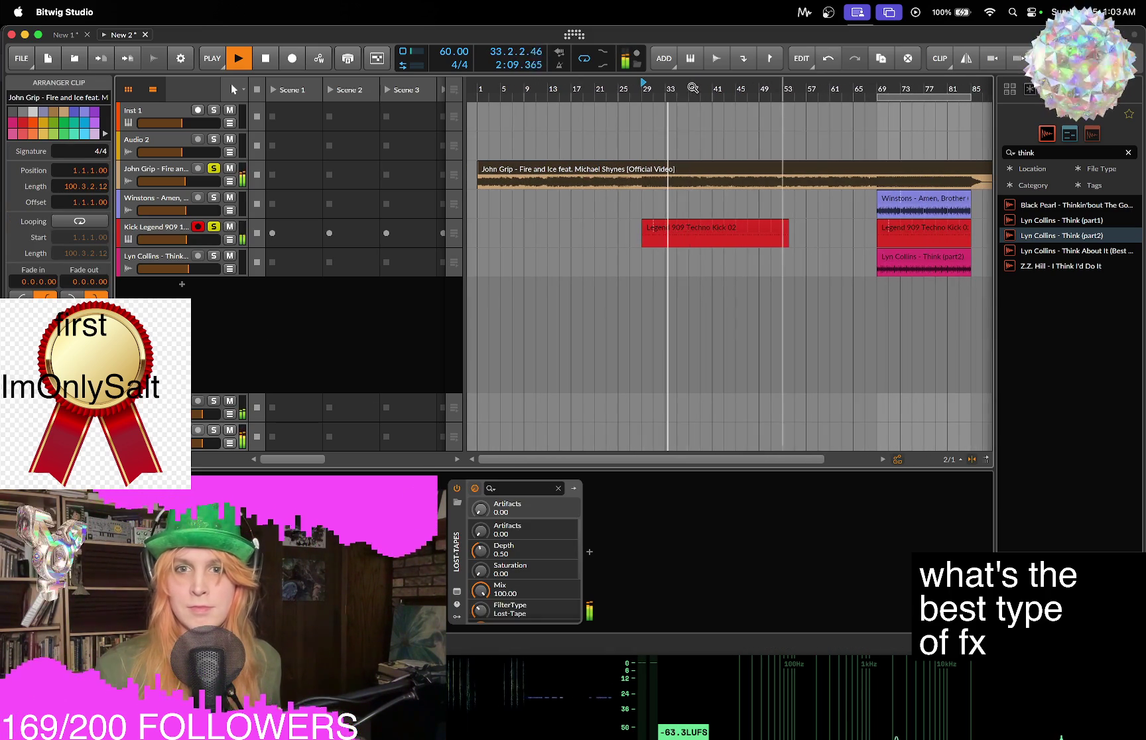
Switch the master Lost-Tapes to Broken mode with Depth 0.80, then close the plugin window.
left_click(457, 592)
scroll(480, 327, "up", 2)
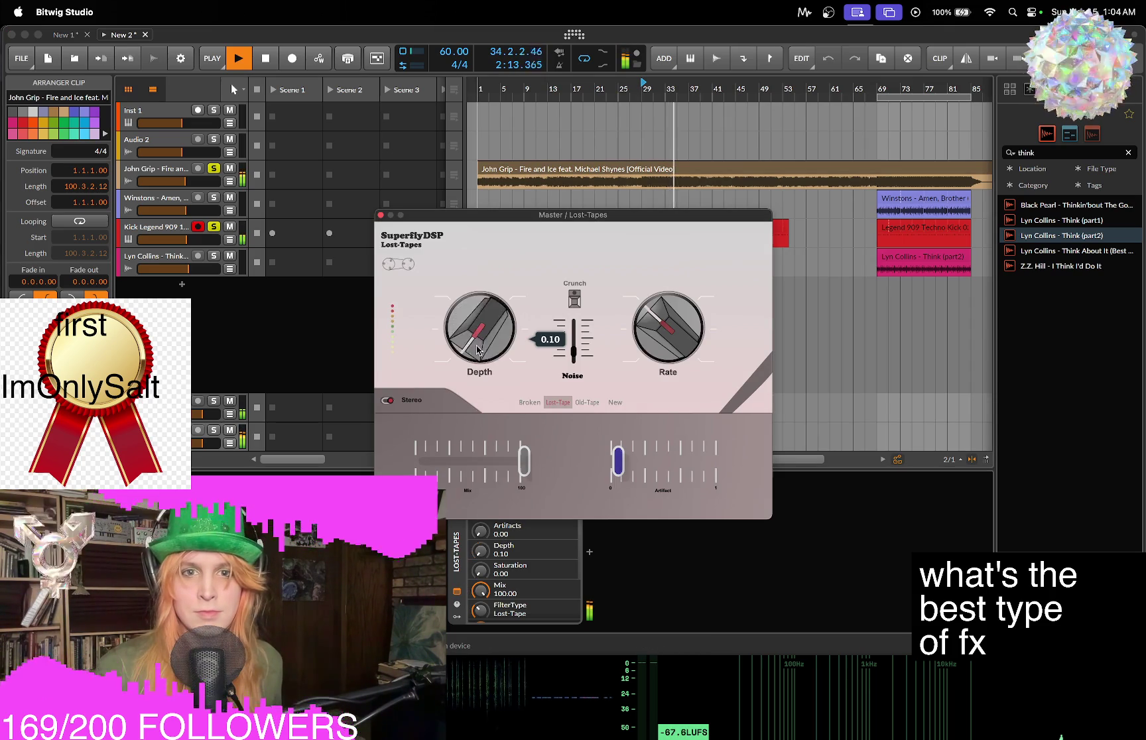
left_click(529, 402)
scroll(473, 356, "up", 1)
scroll(473, 357, "up", 10)
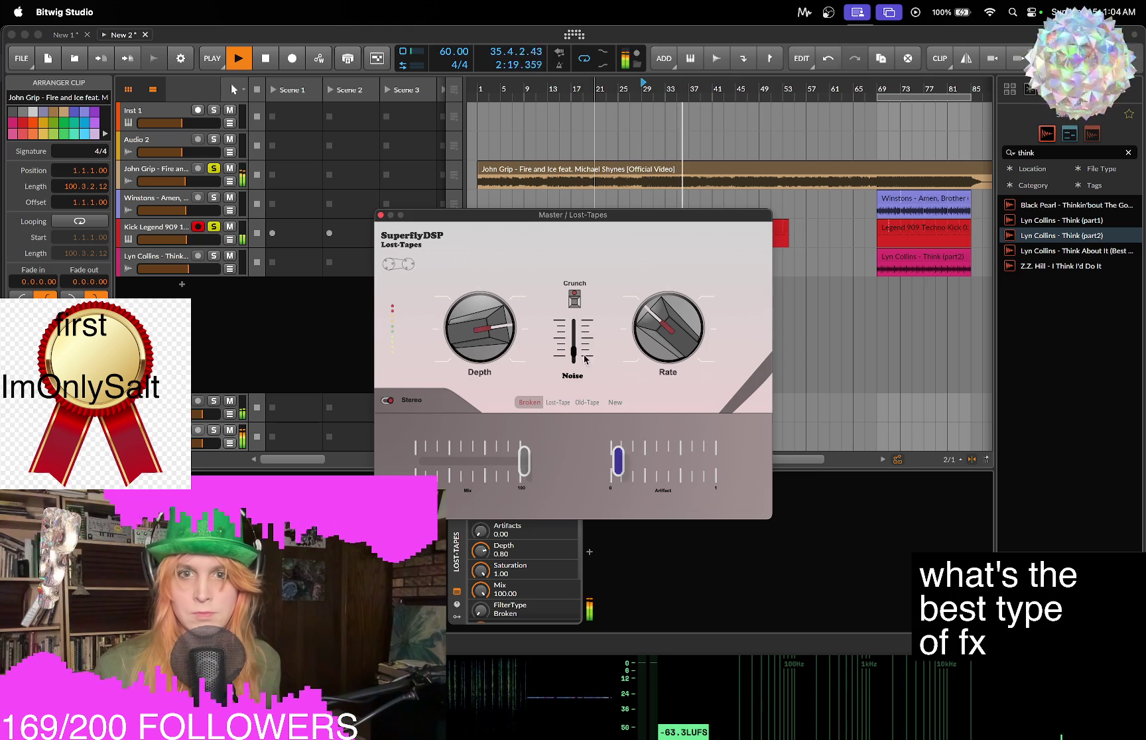
mouse_move(664, 335)
mouse_move(625, 469)
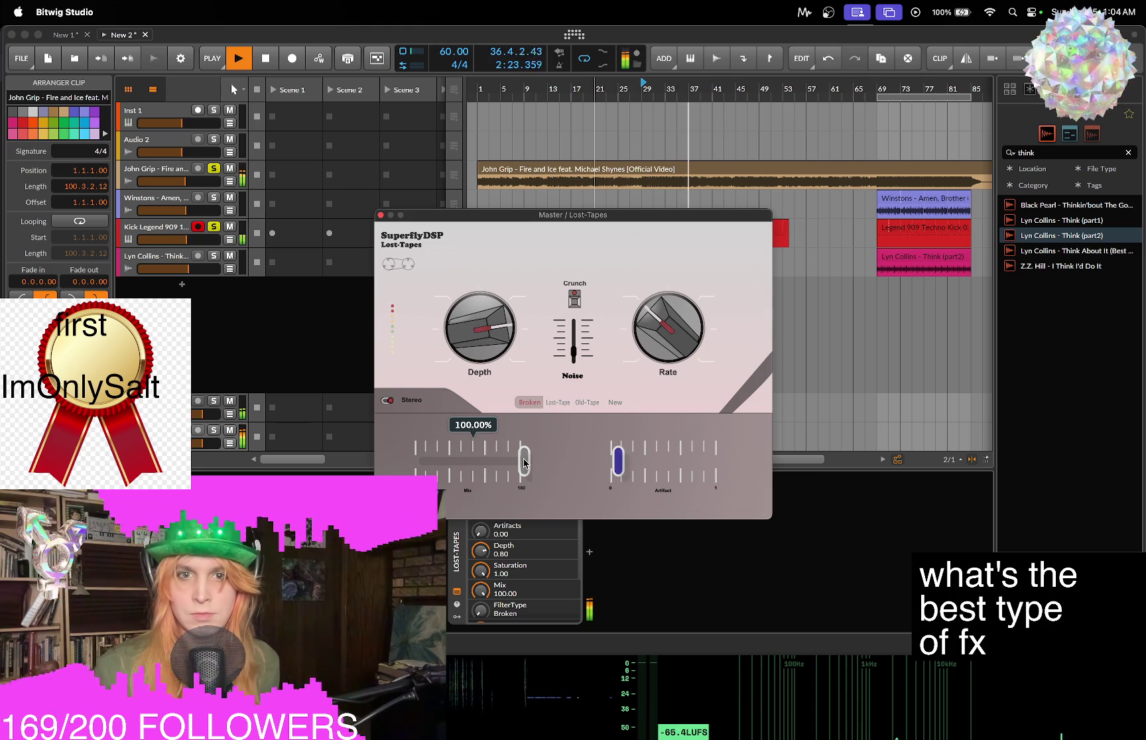
left_click(381, 215)
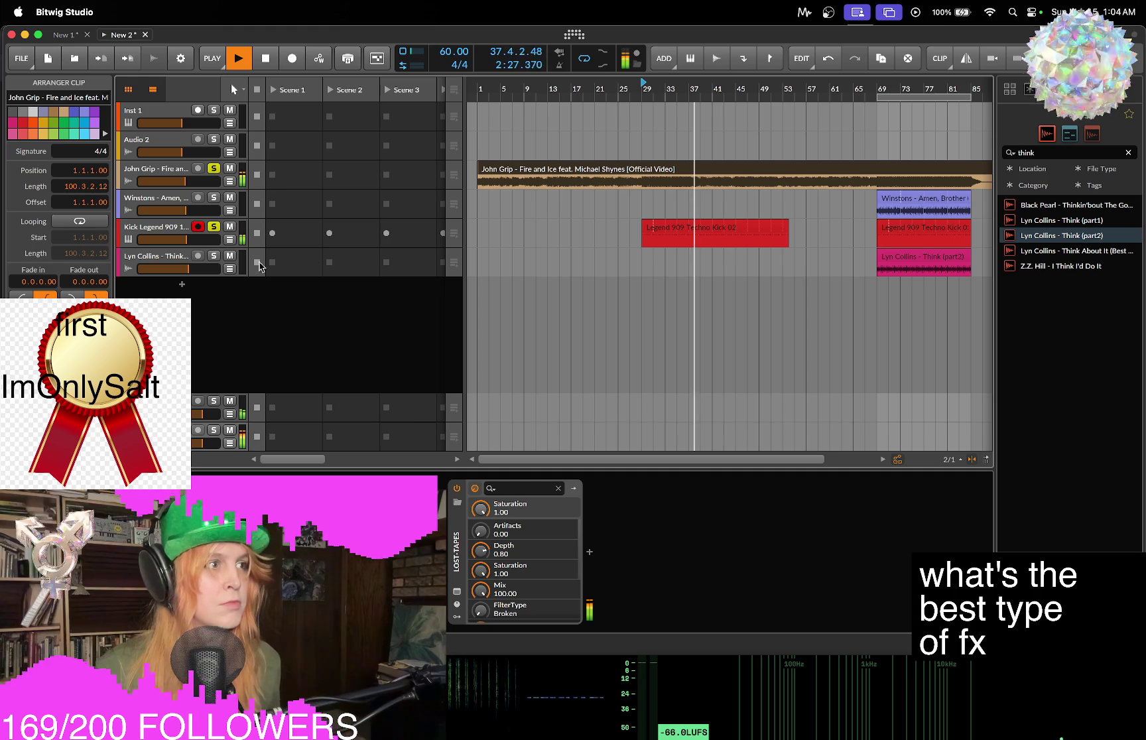
Stop the transport and play the arrangement again from bar 29.
left_click(264, 62)
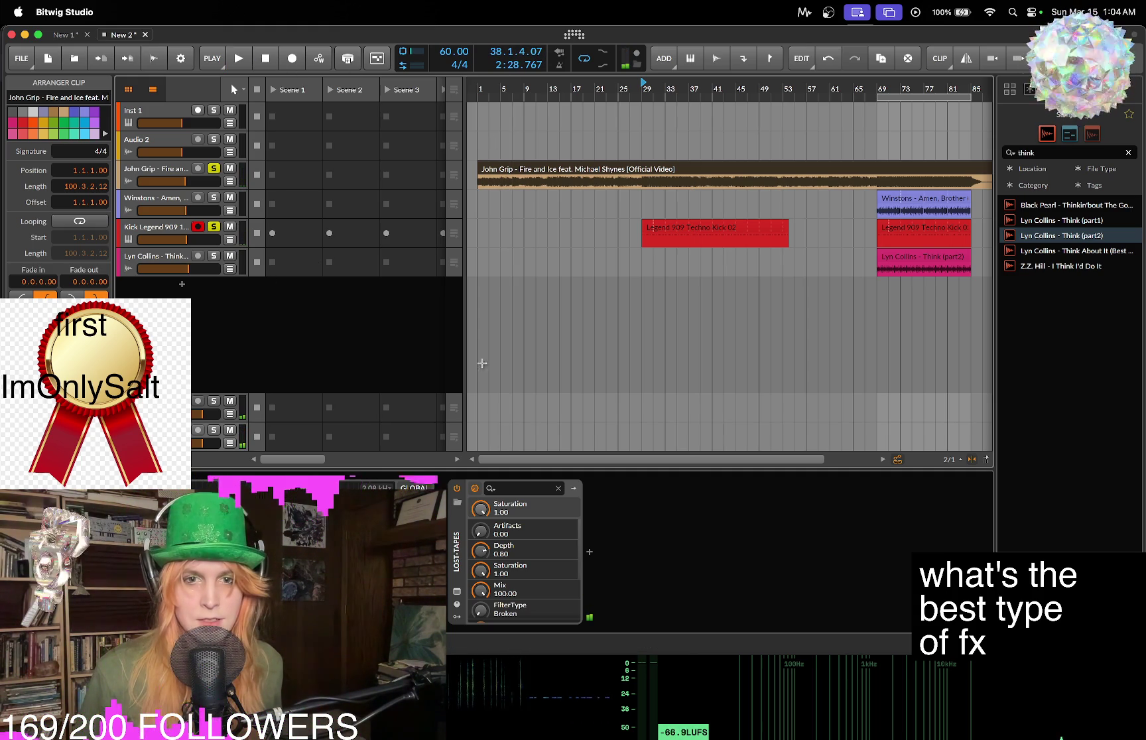
key("space")
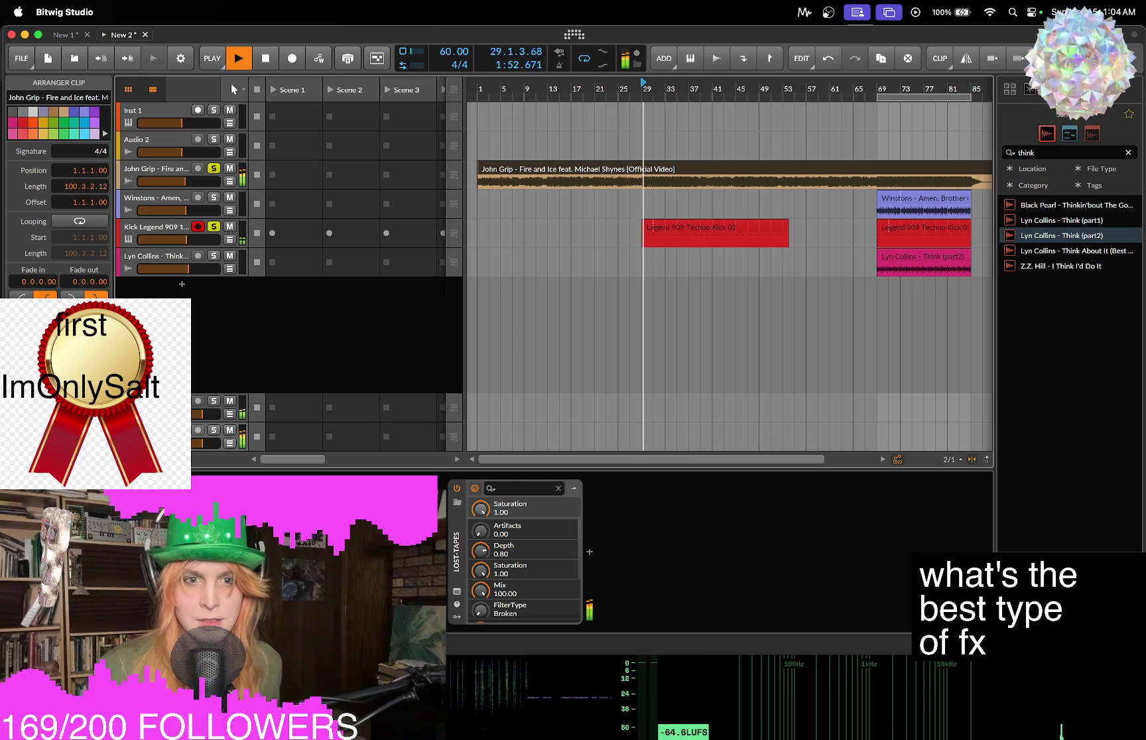
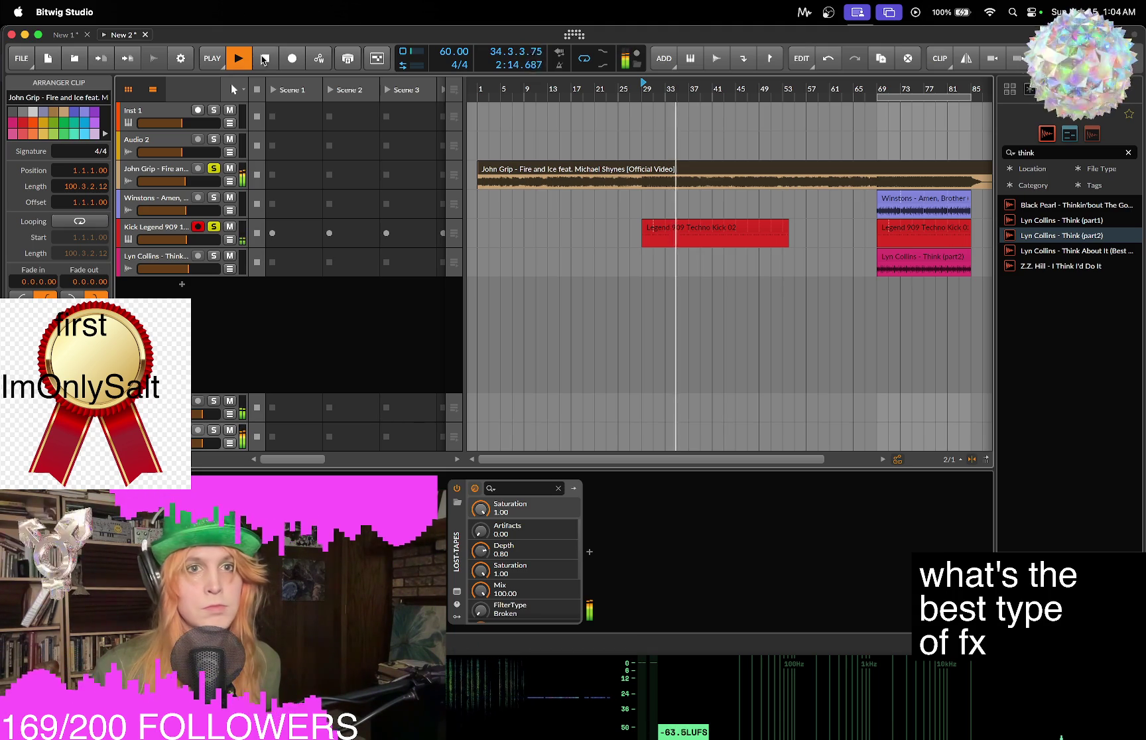
Add Expandium after Lost Tapes by searching 'expan' in Audio FX, then resume playback.
key("space")
left_click(590, 555)
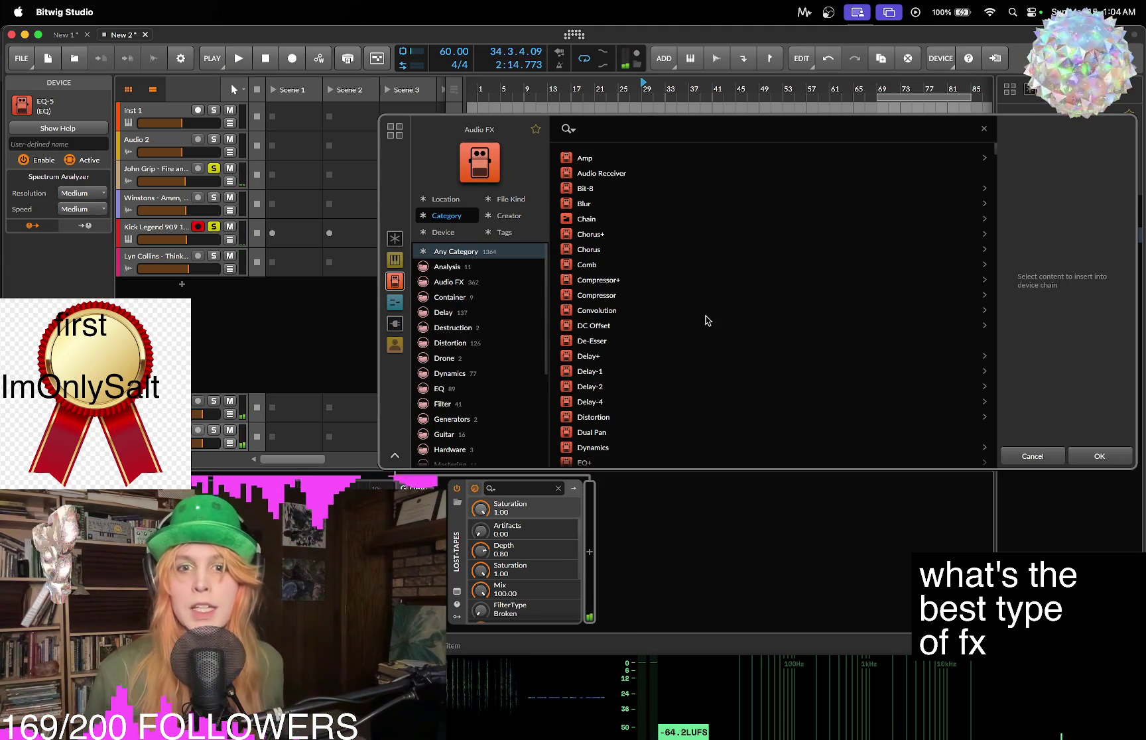
scroll(729, 283, "down", 4)
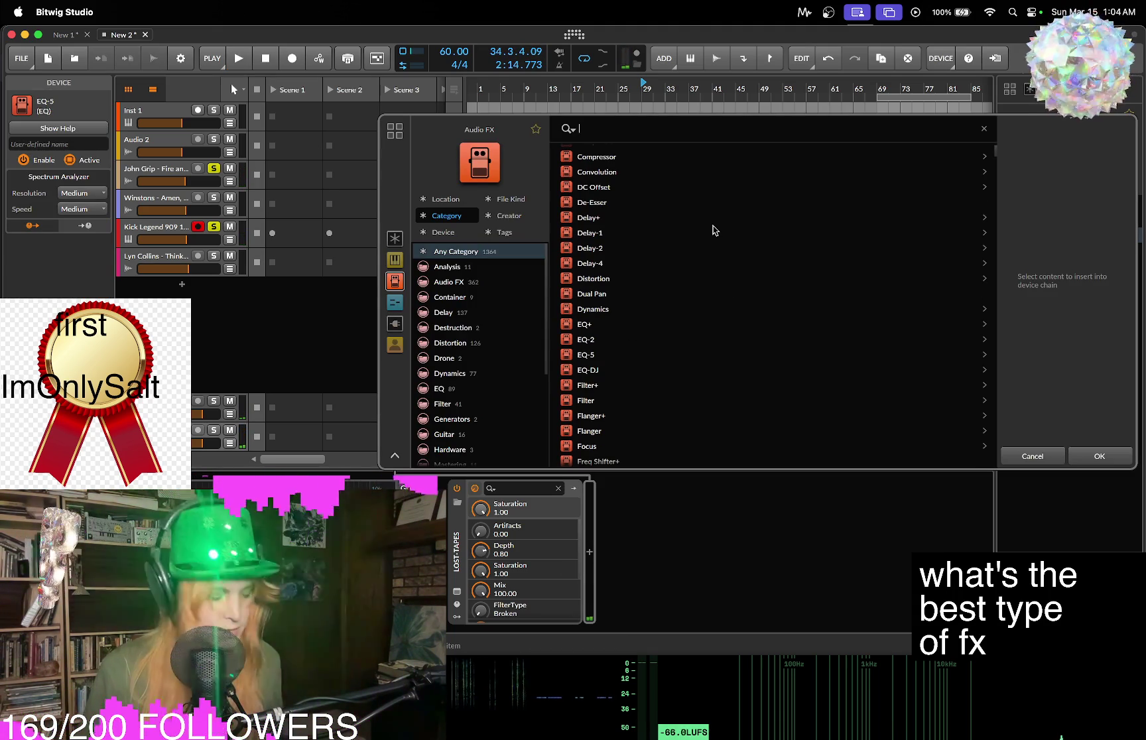
type("expan")
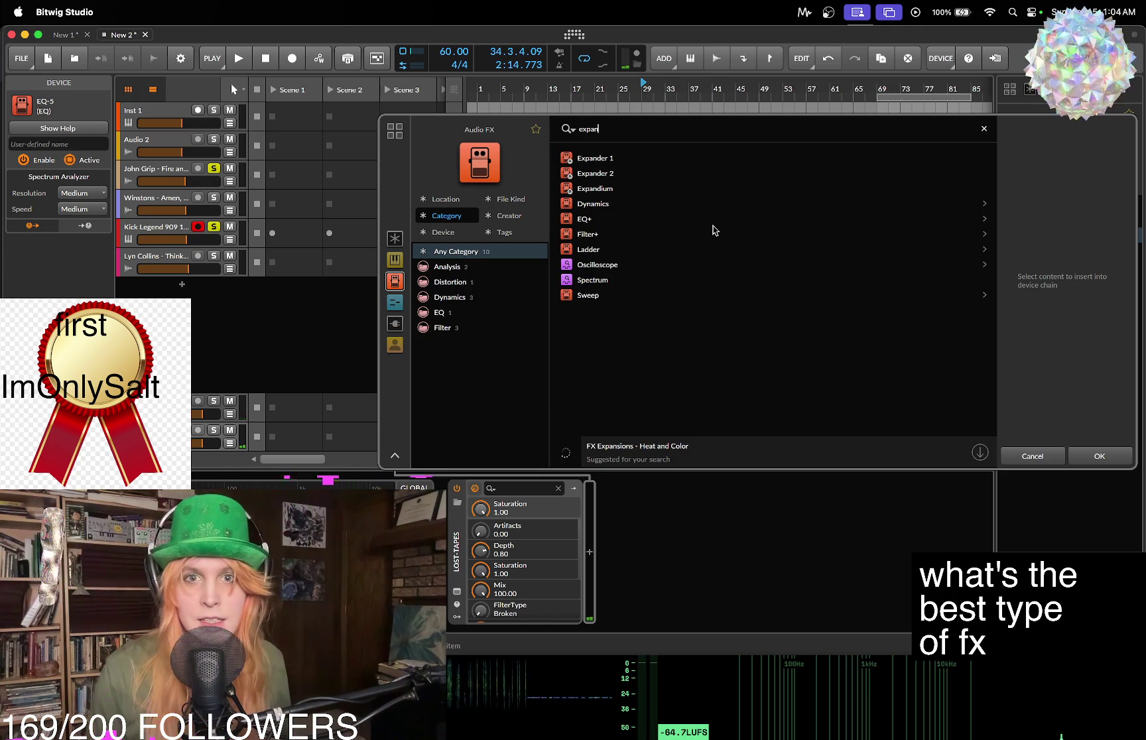
left_click(627, 159)
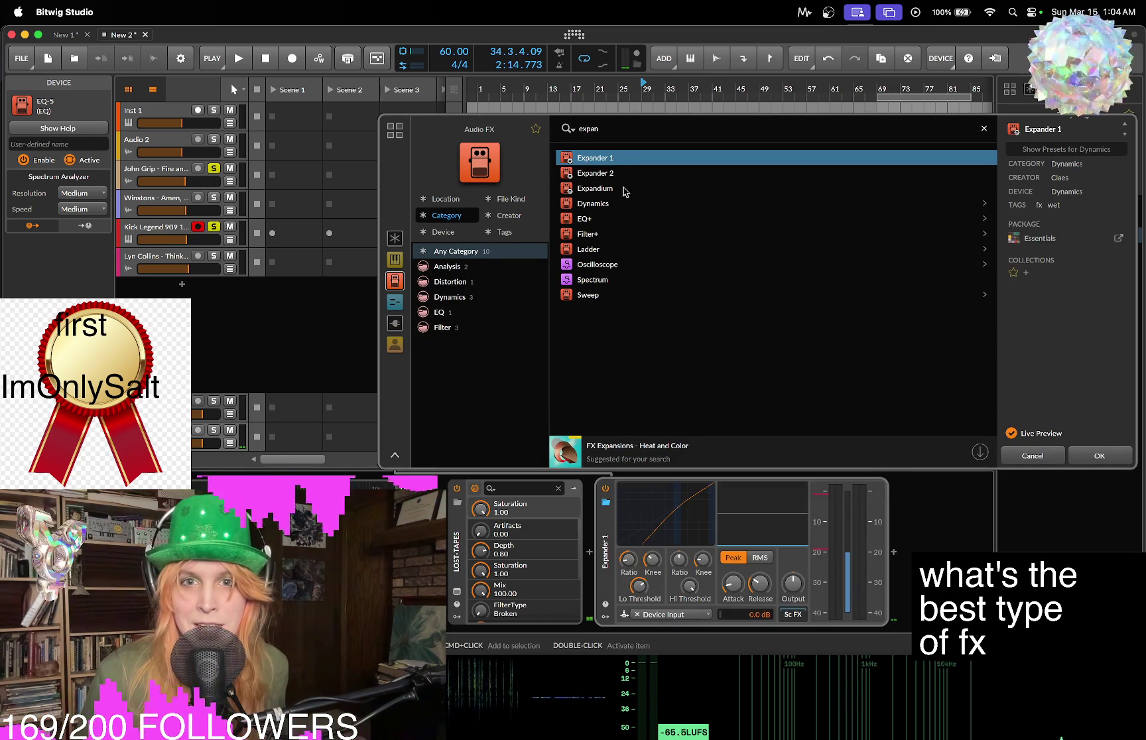
left_click(623, 188)
left_click(1085, 465)
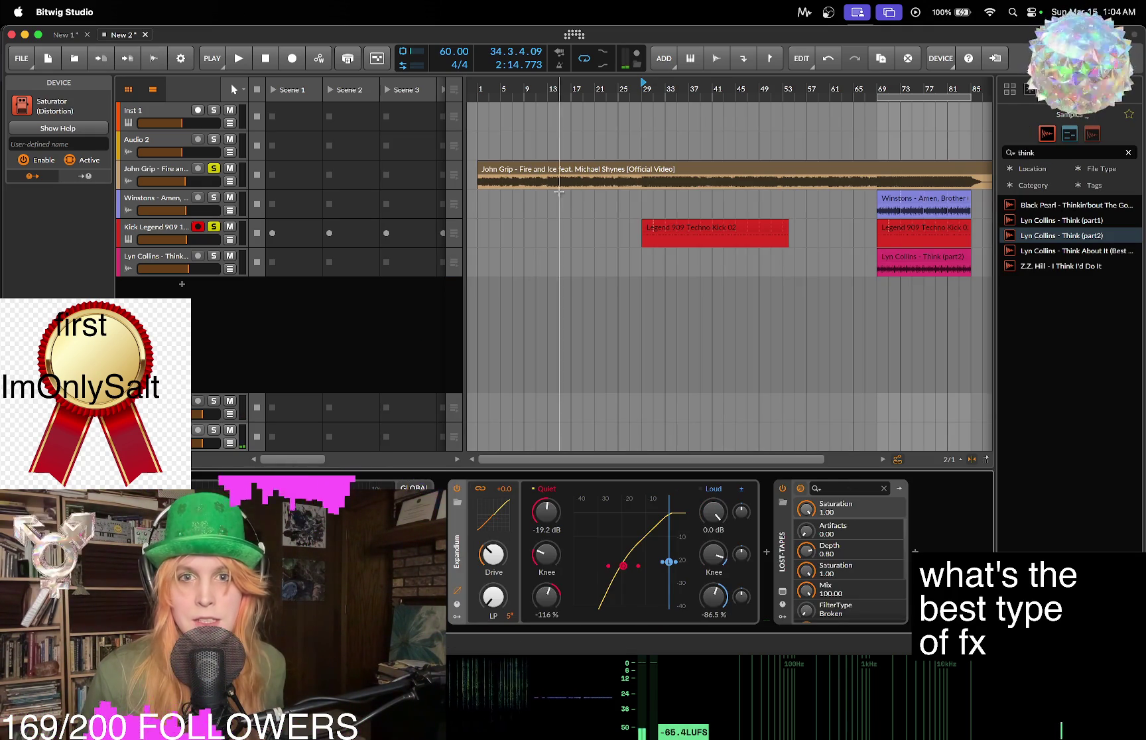
key("space")
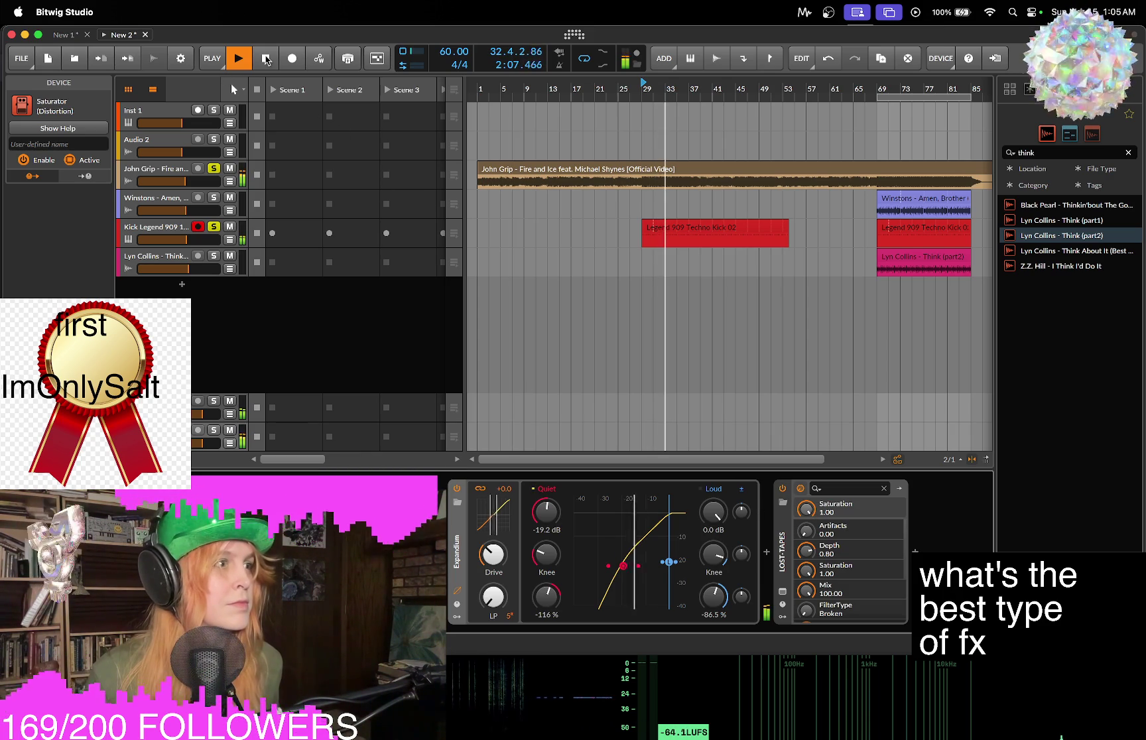
Copy the Saturator and paste it after the Tool device on another track.
left_click(266, 60)
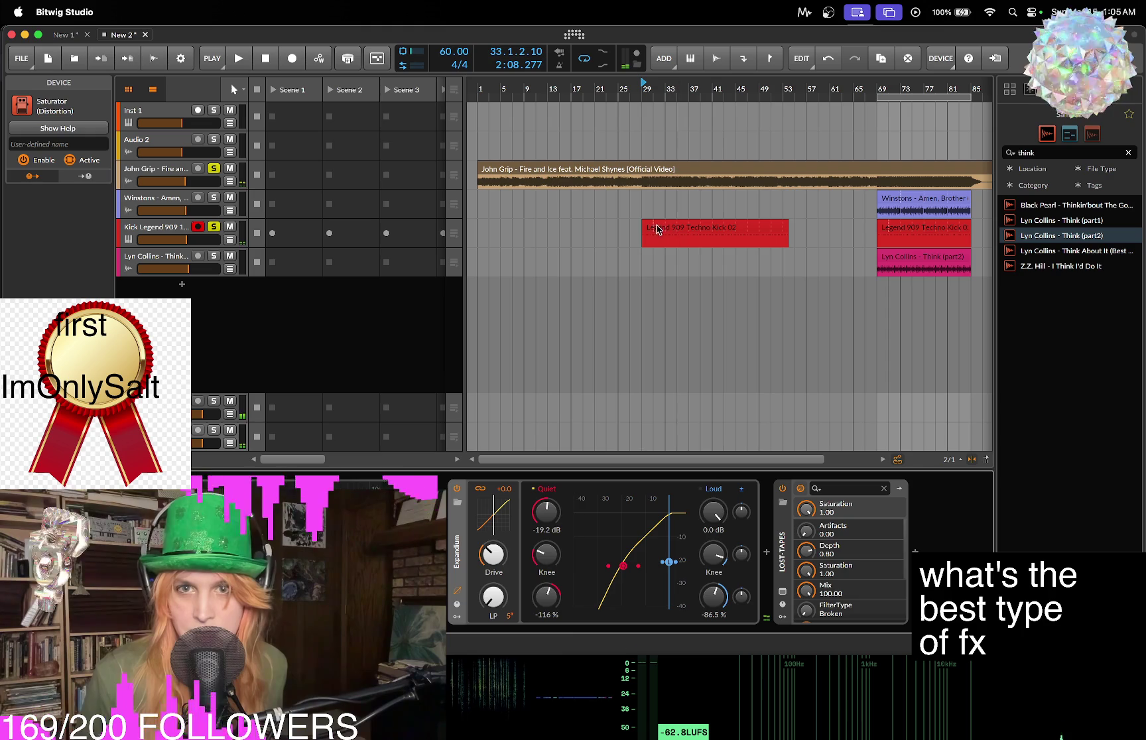
right_click(457, 563)
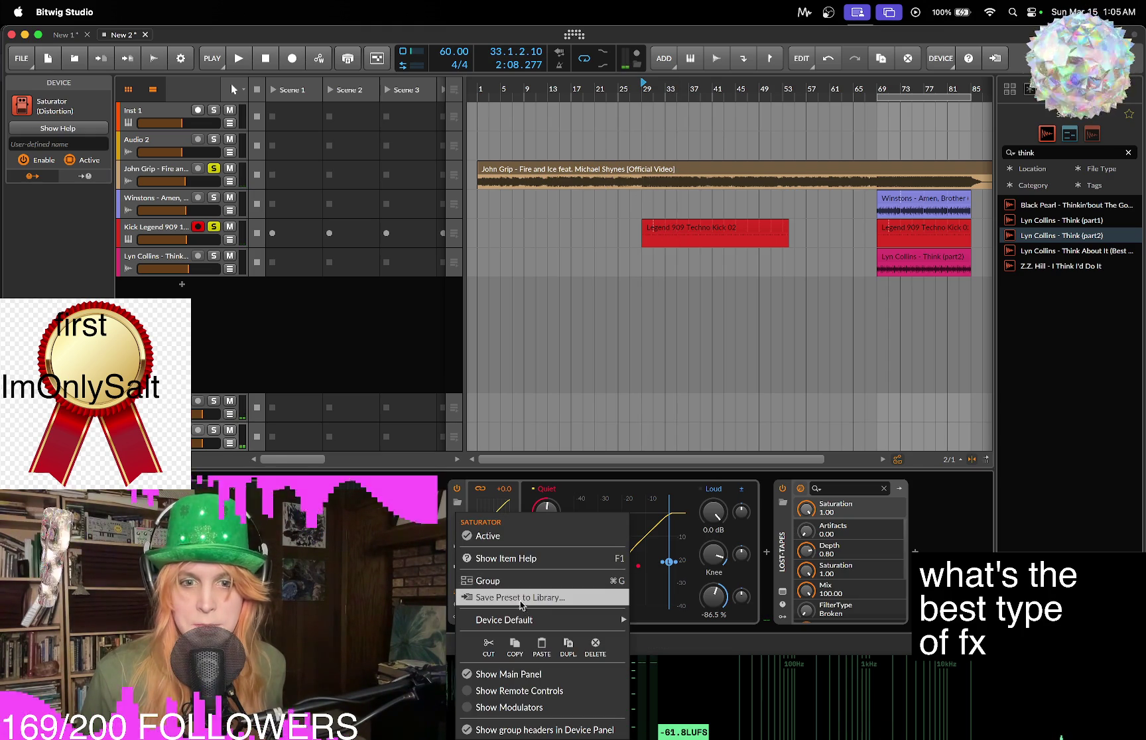
left_click(517, 653)
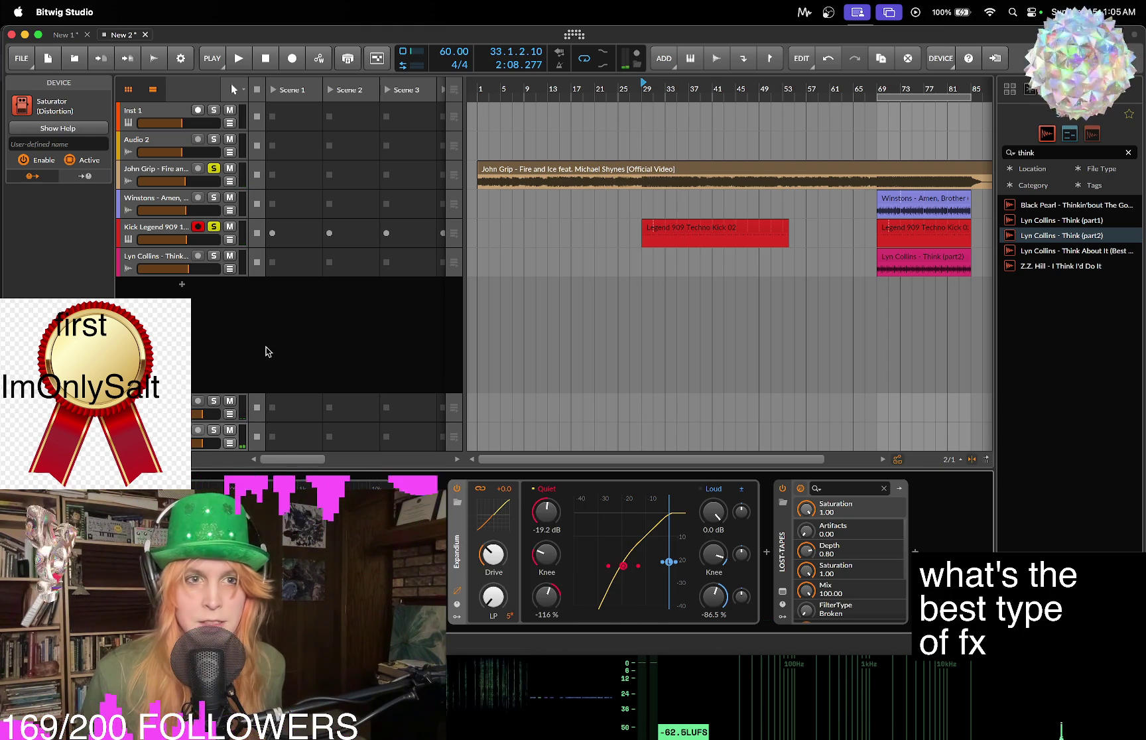
left_click(164, 170)
right_click(677, 515)
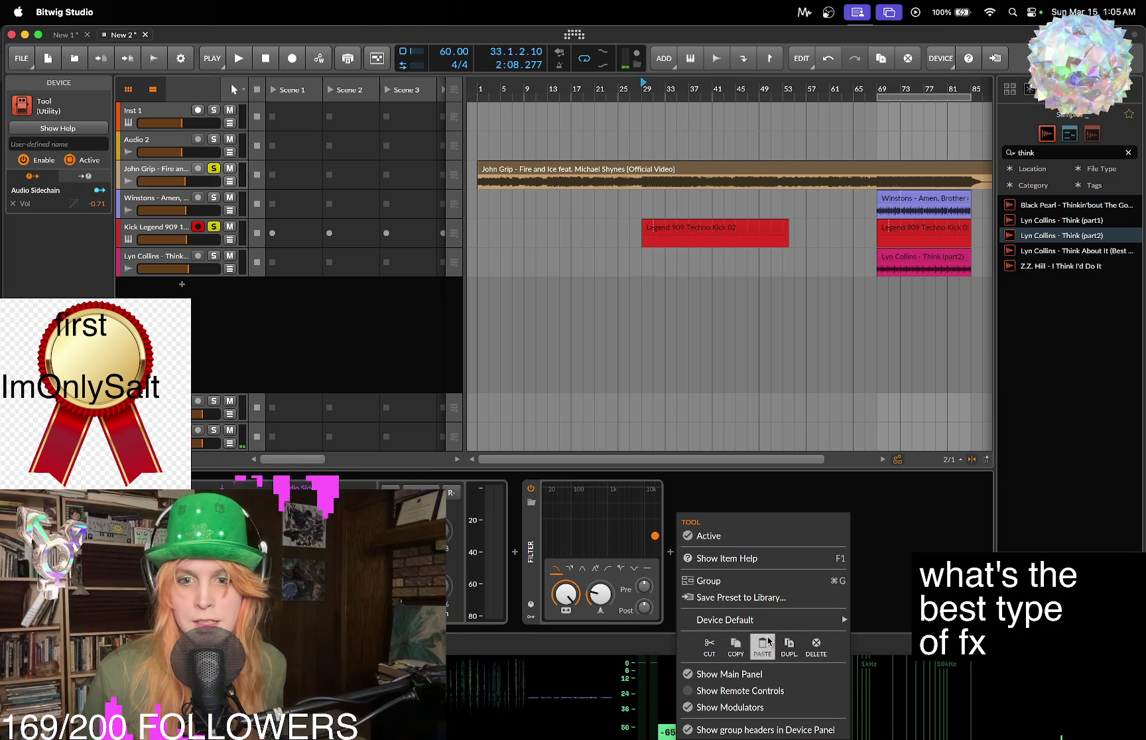
left_click(765, 649)
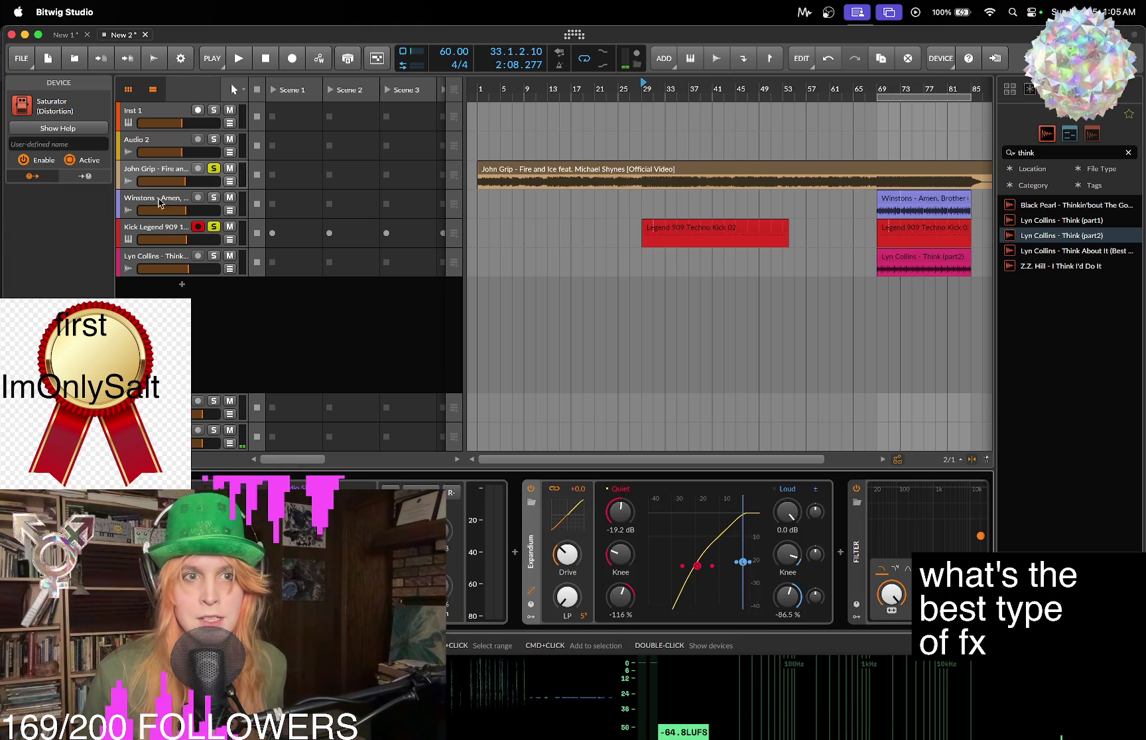
Paste the Saturator after the Winstons track's Sampler, restart playback, and select the Master track.
left_click(158, 201)
right_click(764, 584)
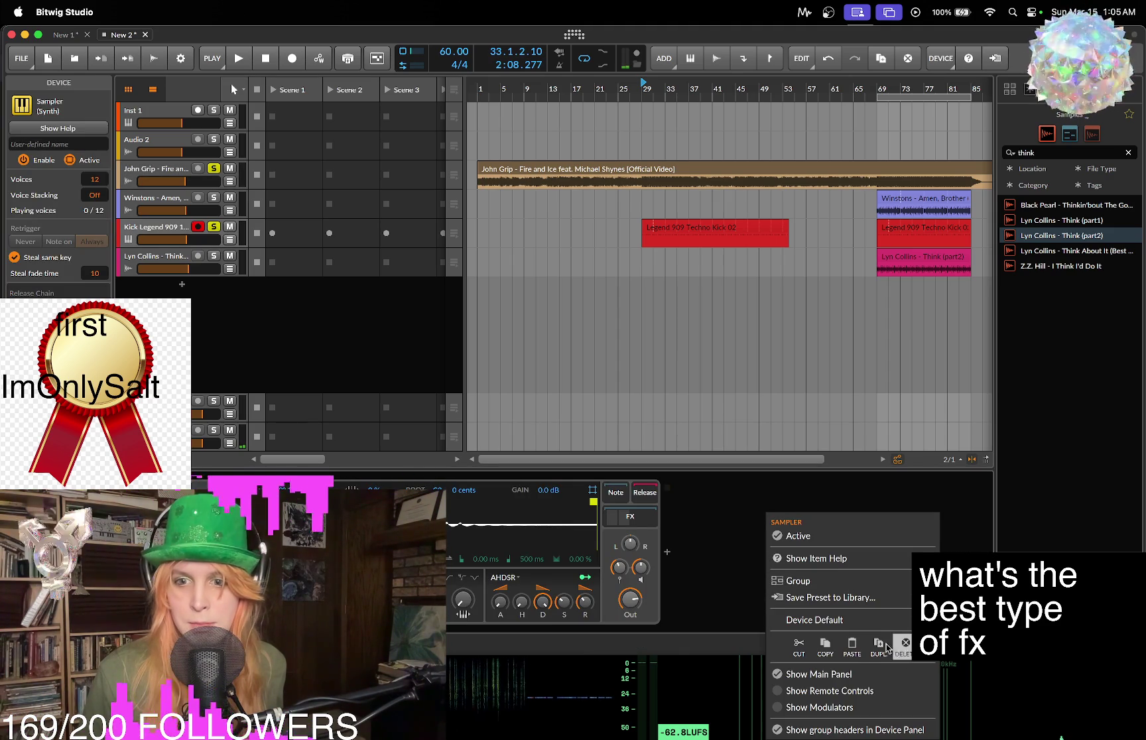
left_click(852, 647)
key("space")
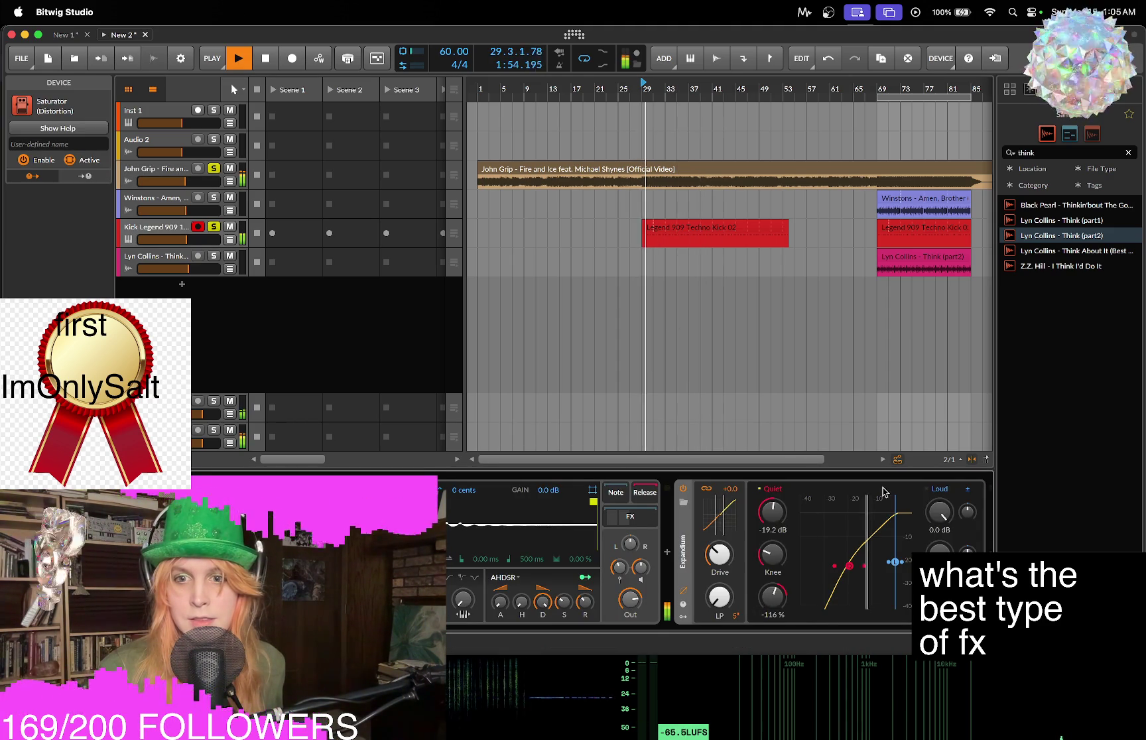
left_click(541, 431)
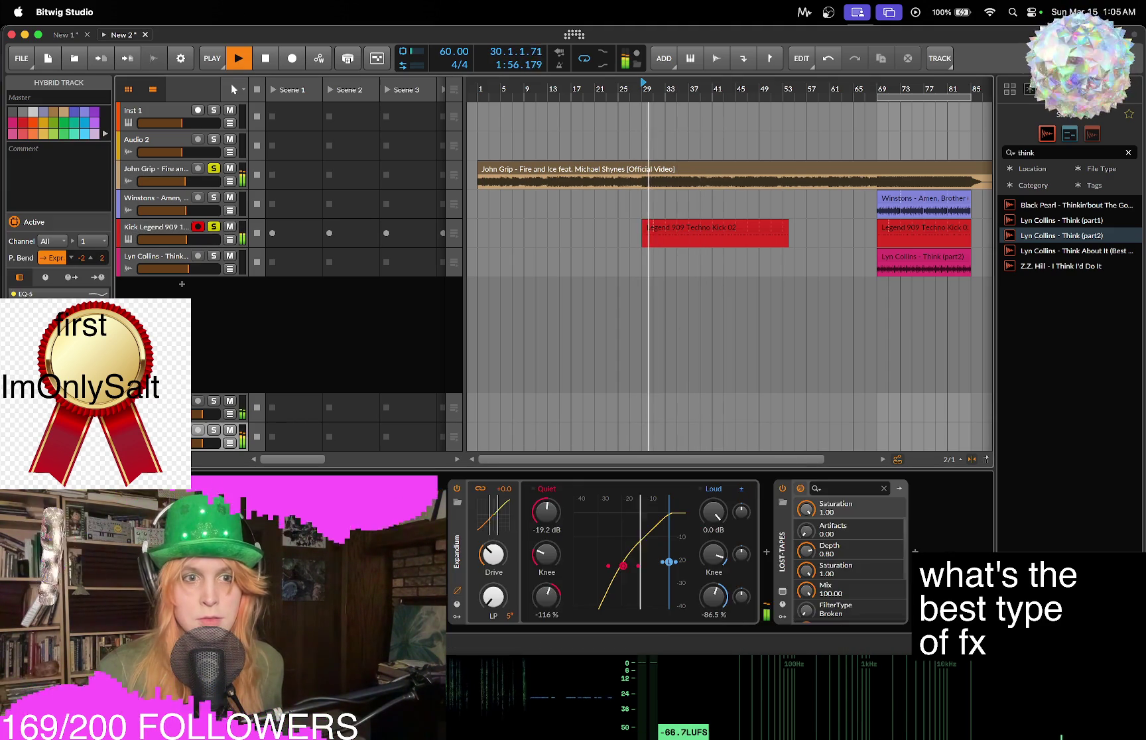
Replace the old 'think' browser search with 'elem' and search the whole library.
key("space")
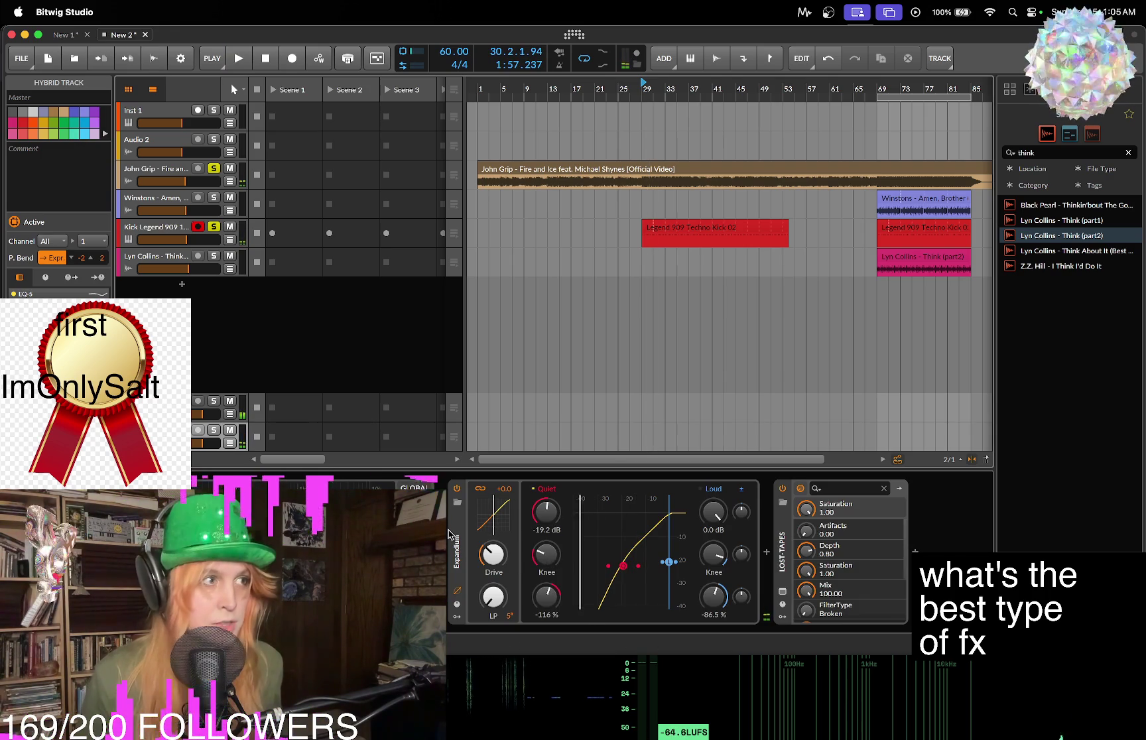
key("space")
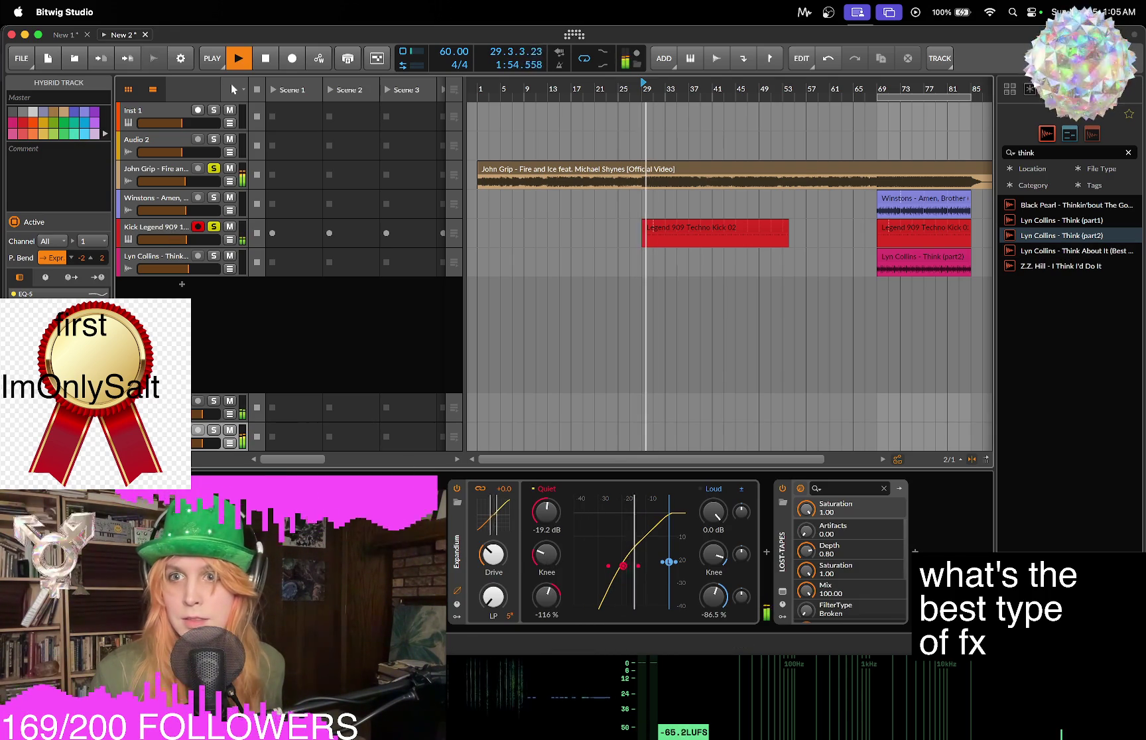
left_click(1054, 154)
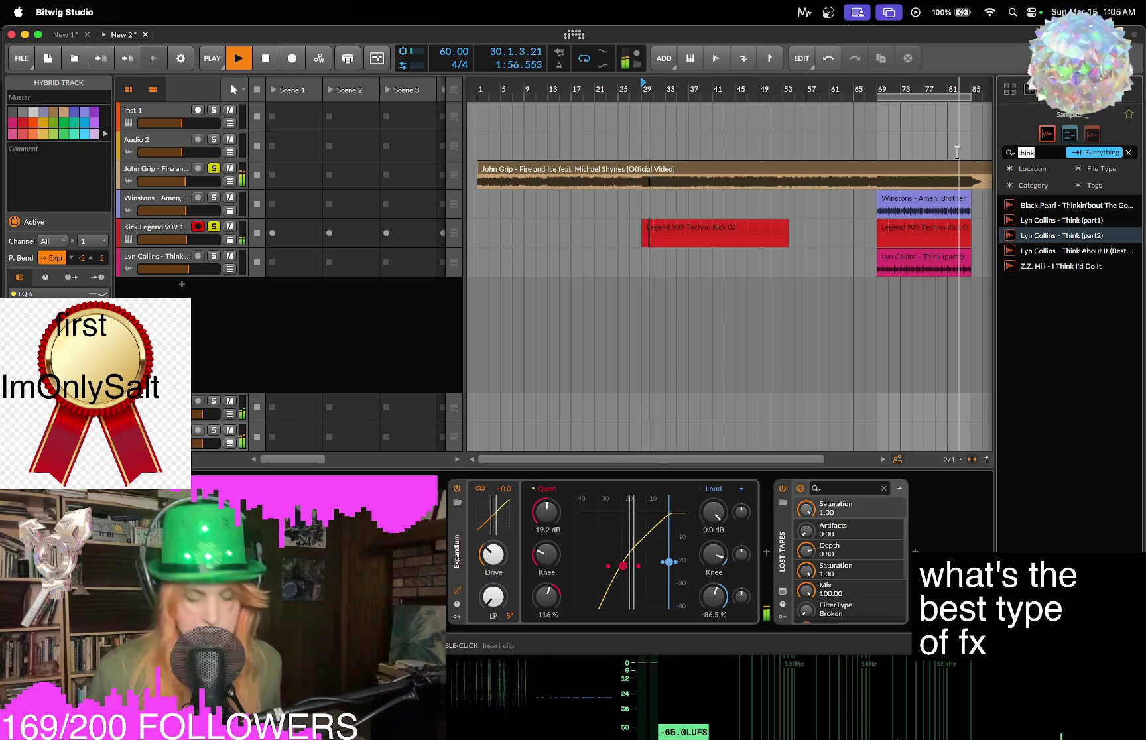
key("BackSpace")
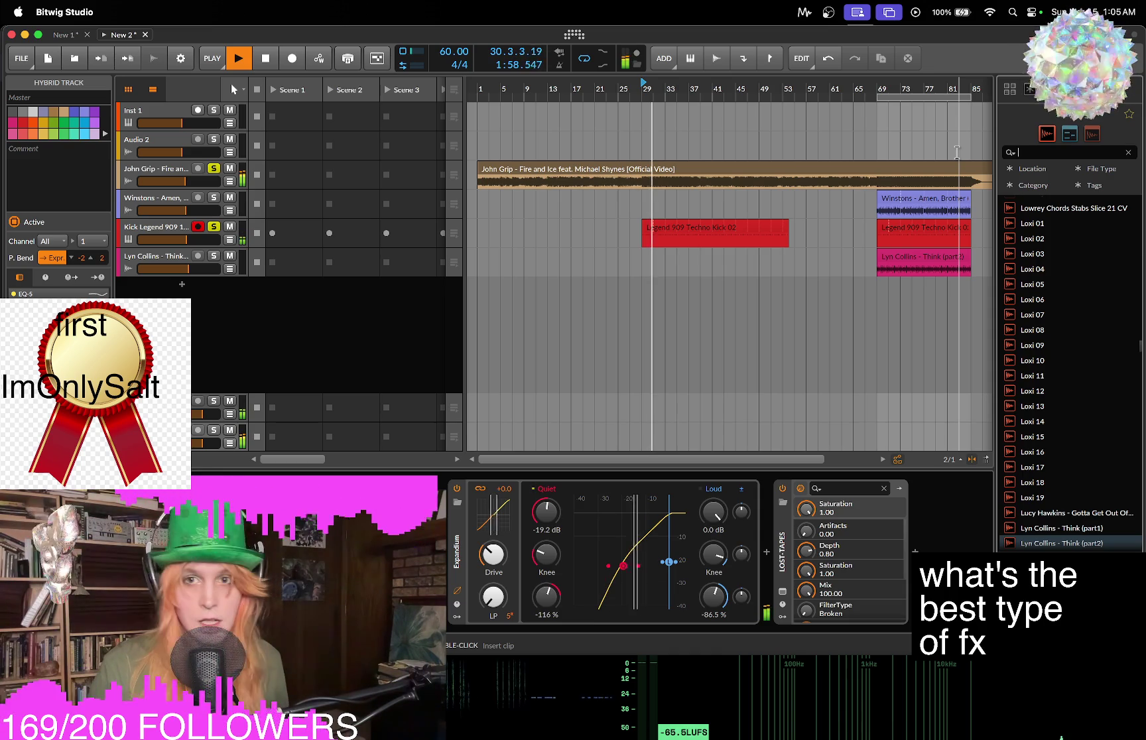
type("elem")
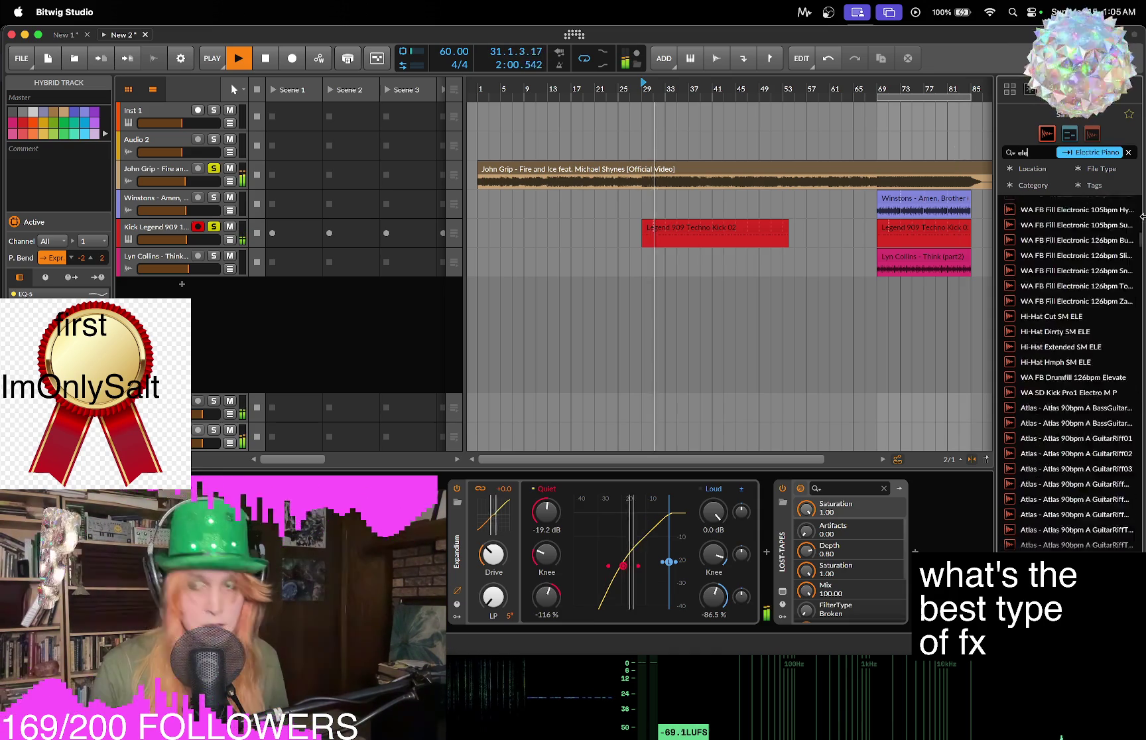
left_click(1031, 88)
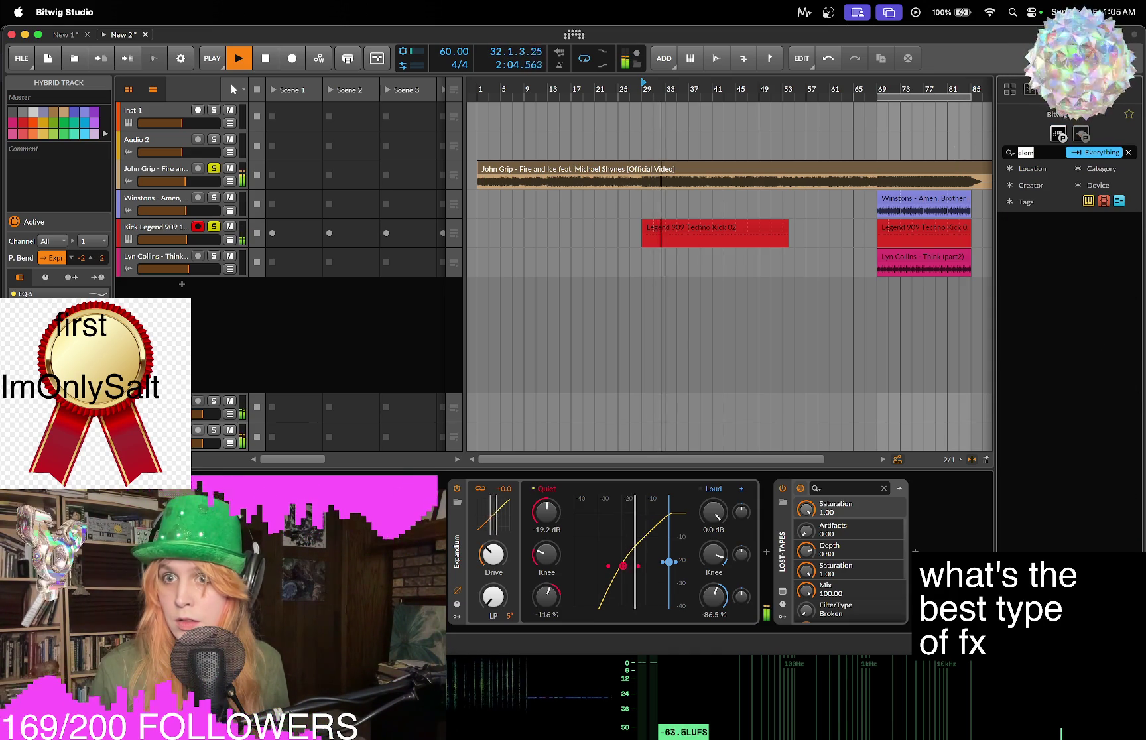
left_click(1030, 91)
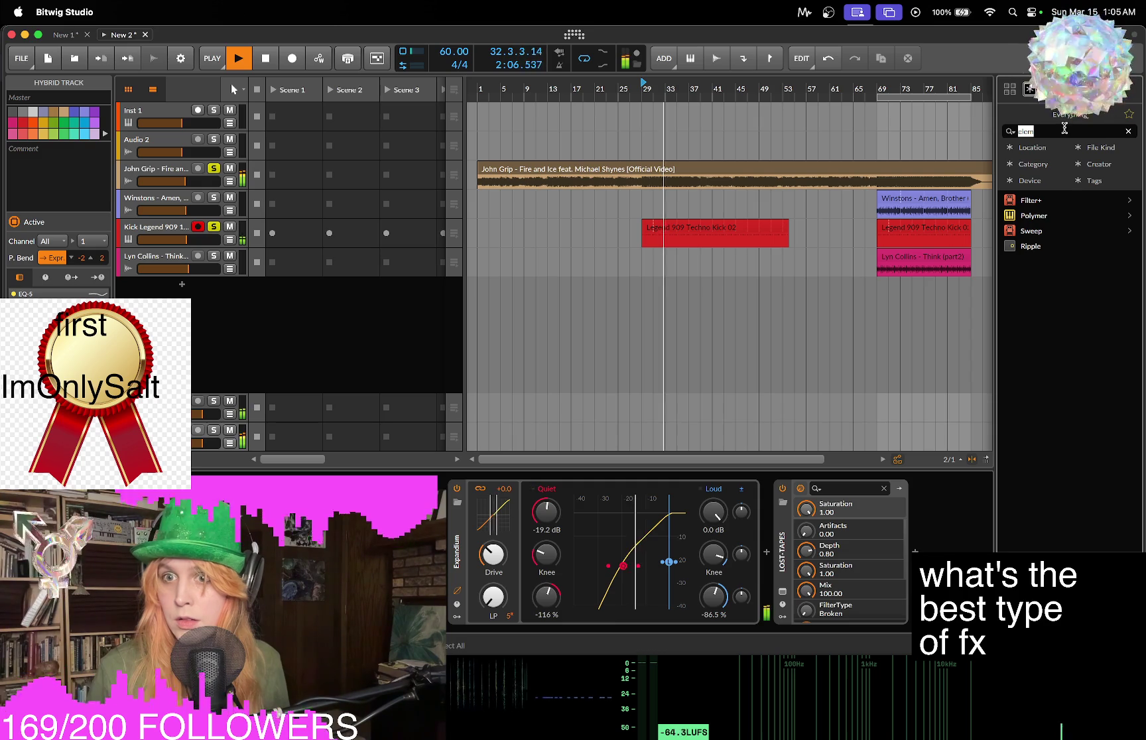
Search the browser for 'oz', then clear the search text.
key("BackSpace")
type("oz")
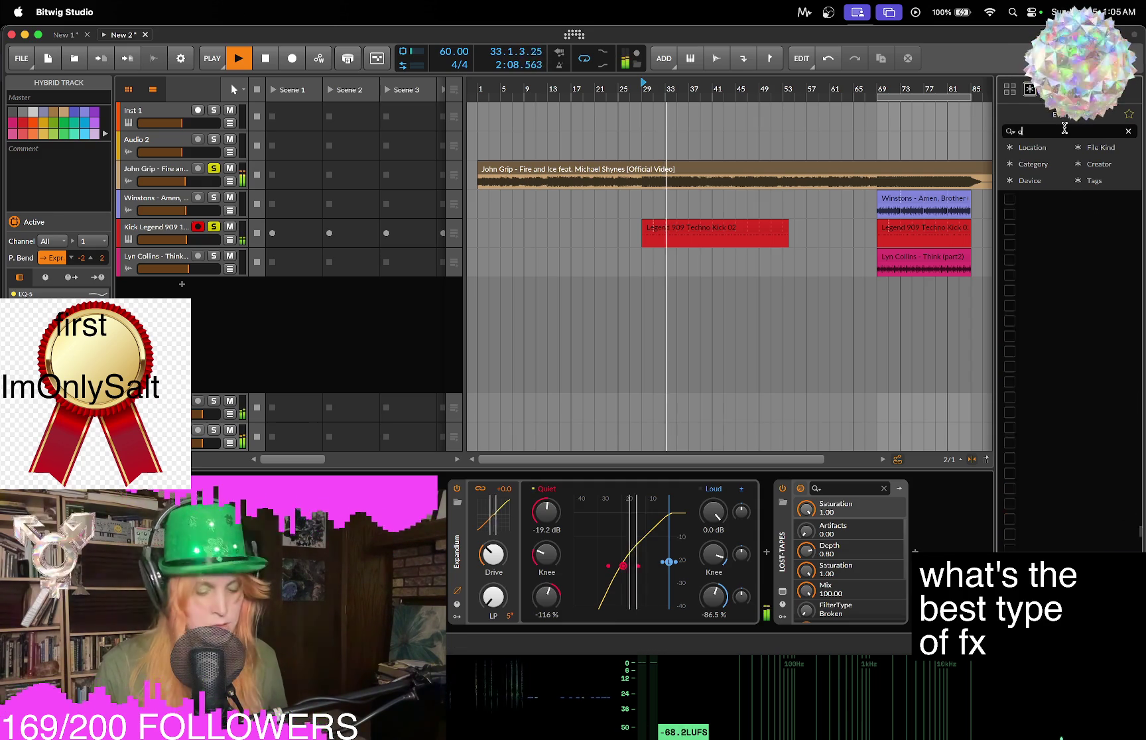
left_click(1049, 89)
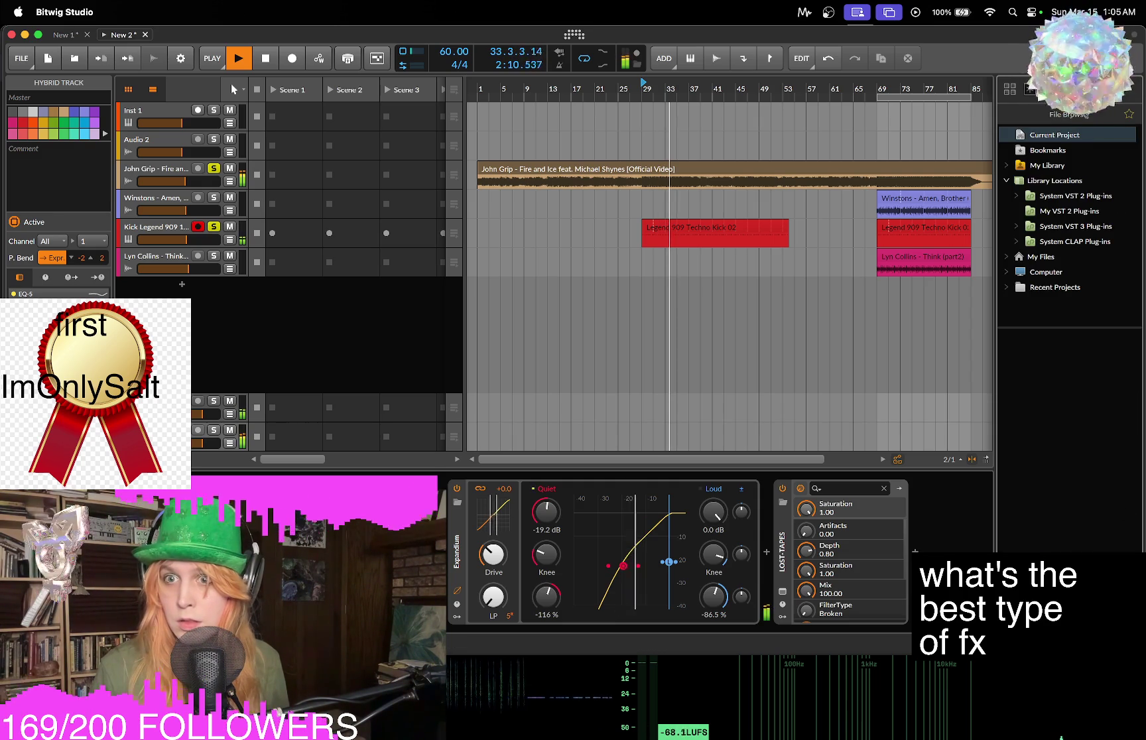
left_click(1030, 89)
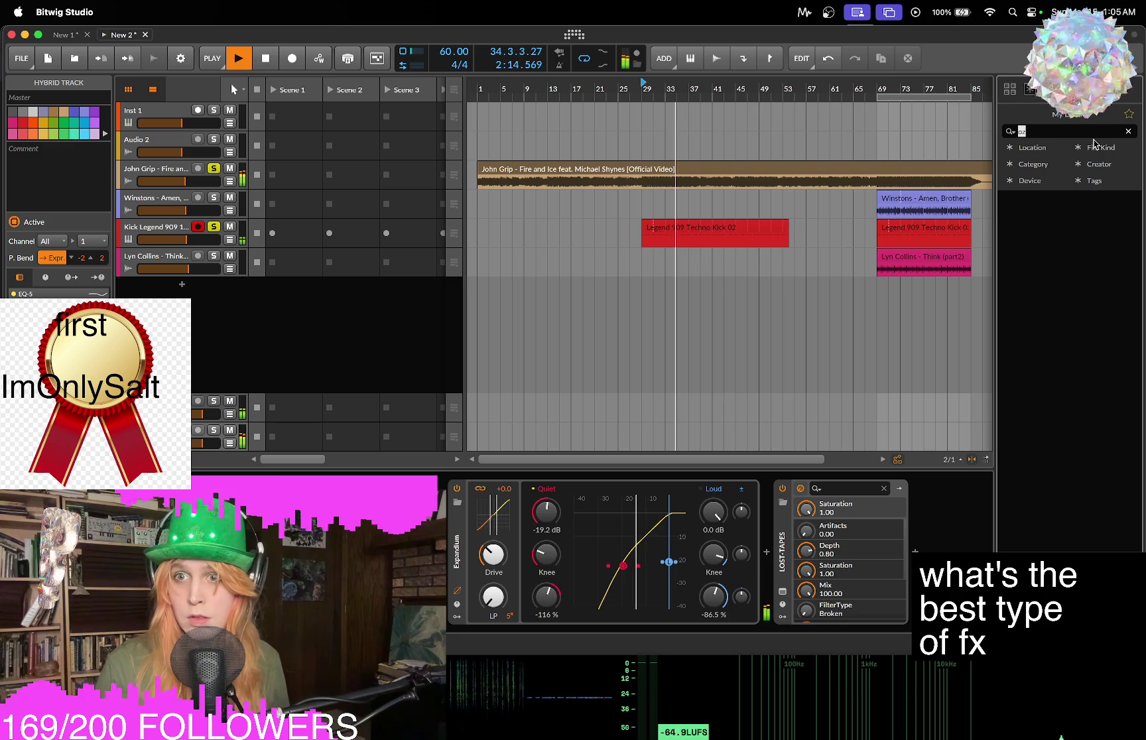
double_click(1080, 132)
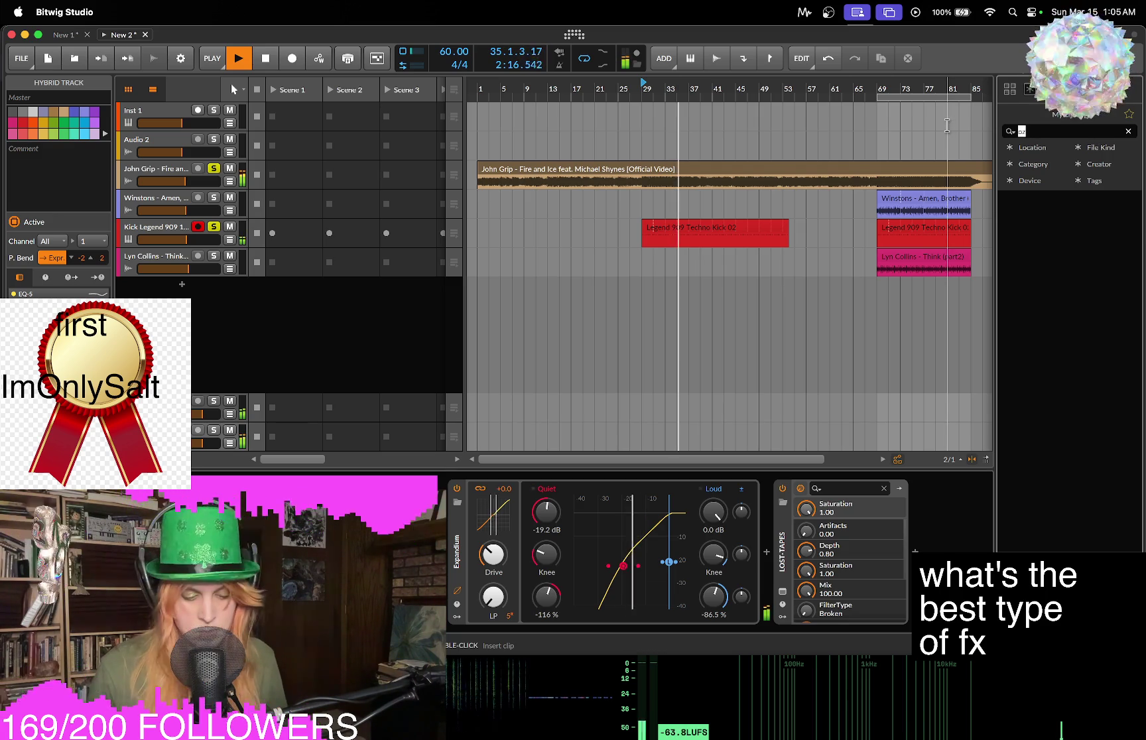
key("BackSpace")
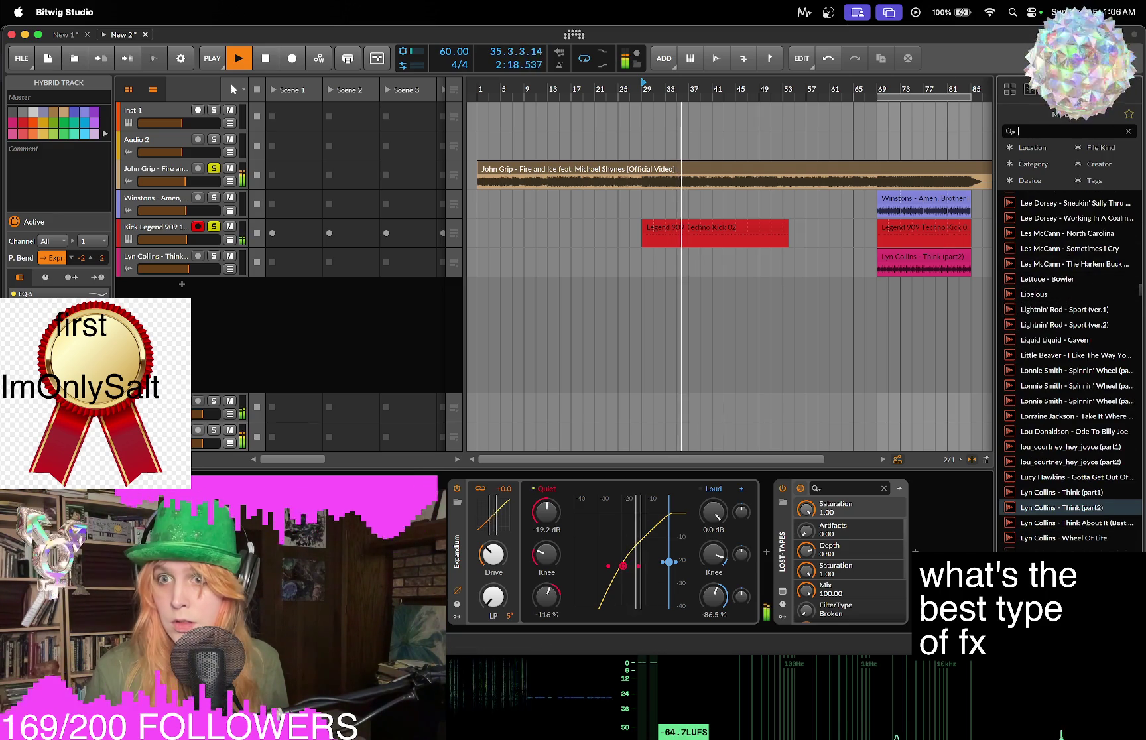
Show the System VST 3 Plug-ins list in the file tree and stop playback.
double_click(1060, 299)
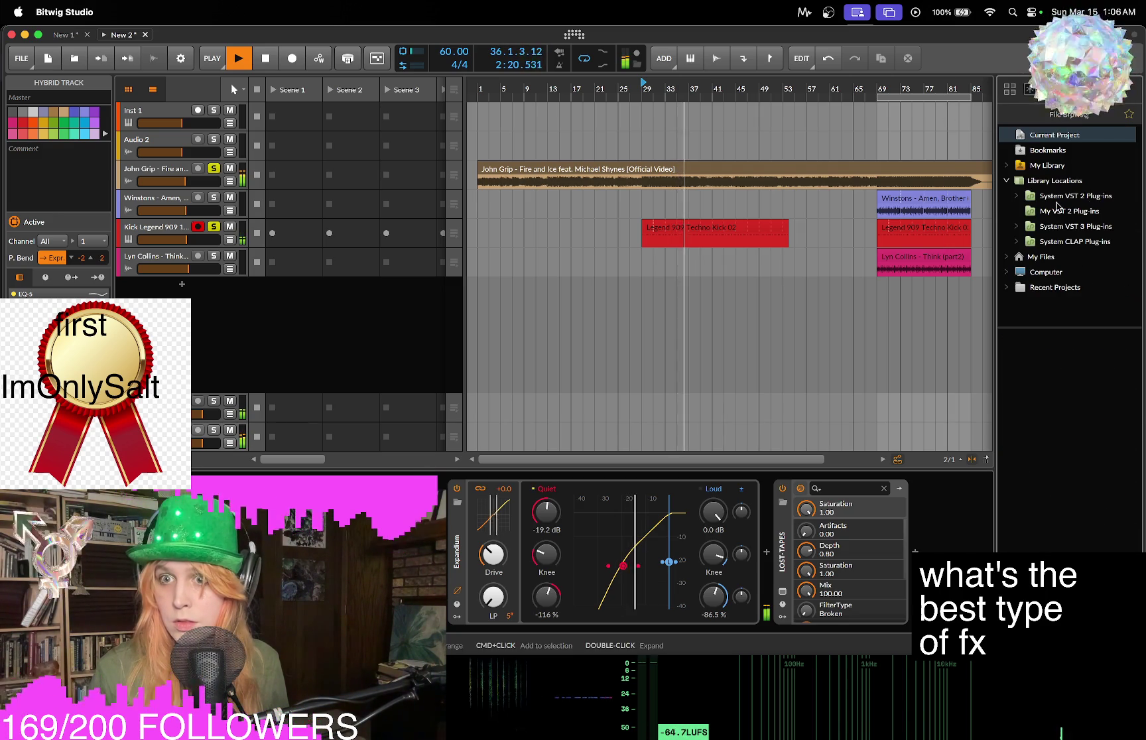
left_click(1058, 197)
left_click(1060, 226)
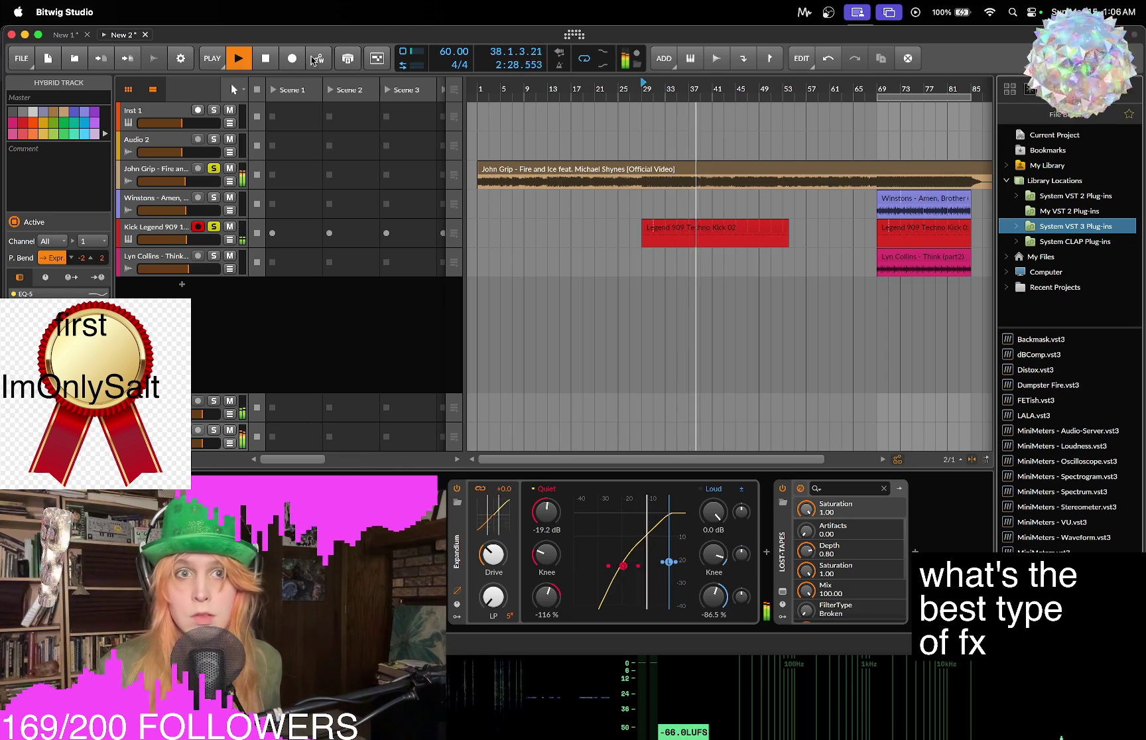
key("space")
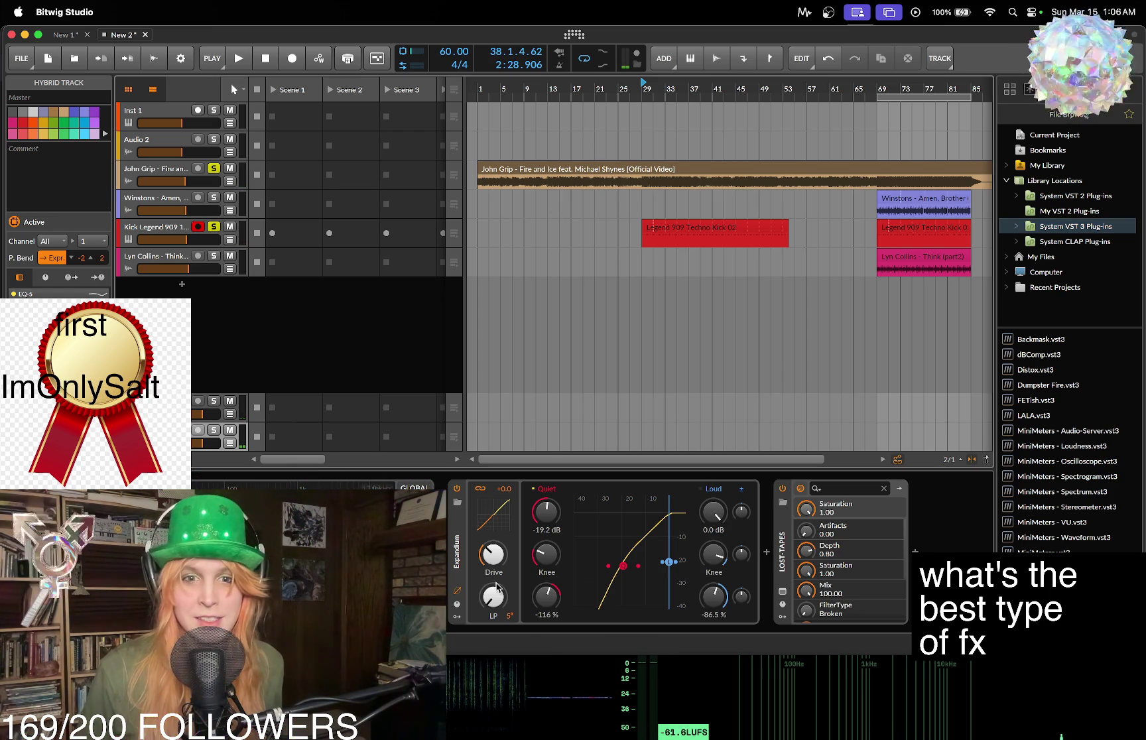
left_click(449, 555)
Insert Blur into the device chain and start playback.
scroll(694, 203, "down", 5)
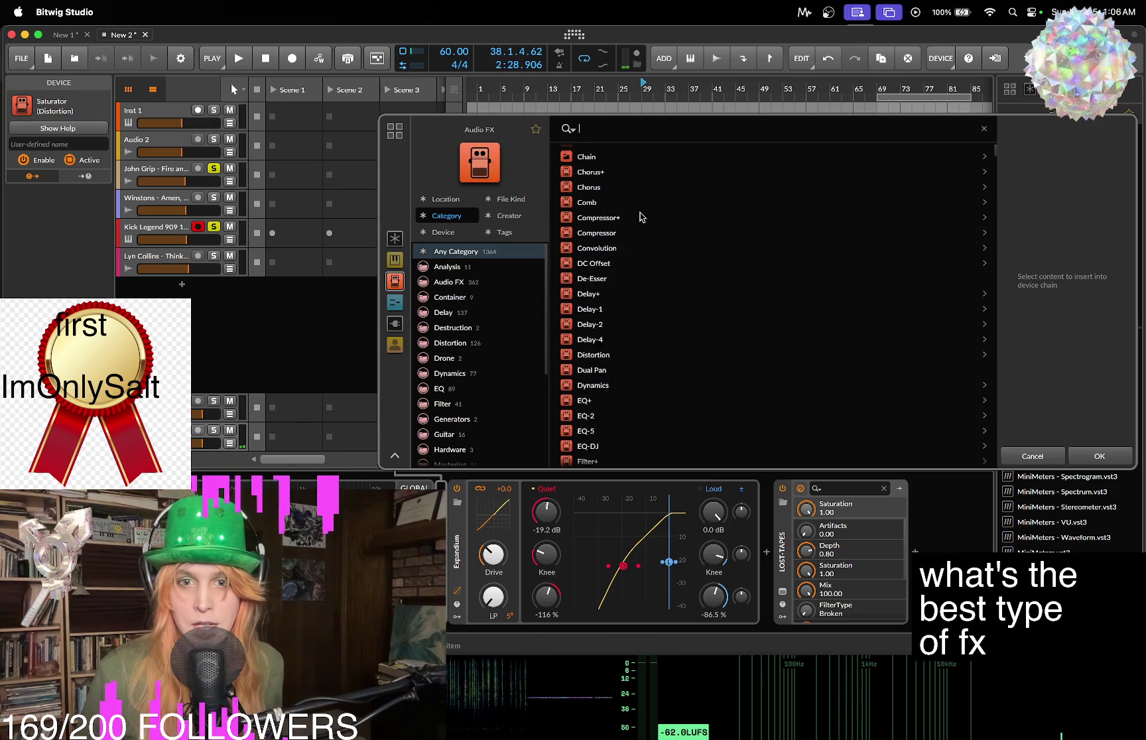
scroll(624, 226, "up", 4)
scroll(624, 226, "up", 1)
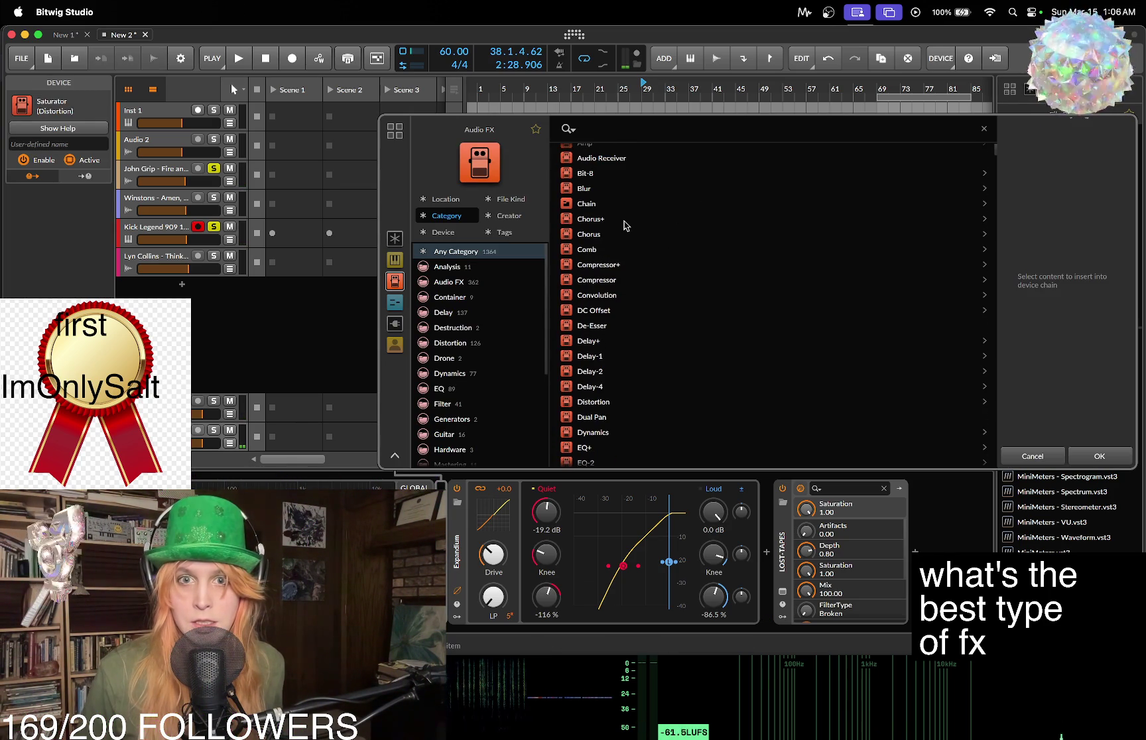
left_click(584, 189)
left_click(1118, 455)
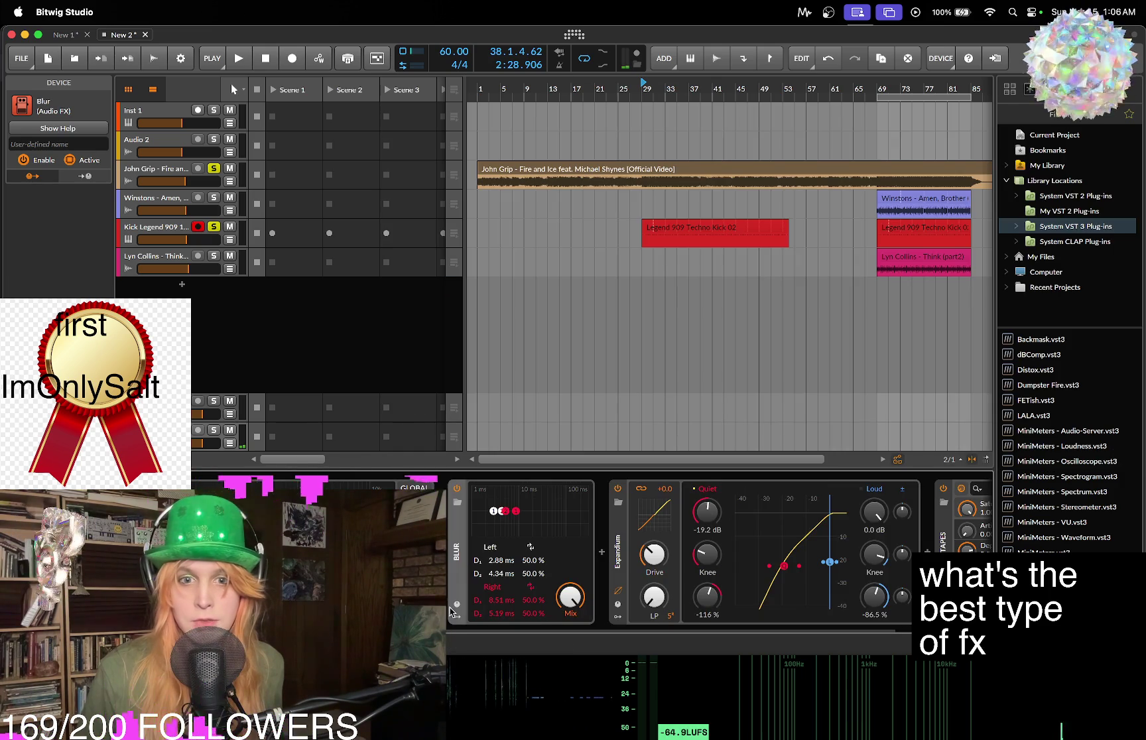
key("space")
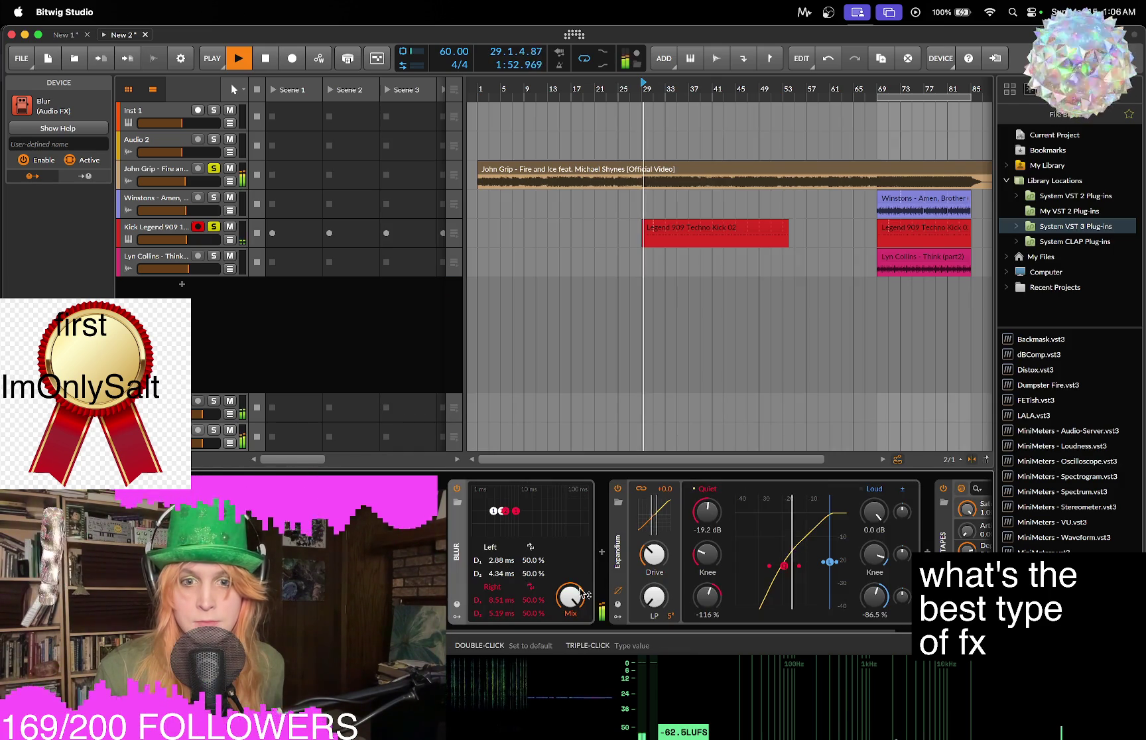
Add the Tool utility to the device chain.
left_click(602, 552)
scroll(627, 335, "down", 8)
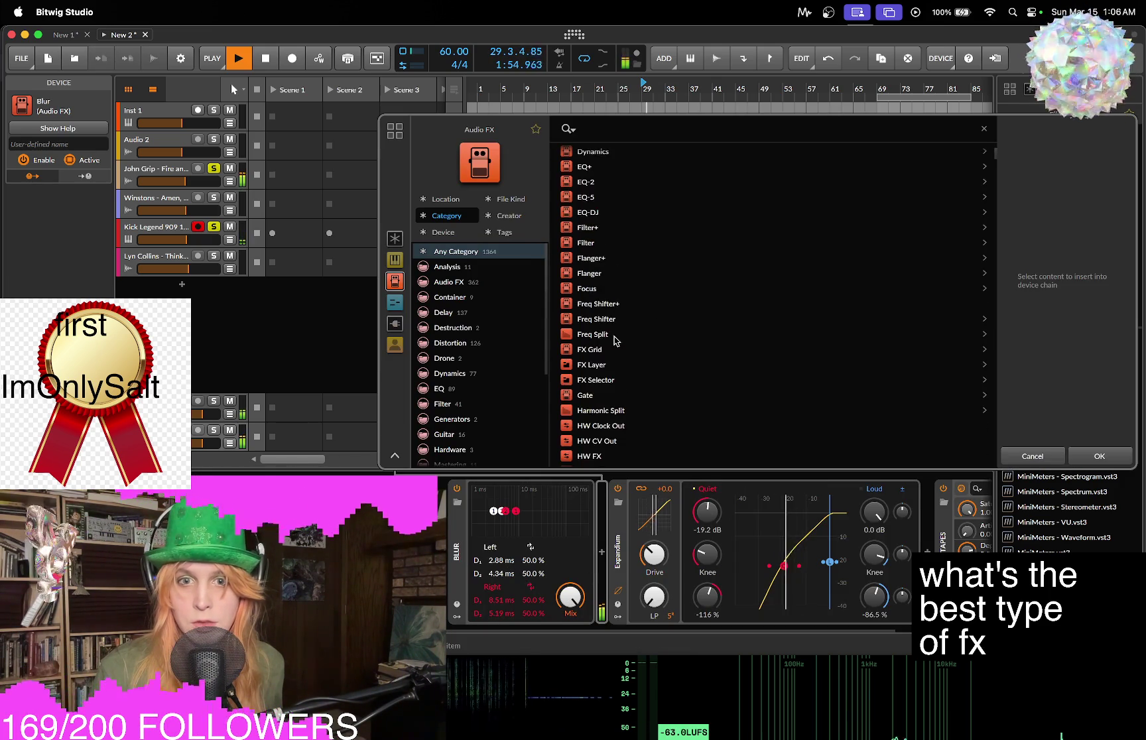
scroll(596, 351, "down", 6)
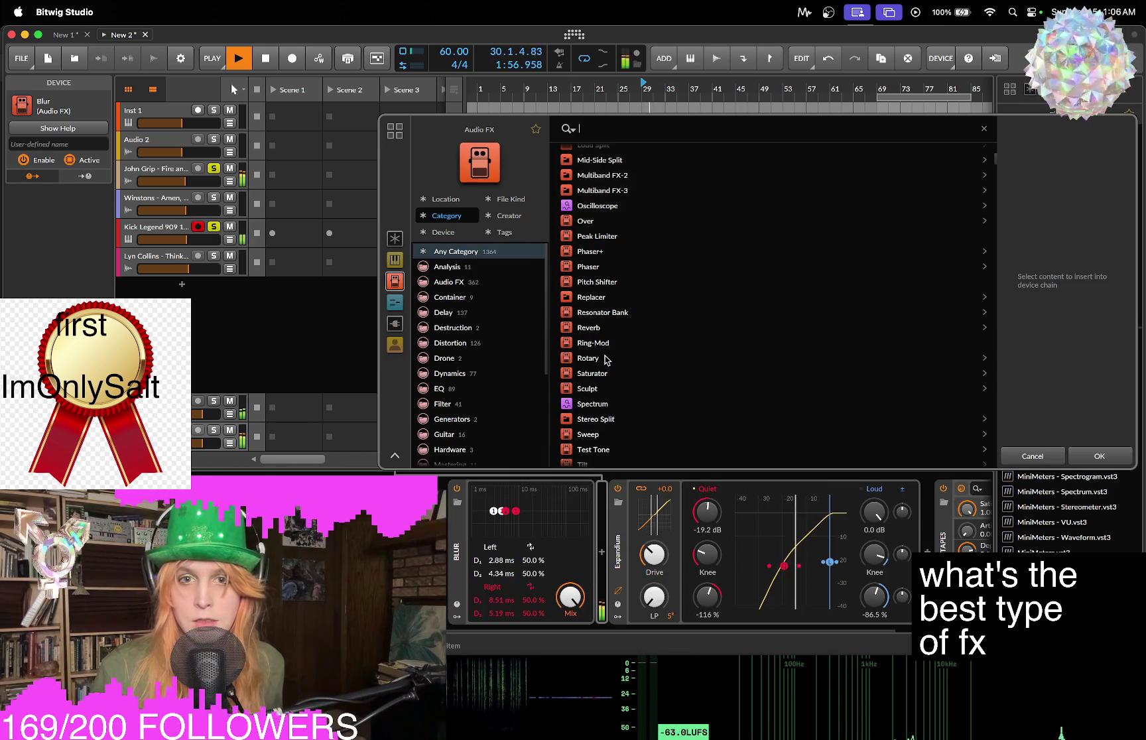
scroll(601, 359, "down", 3)
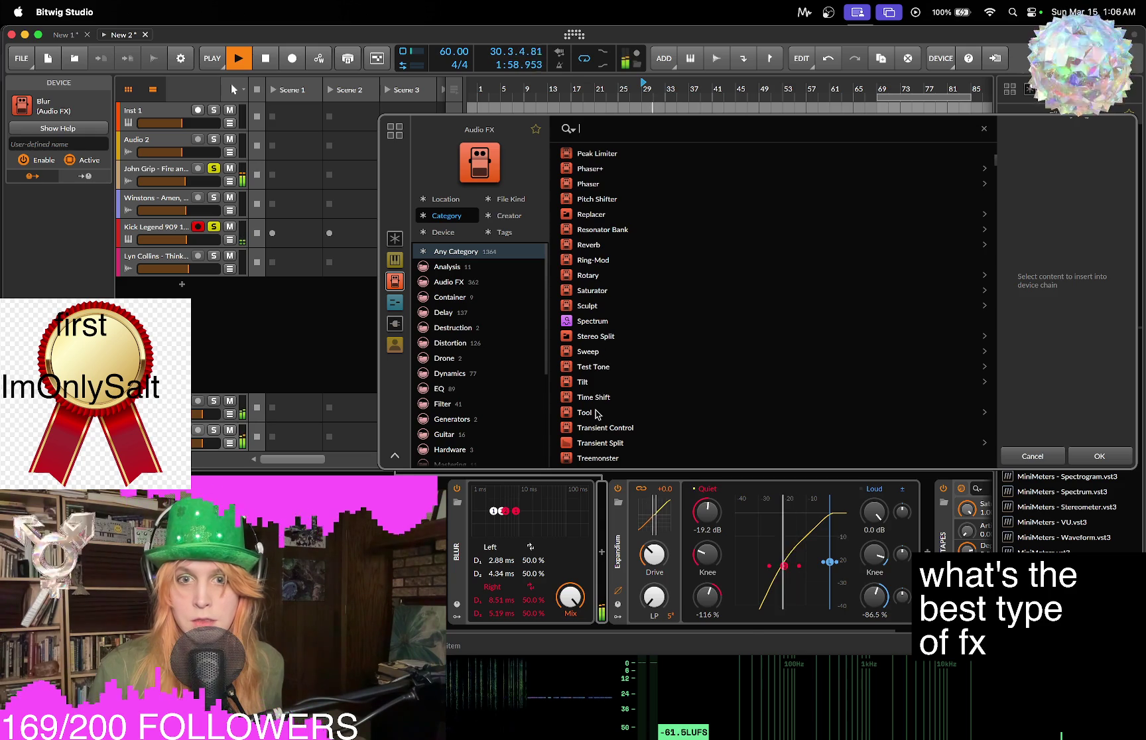
left_click(599, 412)
left_click(1088, 458)
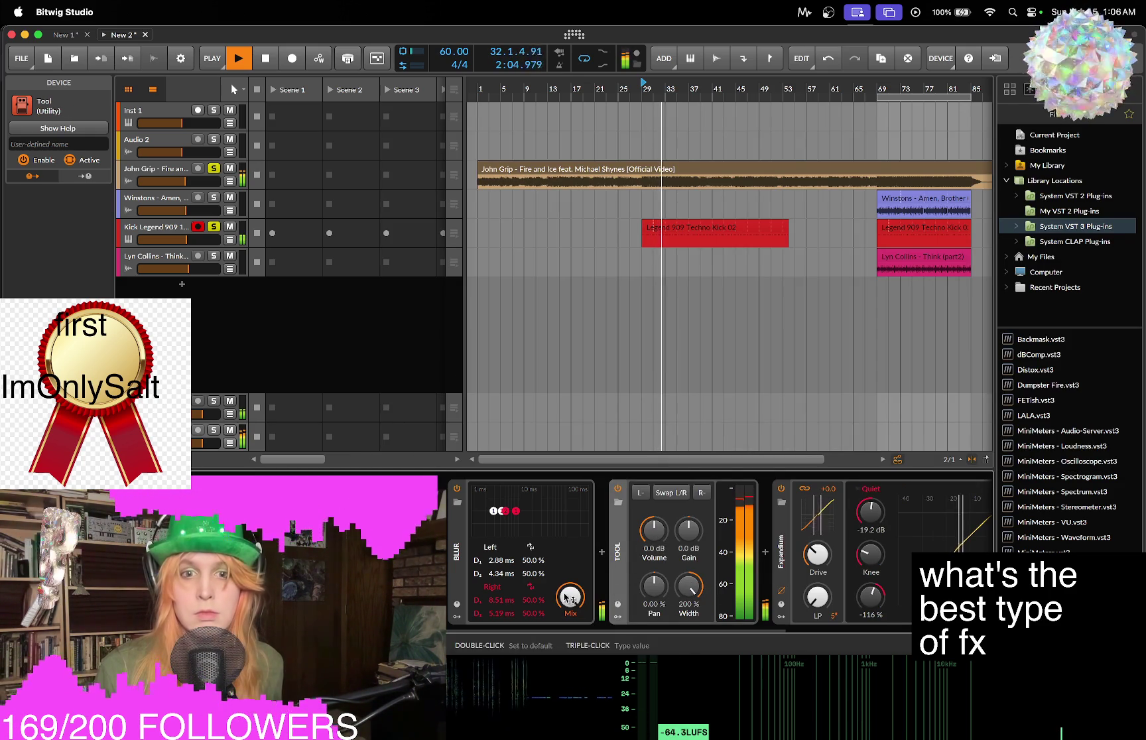
Lengthen Blur's D1/D2 delay times, set its mix to 82.5 %, and stop playback.
left_click_drag(501, 574, 503, 588)
left_click_drag(515, 511, 525, 510)
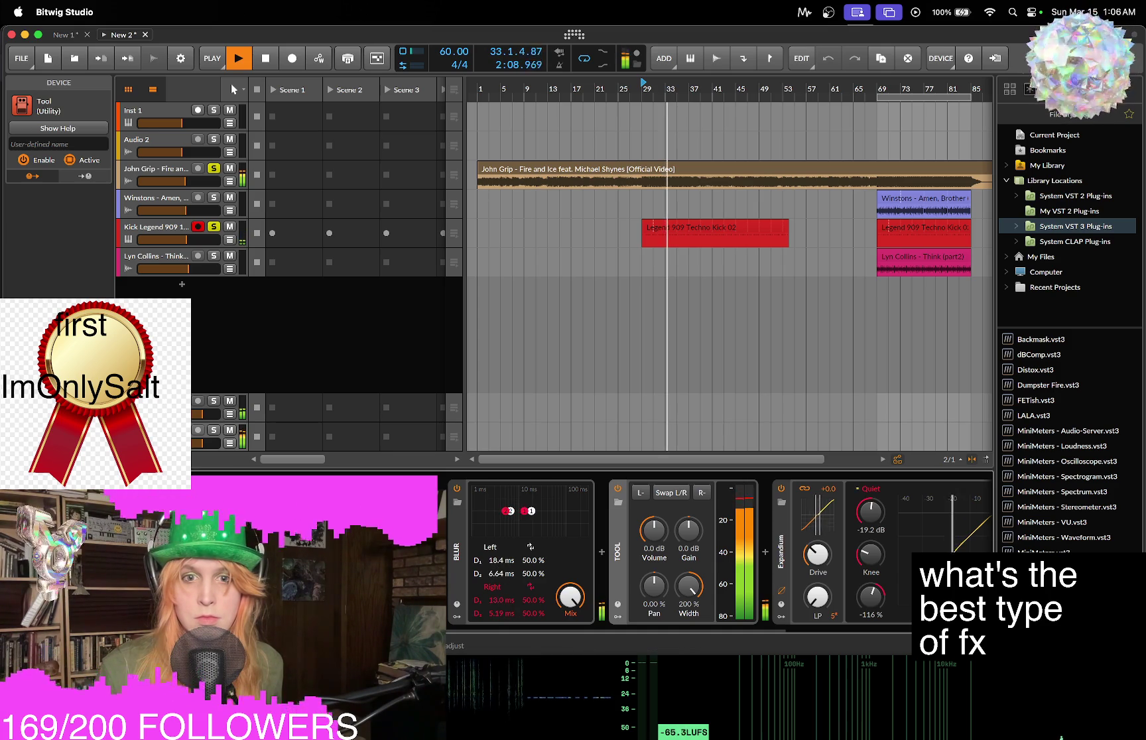
left_click_drag(570, 597, 571, 604)
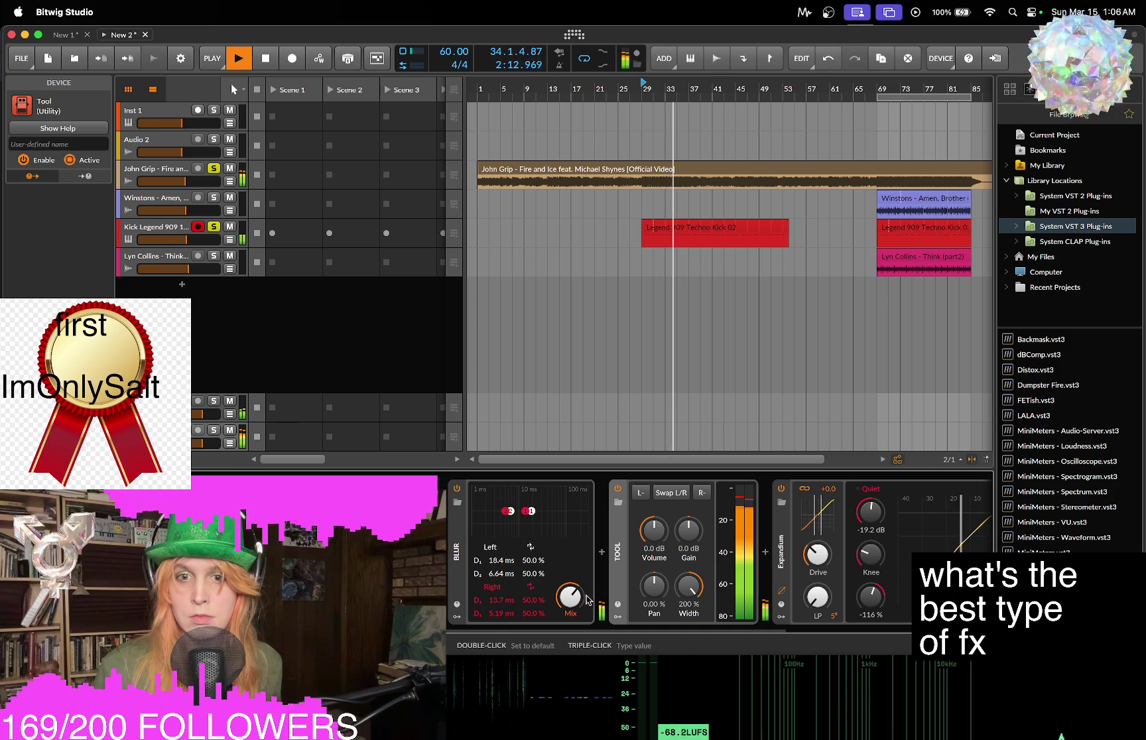
scroll(654, 628, "right", 8)
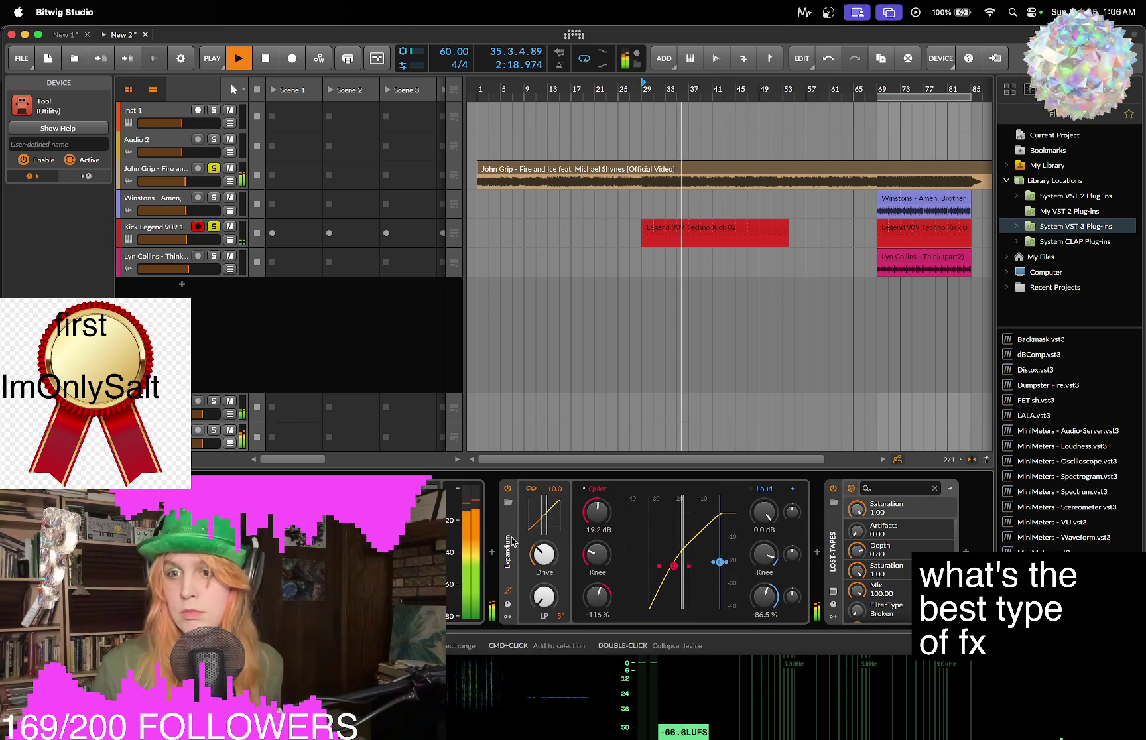
scroll(709, 631, "left", 8)
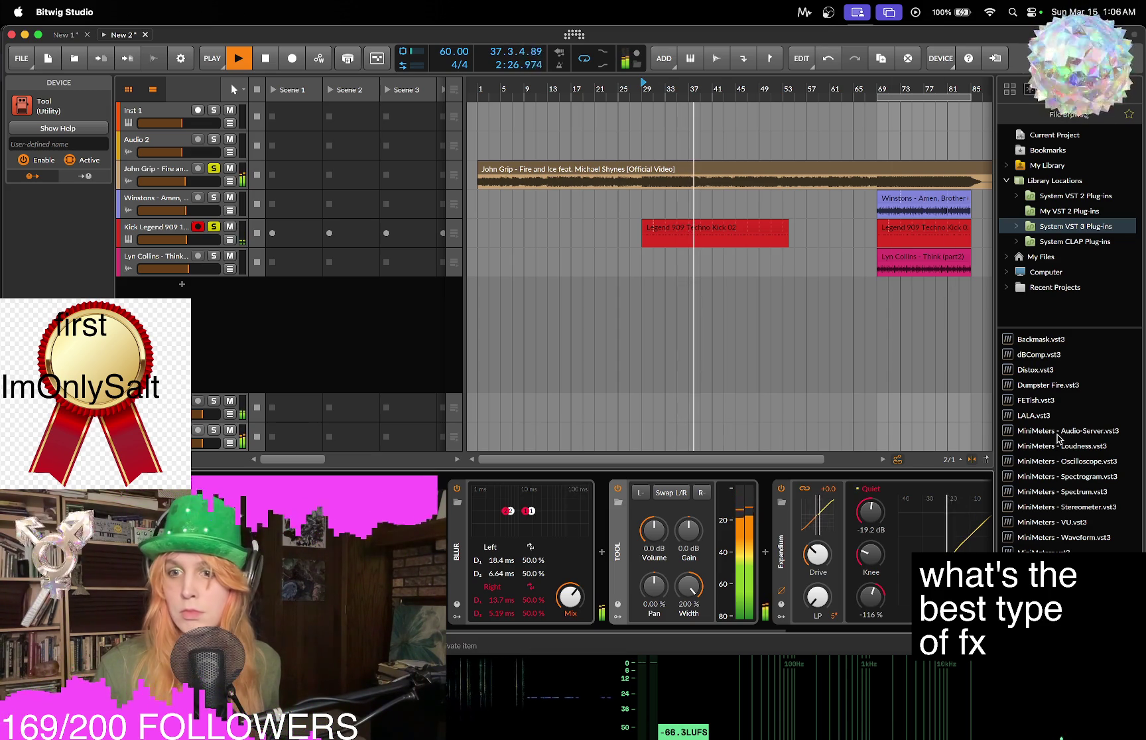
key("space")
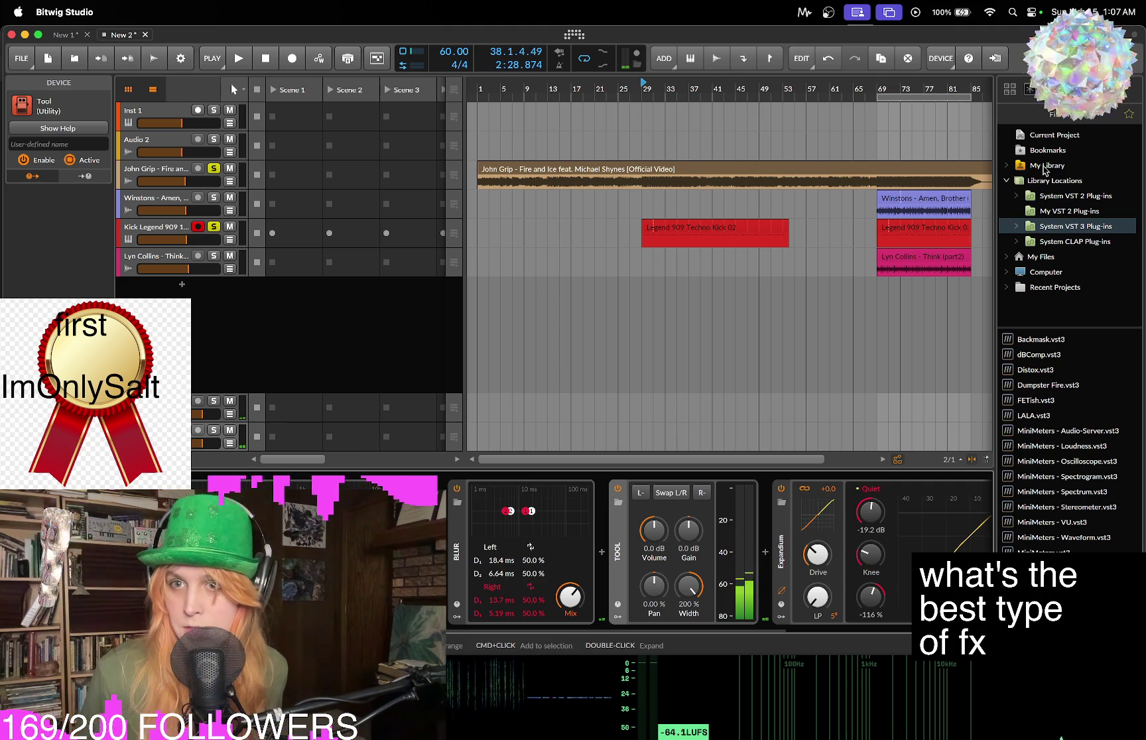
Browse the VST 3 plug-in list and select MISHBY.
left_click(1046, 387)
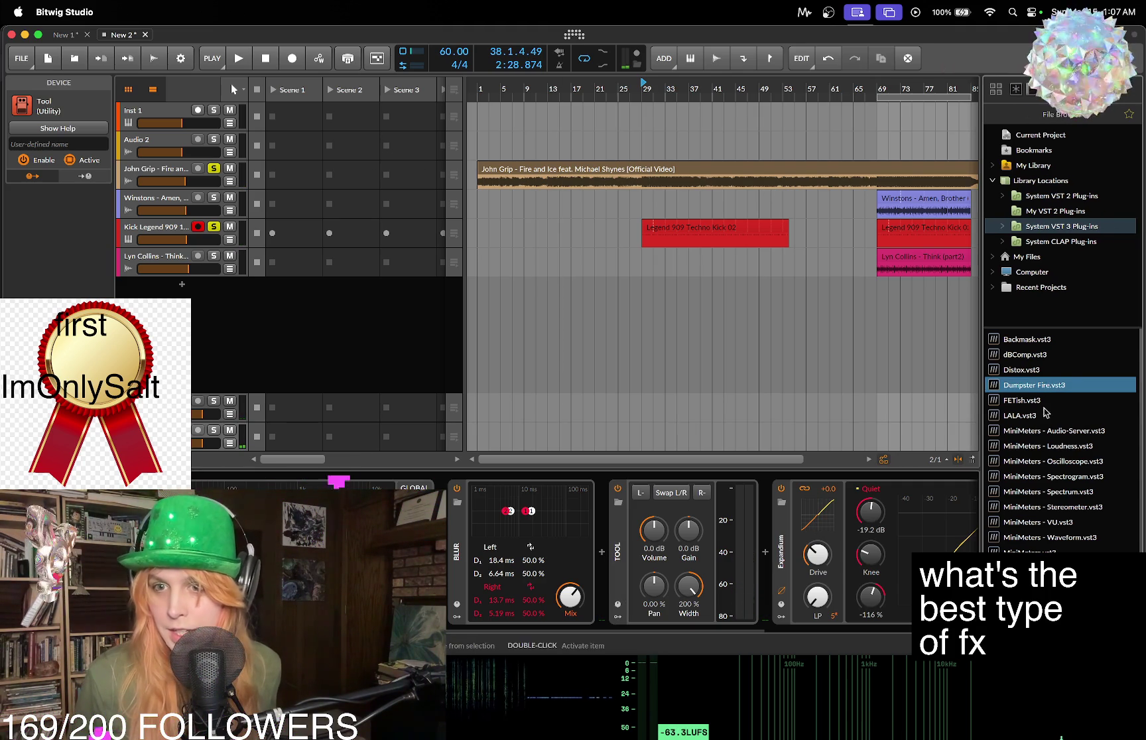
key("Down")
key("Down")
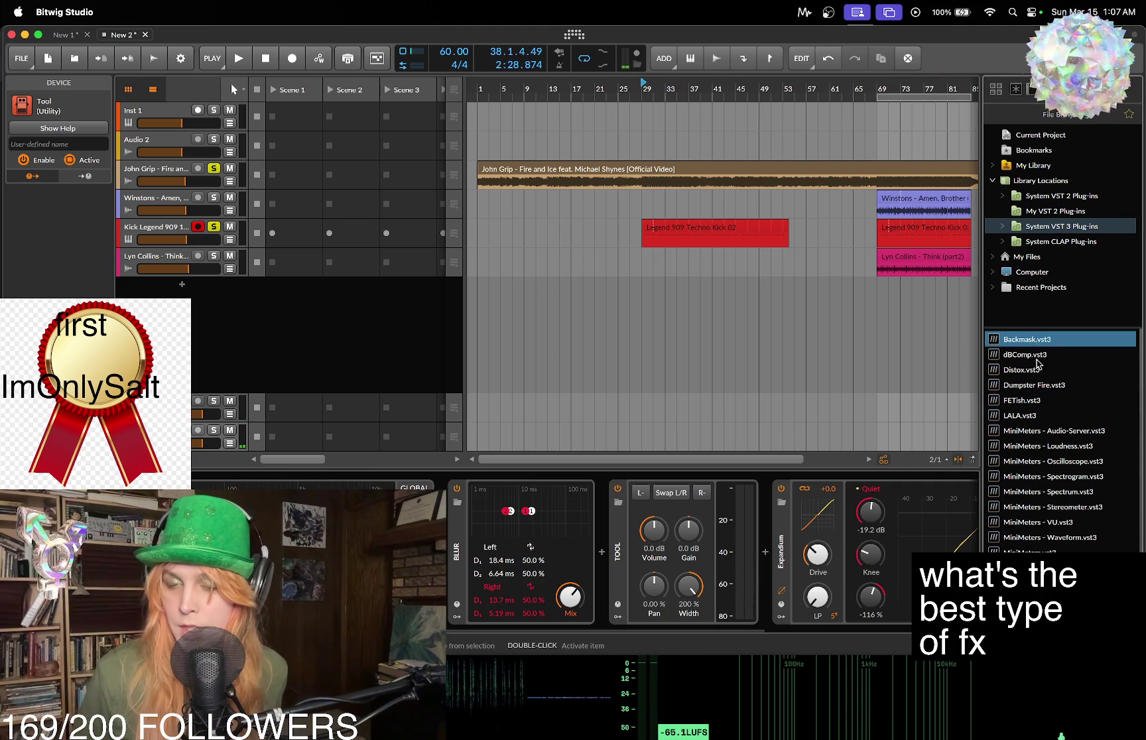
scroll(1039, 357, "down", 3)
left_click(1038, 523)
Select the John Grip track, turn off solo, and insert MISHBY on it.
left_click(203, 171)
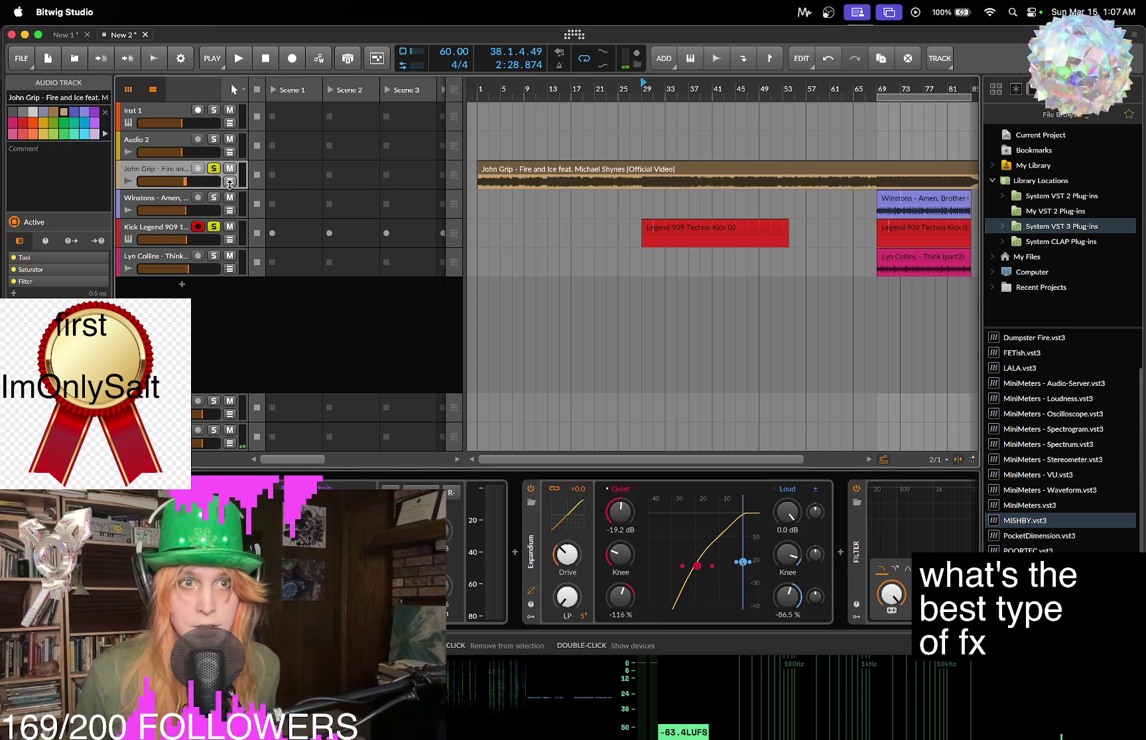
left_click(213, 170)
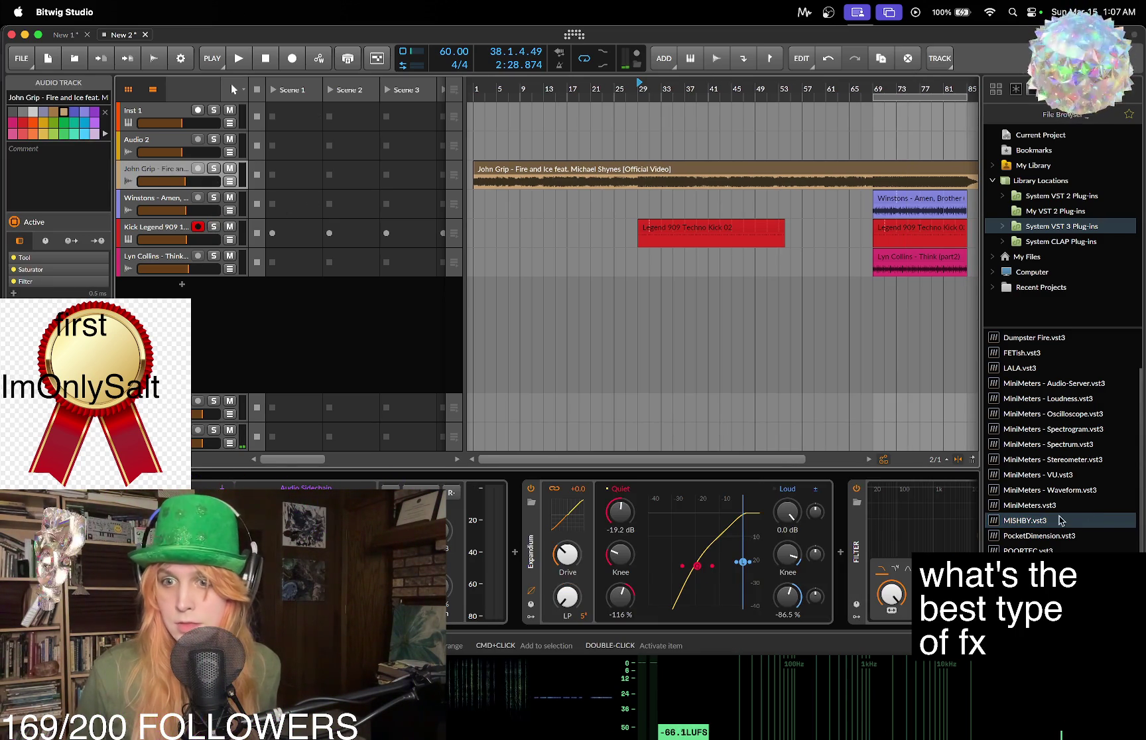
left_click(1059, 521)
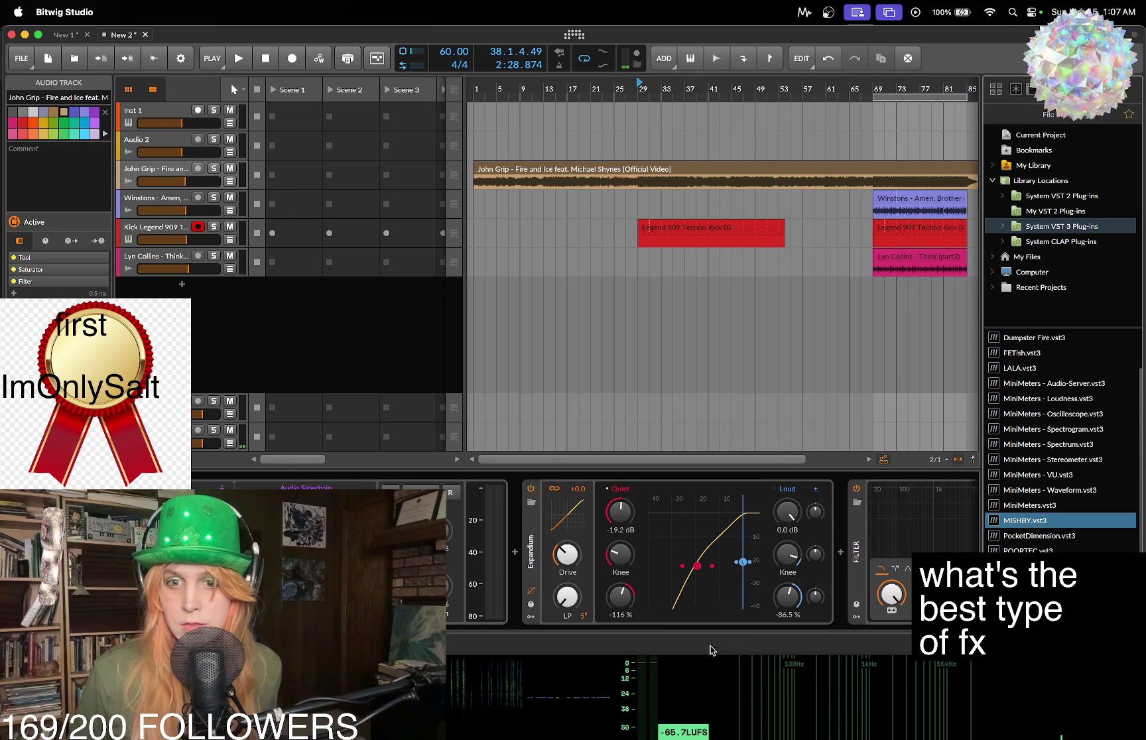
scroll(914, 494, "right", 2)
double_click(1020, 523)
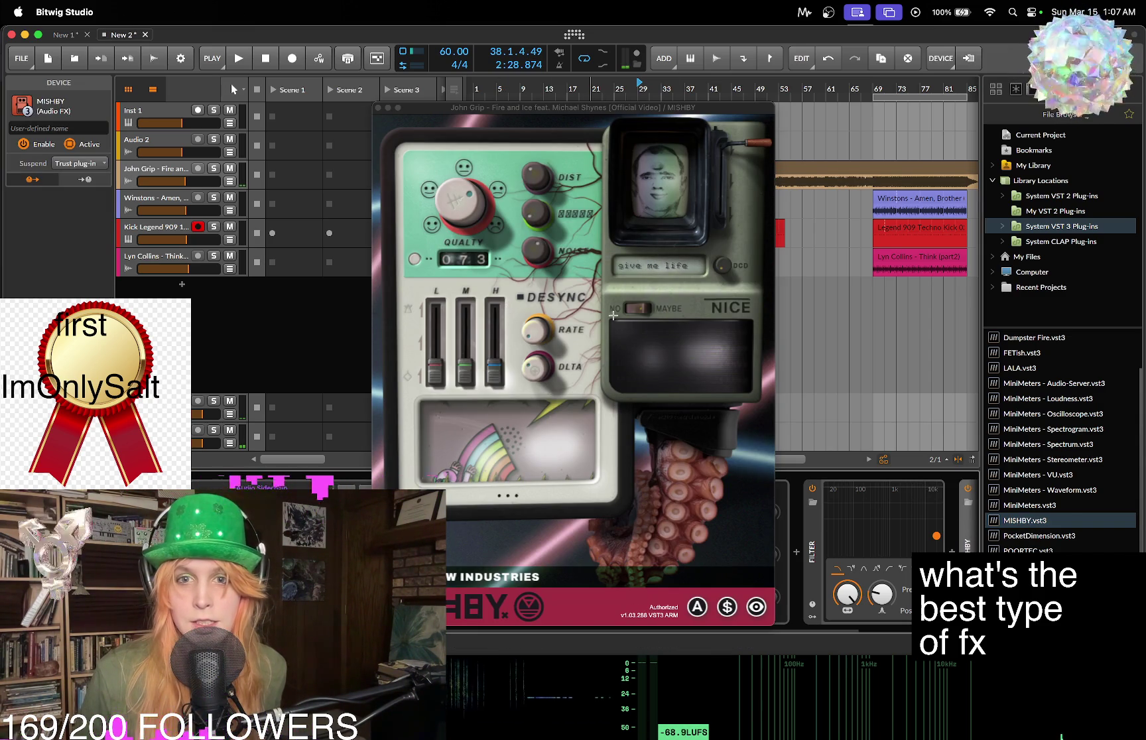
Reveal MISHBY's extra glitch sliders and raise its L level.
left_click(639, 308)
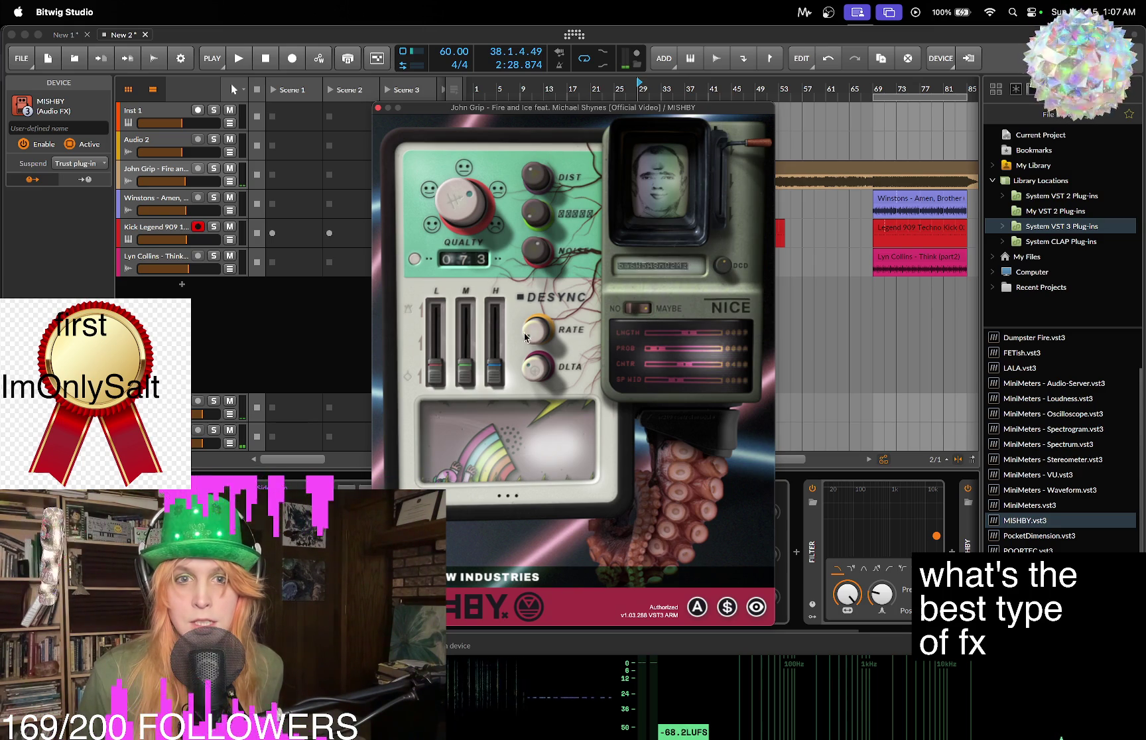
mouse_move(435, 369)
left_mouse_down()
mouse_move(465, 340)
mouse_move(513, 338)
mouse_move(540, 367)
mouse_move(540, 357)
left_mouse_up()
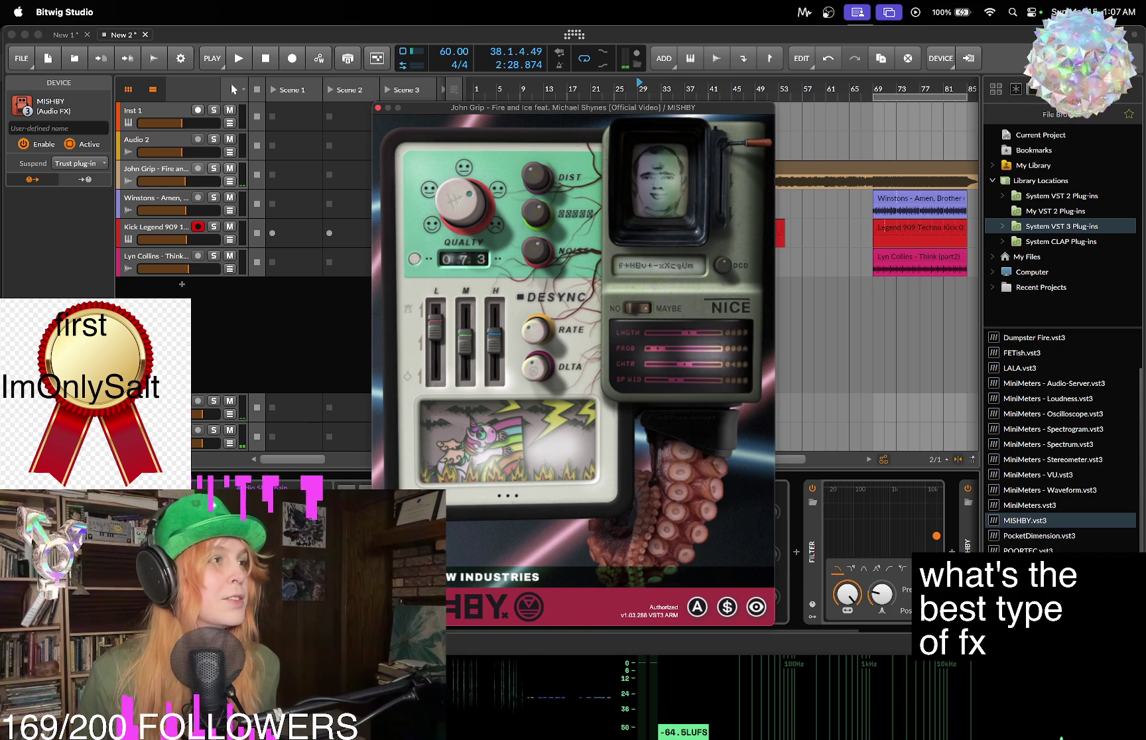
key("super+w")
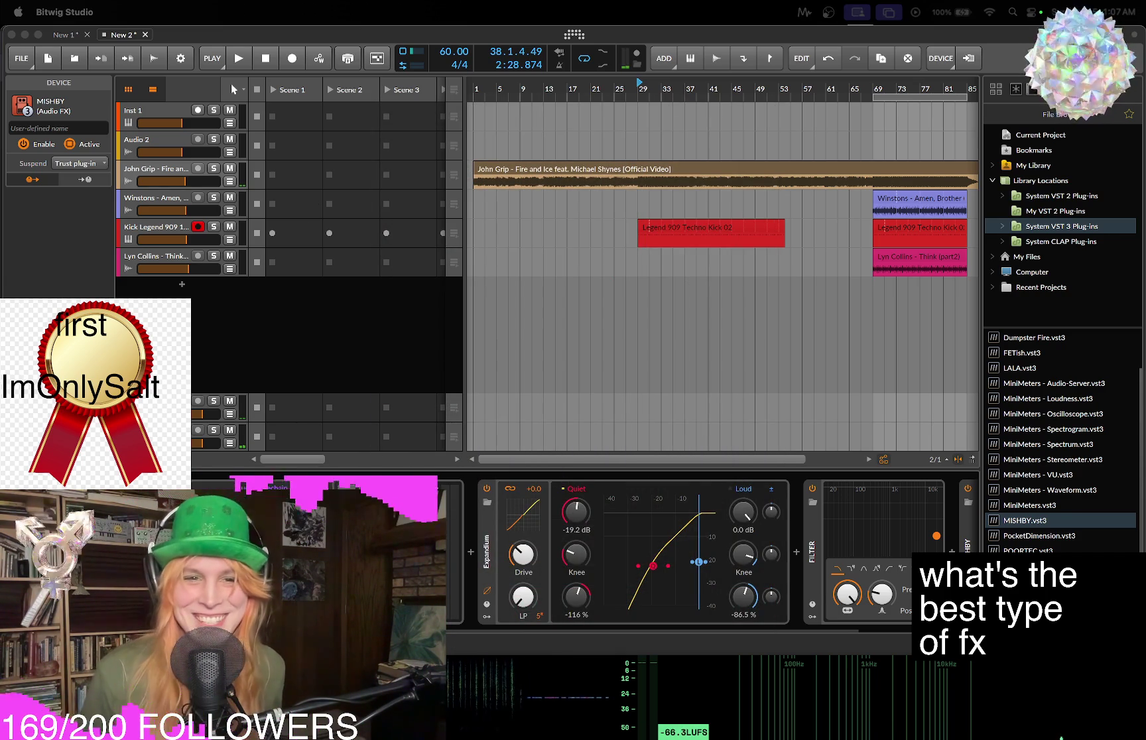
left_click(858, 591)
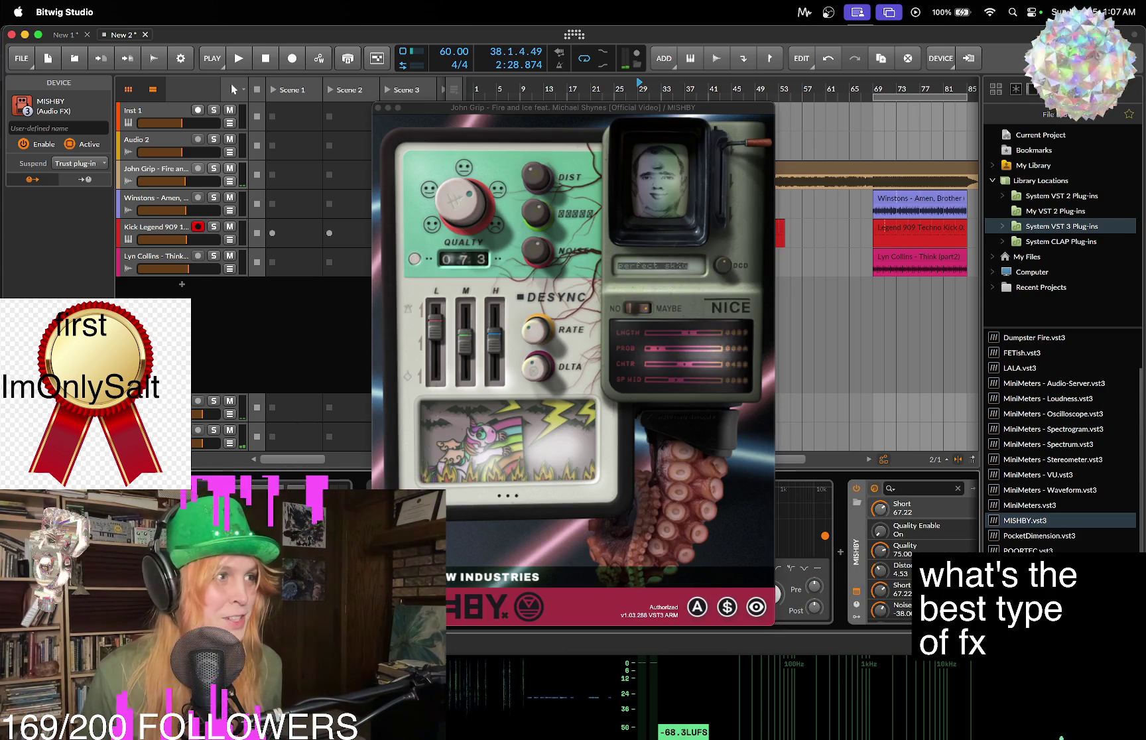
Hide the MISHBY window, glance at the Google Drive page, and start playback.
key("super+w")
key("super+Tab")
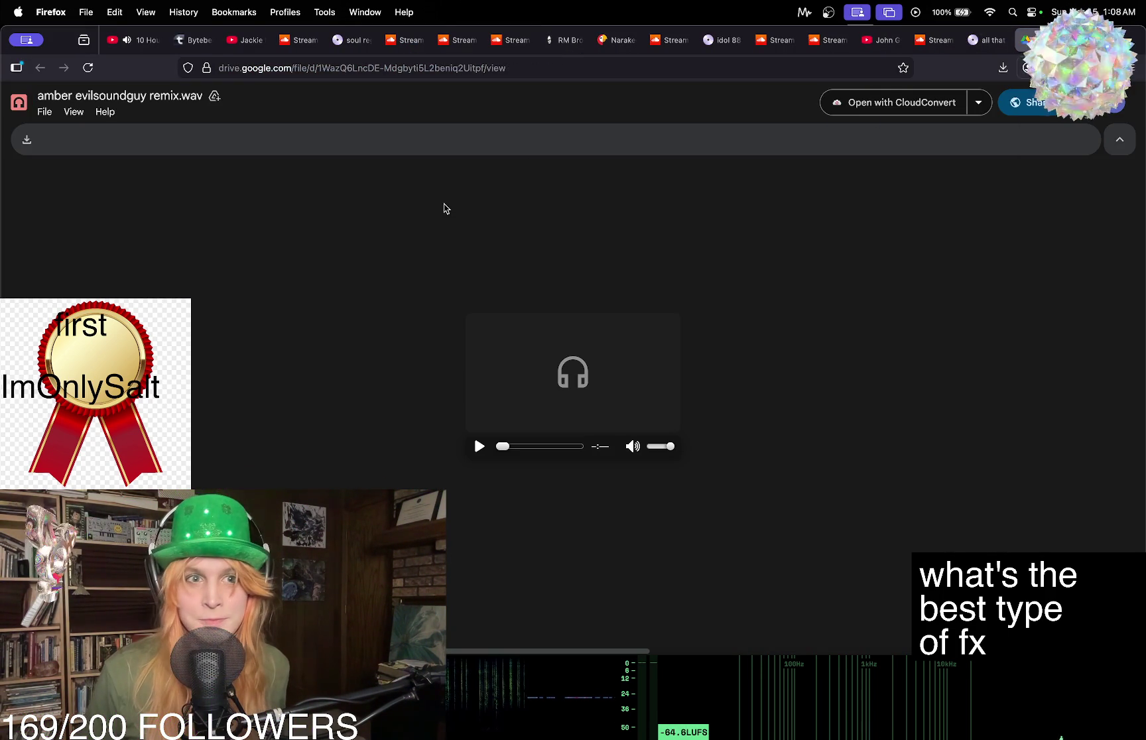
key("super+Tab")
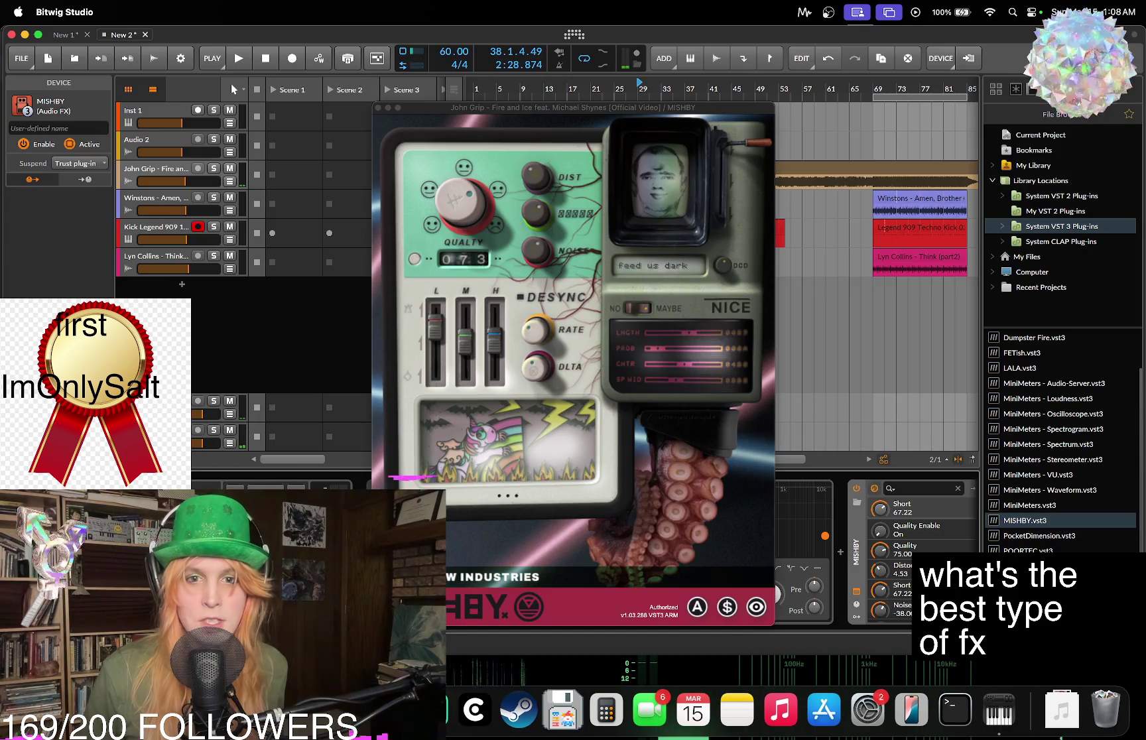
key("space")
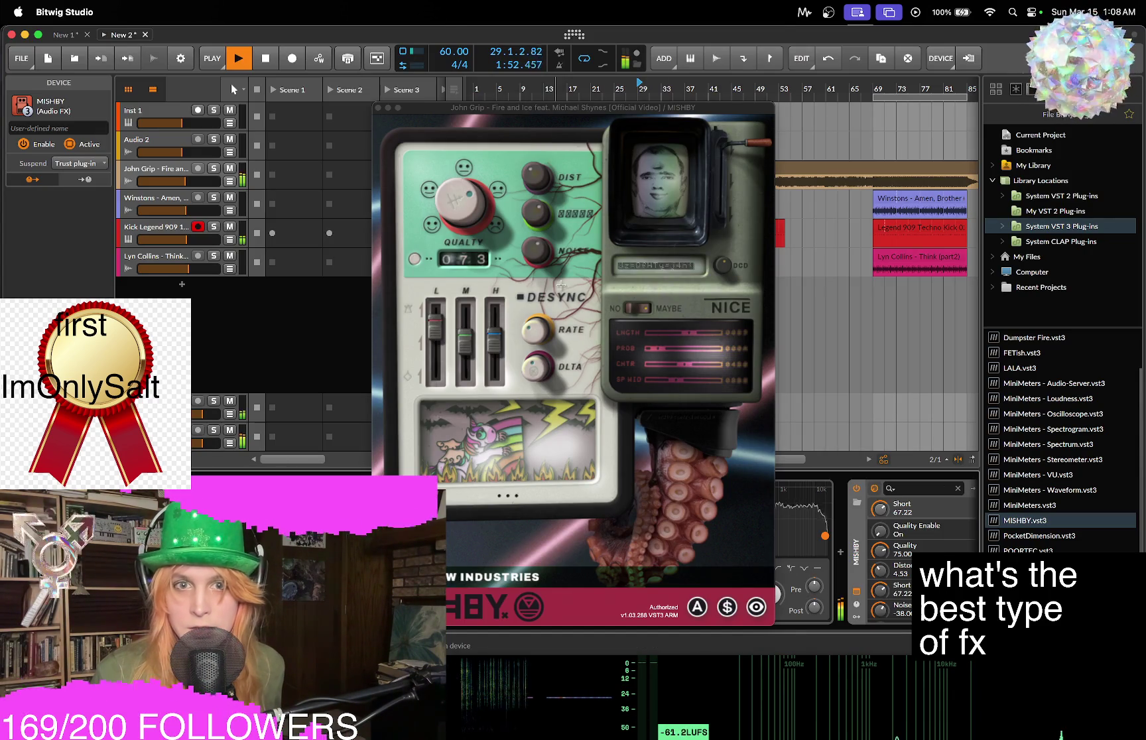
Set MISHBY Quality to about 30, Distortion 5.60, Noise -17.63, adjust Decode, Glitch Center, Desync Delta.
left_click_drag(438, 195, 563, 261)
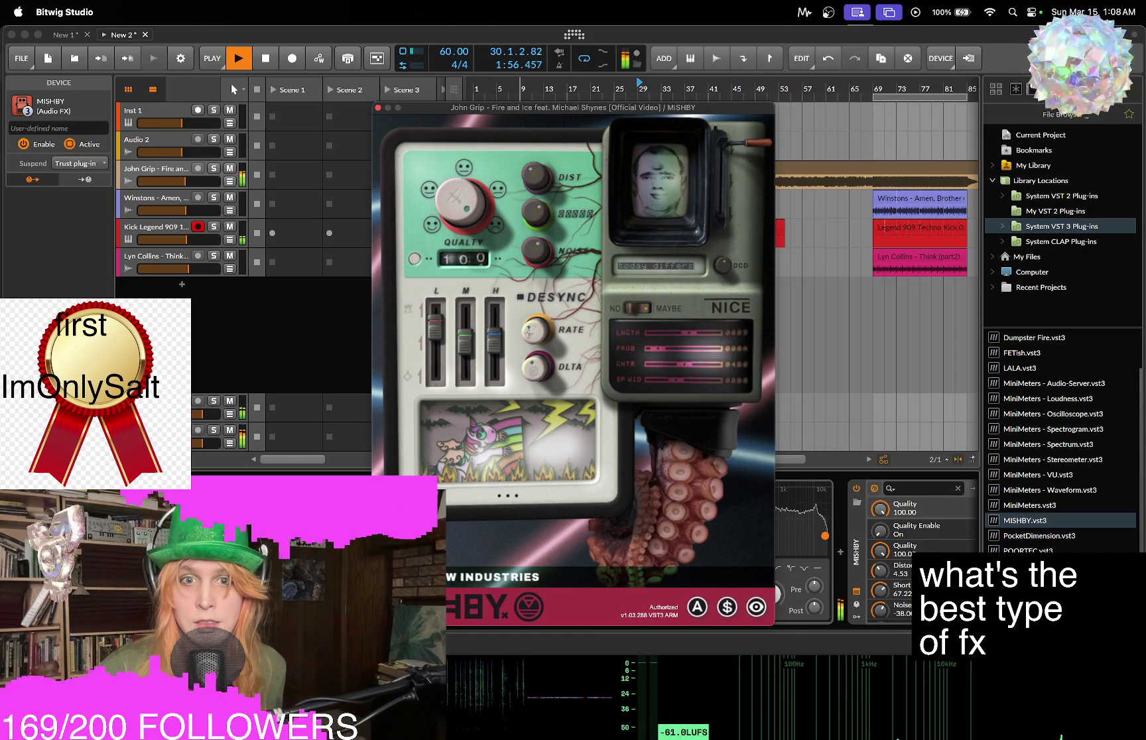
mouse_move(536, 253)
left_mouse_down()
mouse_move(540, 300)
mouse_move(539, 245)
left_mouse_up()
left_click_drag(535, 188, 550, 281)
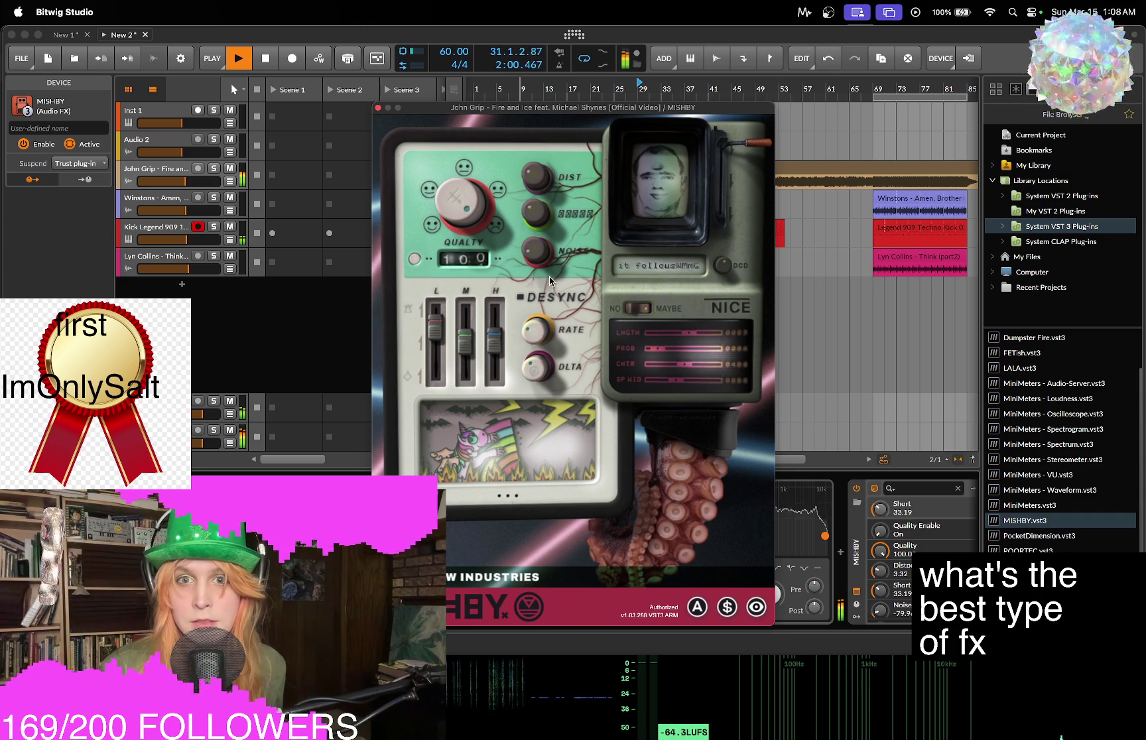
left_click_drag(531, 211, 617, 263)
left_click_drag(725, 268, 722, 305)
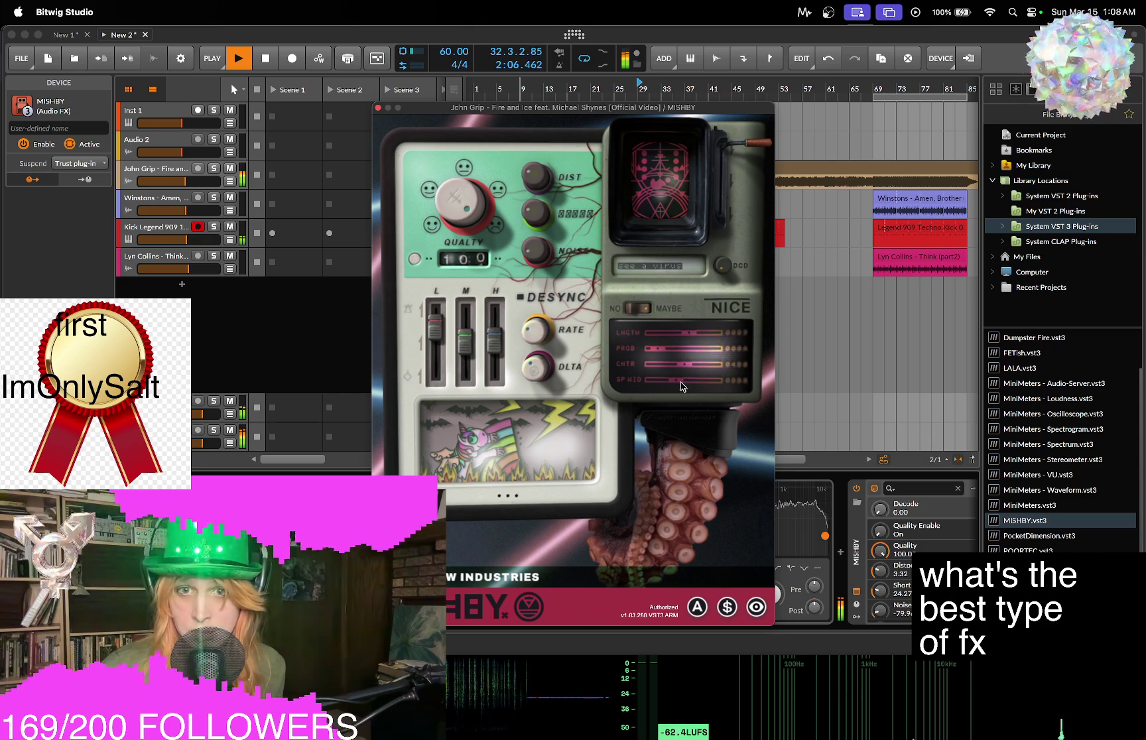
mouse_move(687, 365)
left_mouse_down()
mouse_move(672, 366)
mouse_move(681, 335)
left_mouse_up()
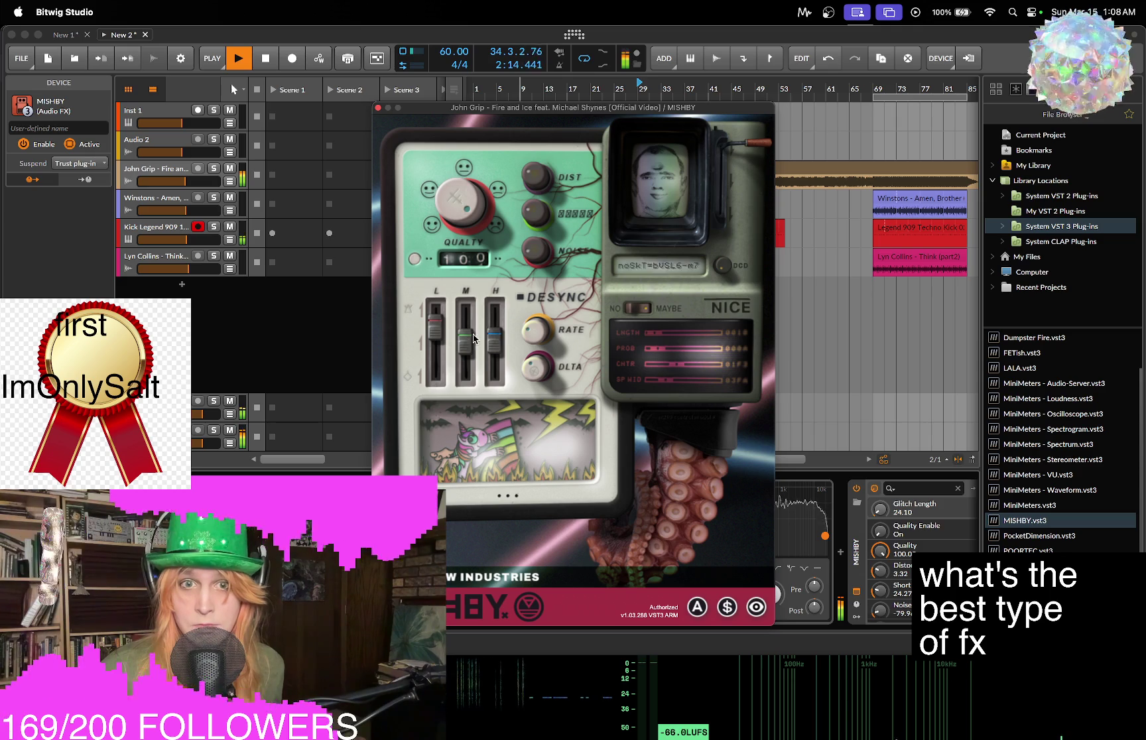
left_click_drag(537, 371, 595, 598)
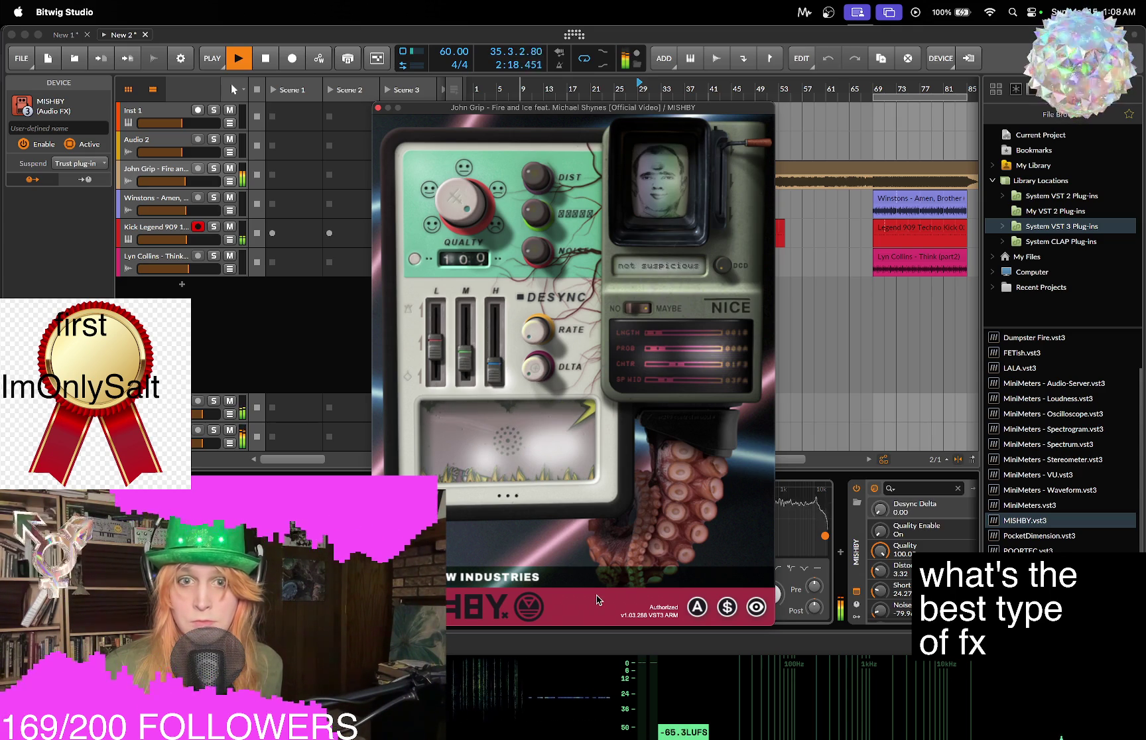
left_click_drag(435, 217, 477, 257)
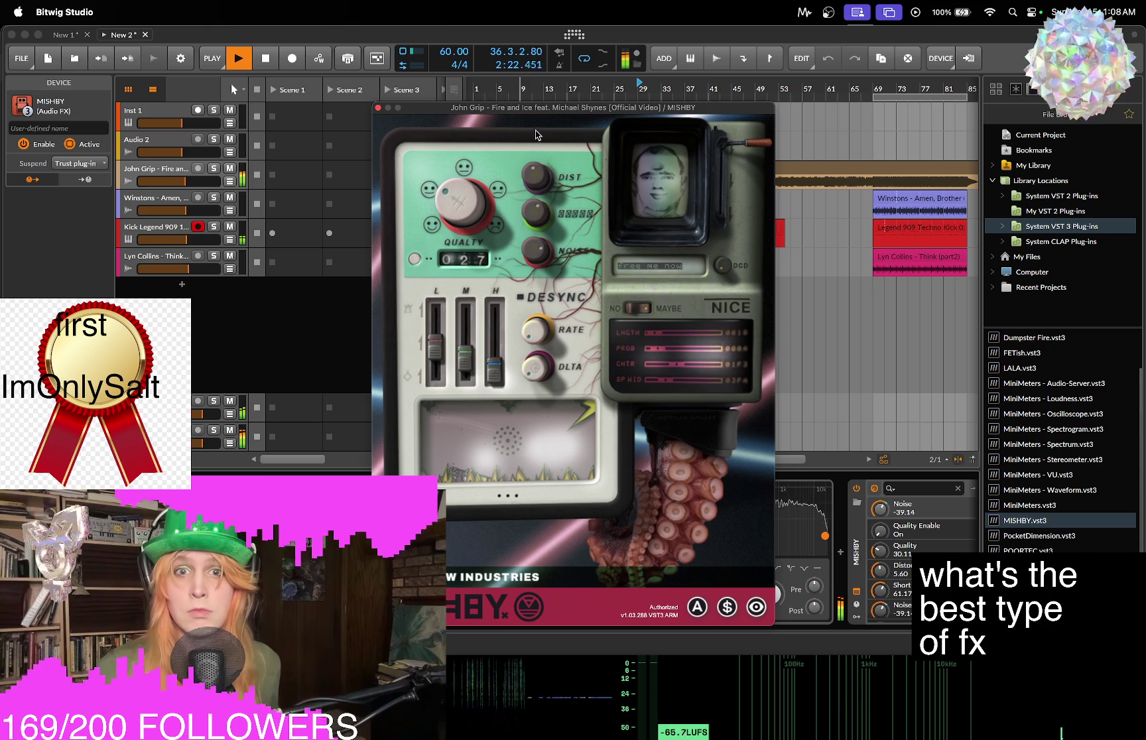
left_click(378, 108)
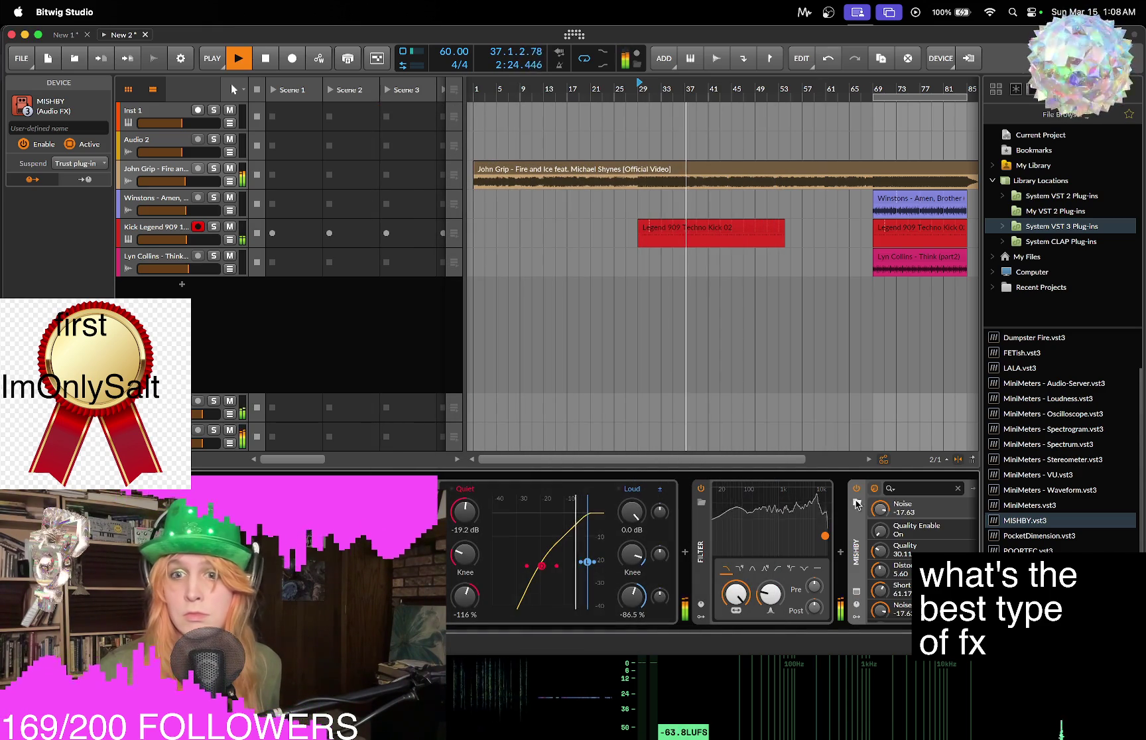
Stop the arrangement and switch to the Google Drive preview of amber evilsoundguy remix.wav.
key("space")
mouse_move(733, 738)
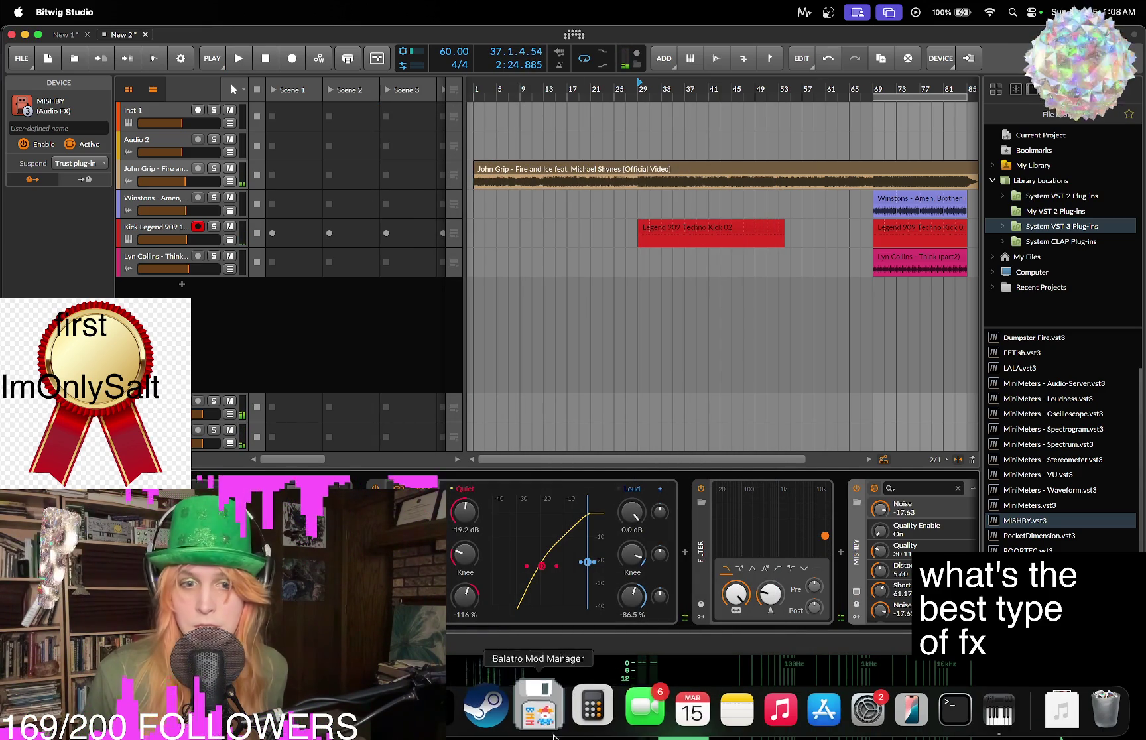
key("super+Tab")
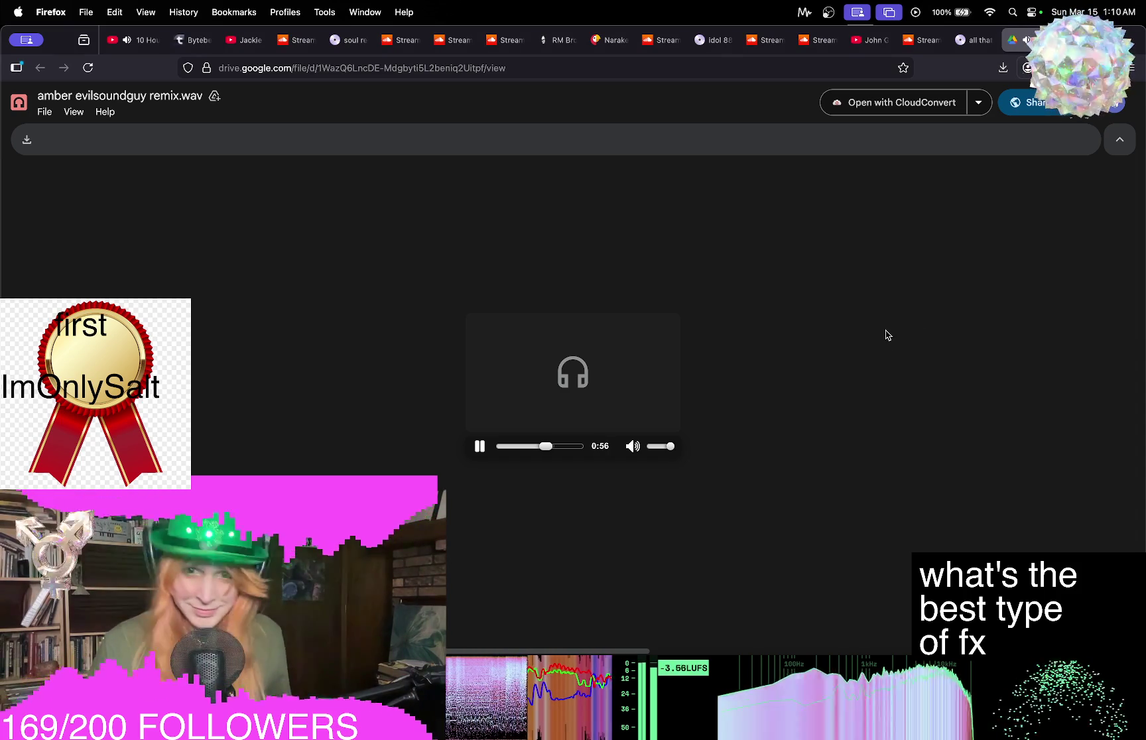
Raise the system volume while the remix keeps playing.
key("XF86AudioRaiseVolume")
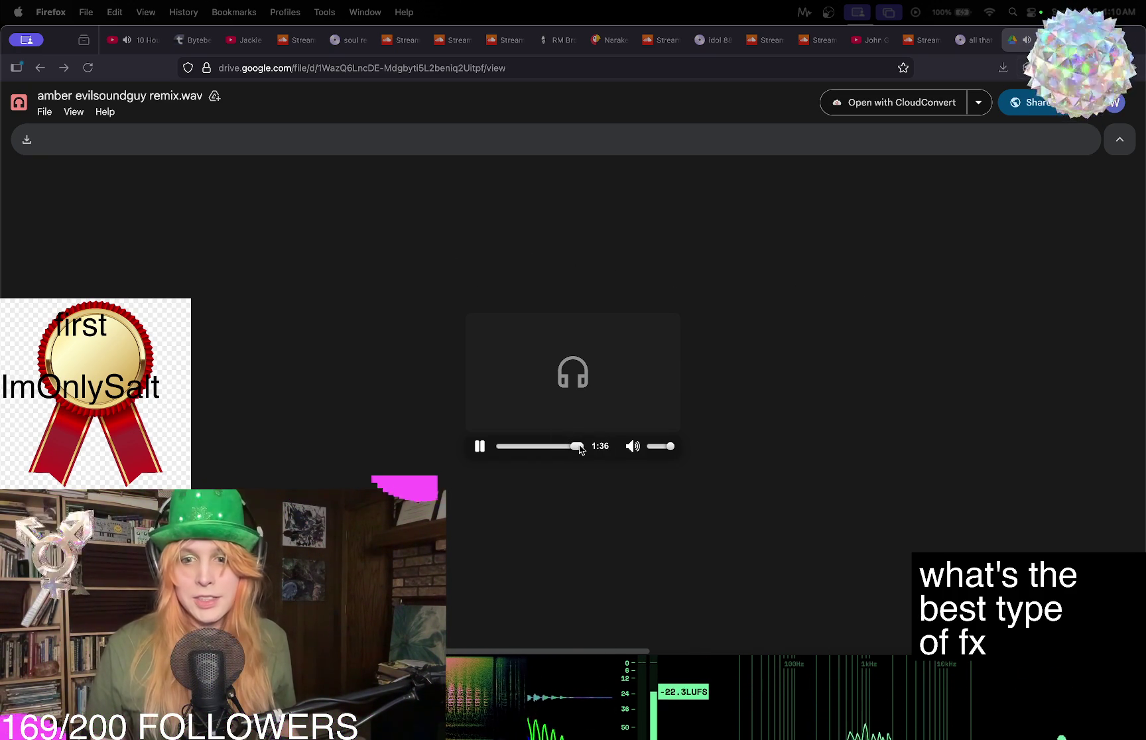
Rewind the remix to 0:27 and resume playing it.
left_click(480, 446)
left_click_drag(576, 446, 544, 446)
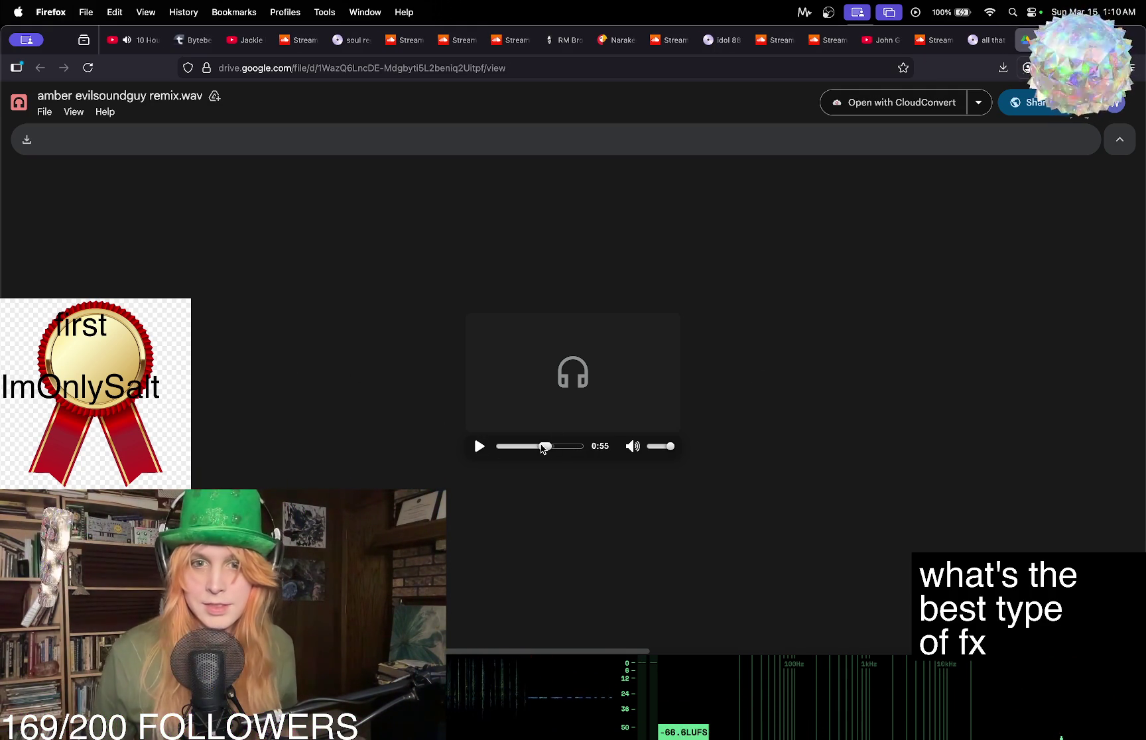
left_click_drag(543, 447, 524, 446)
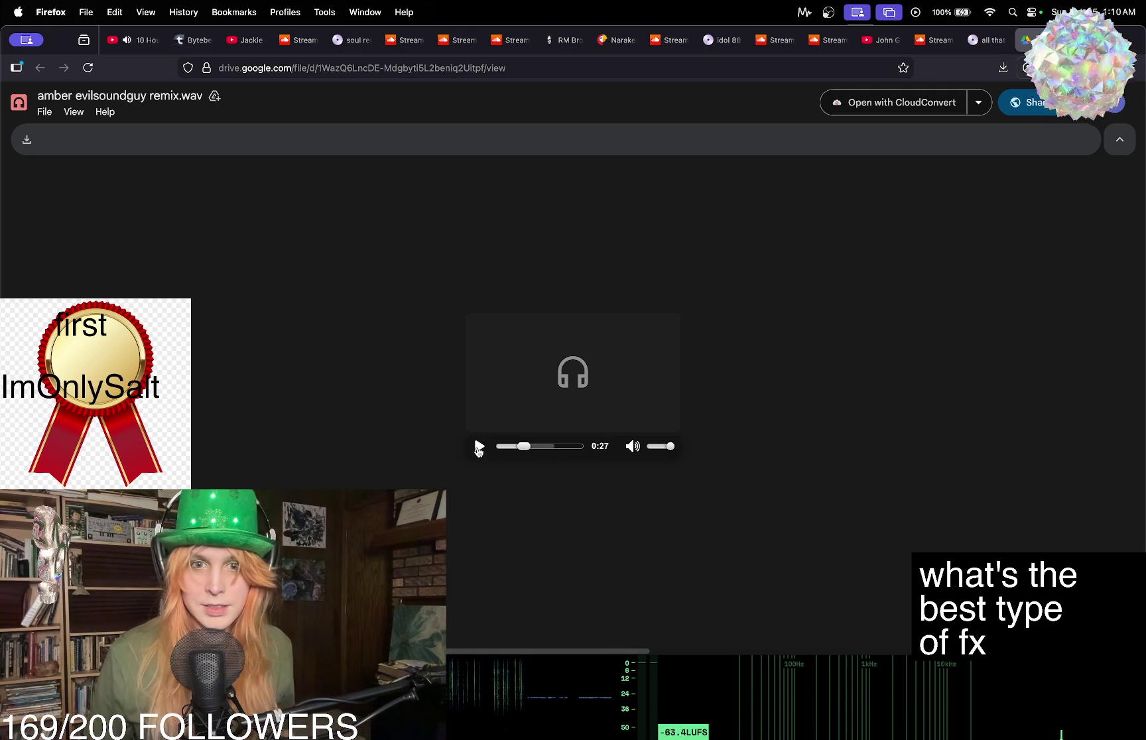
left_click(478, 450)
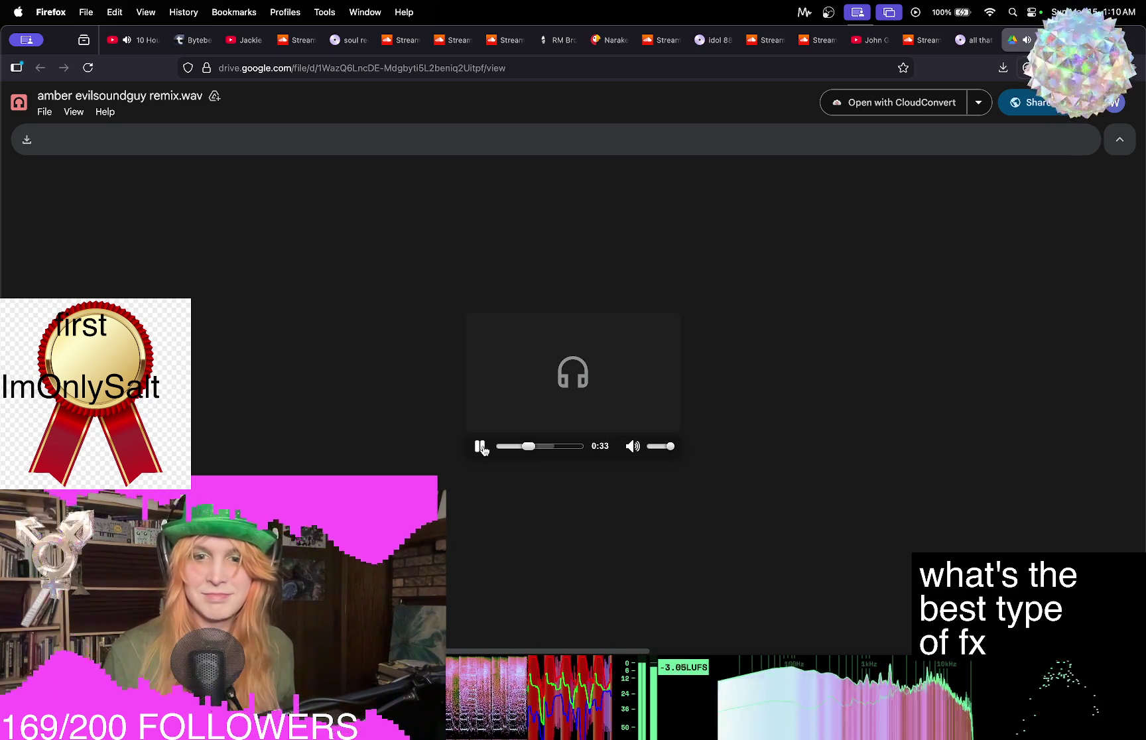
Rewind the remix near the start and audition its opening with pauses around 0:10.
left_click(480, 447)
left_click_drag(529, 446, 508, 449)
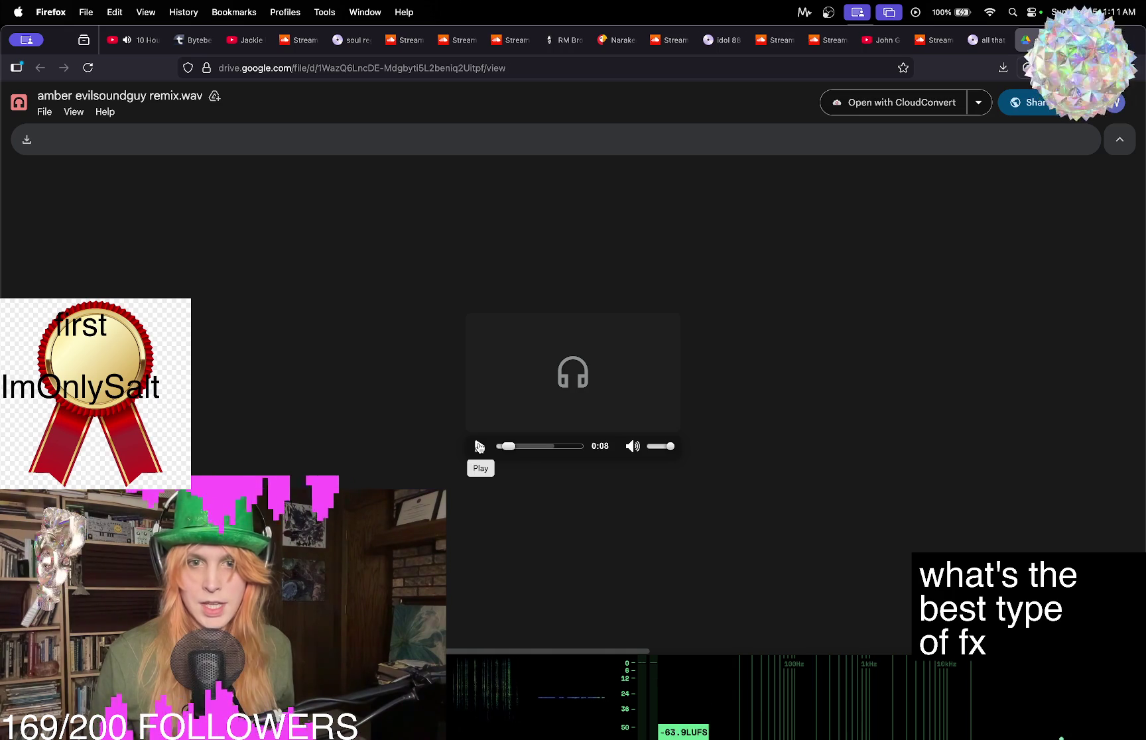
left_click(479, 447)
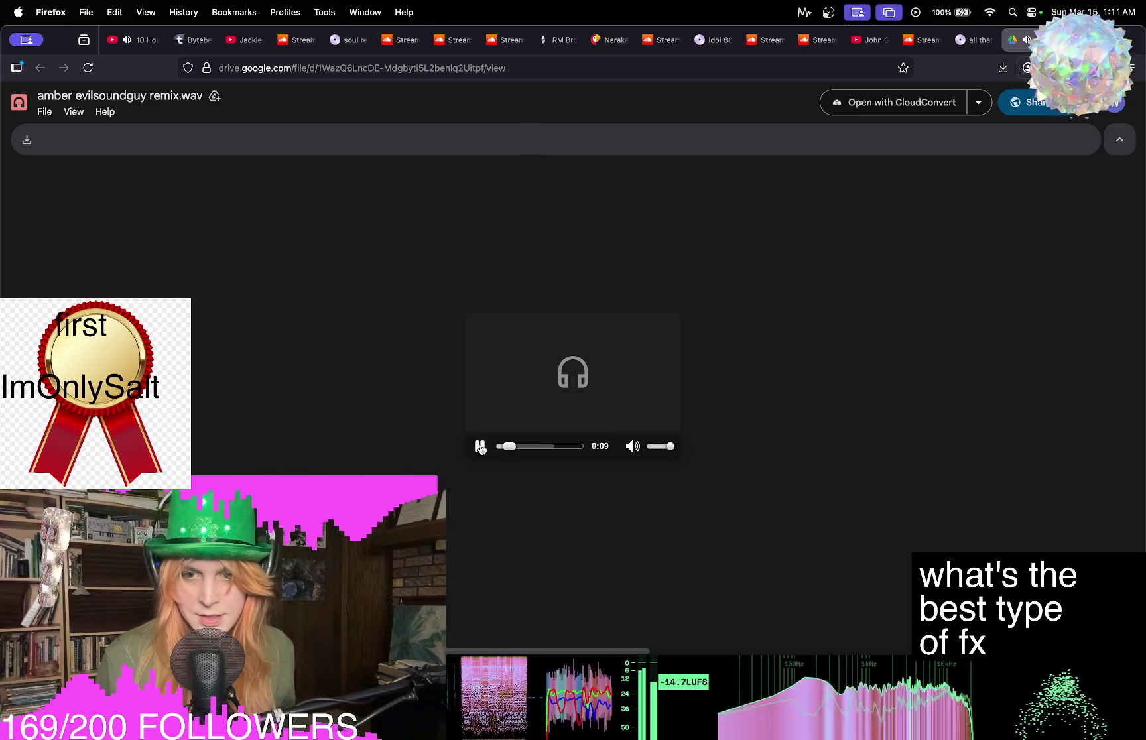
left_click(481, 447)
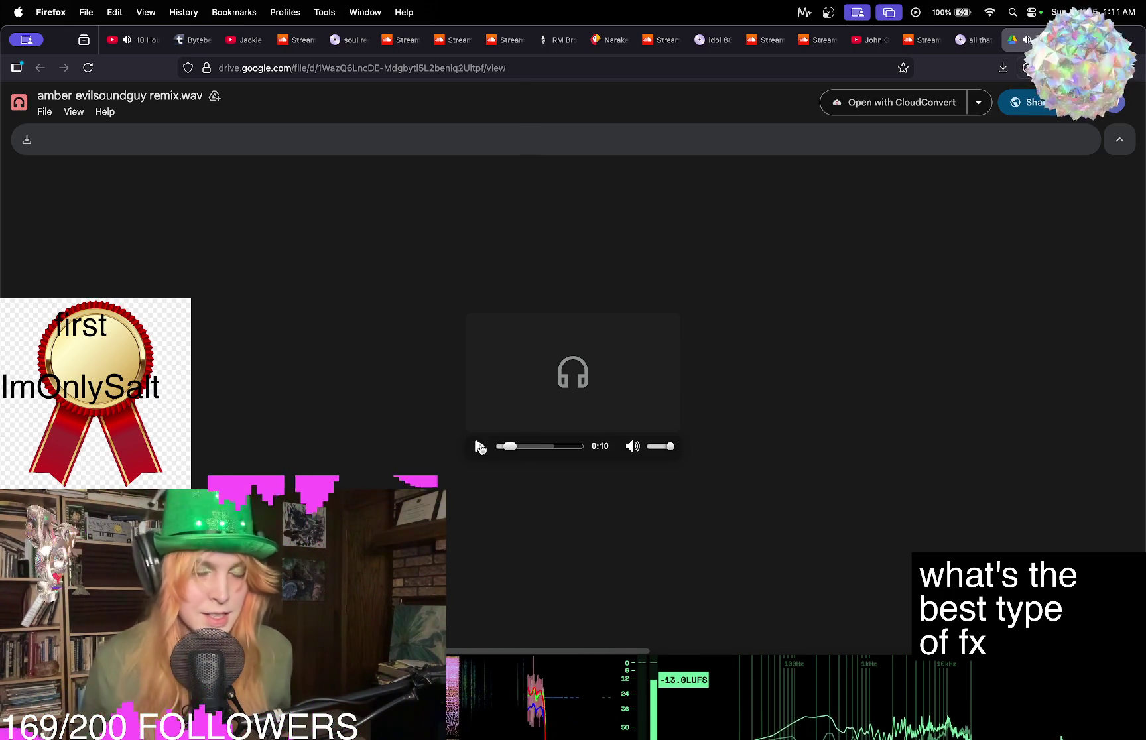
left_click(480, 448)
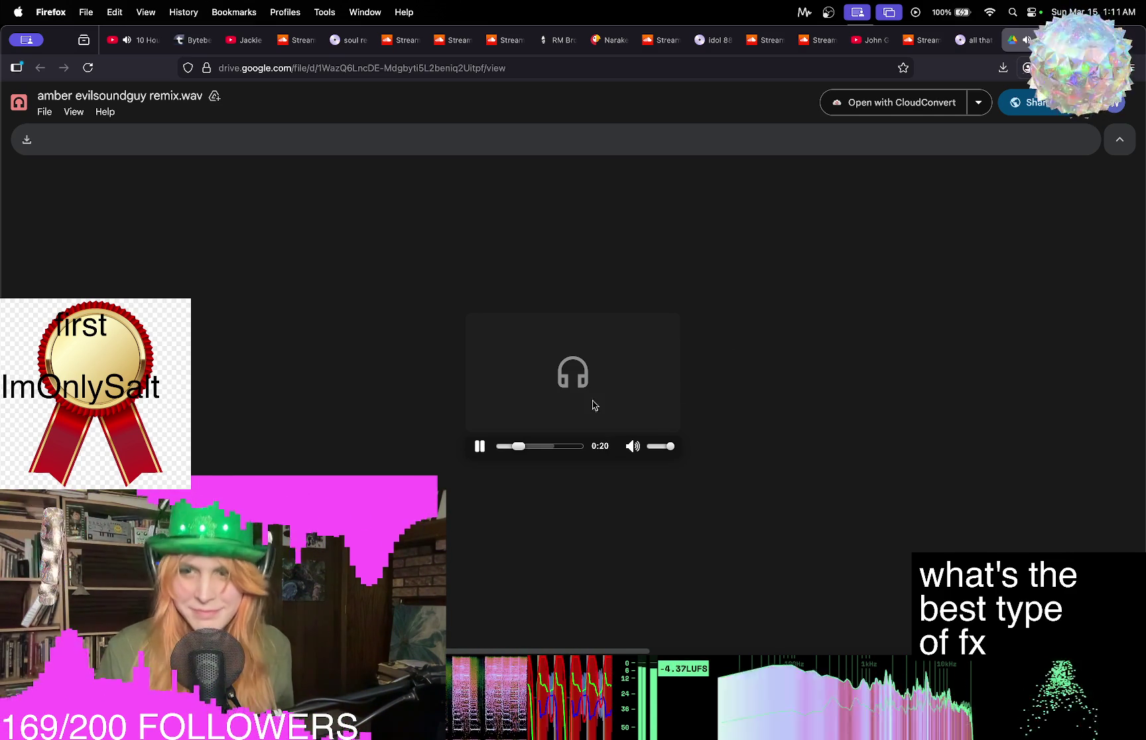
left_click(480, 446)
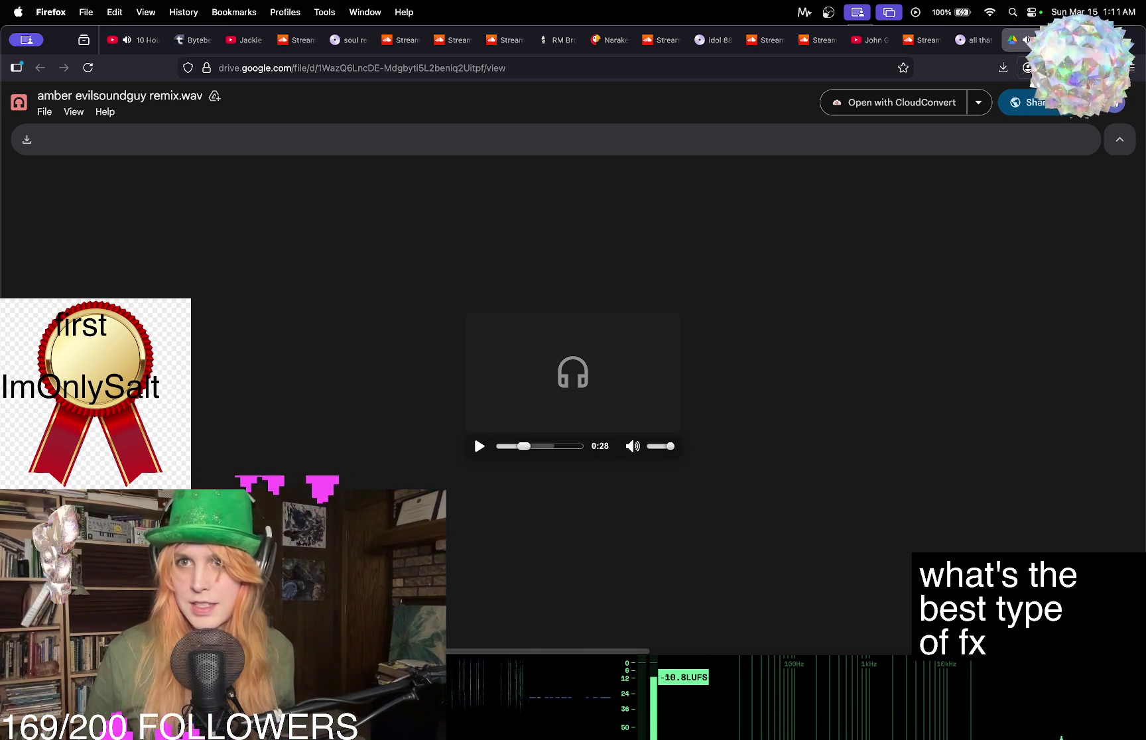
left_click(480, 447)
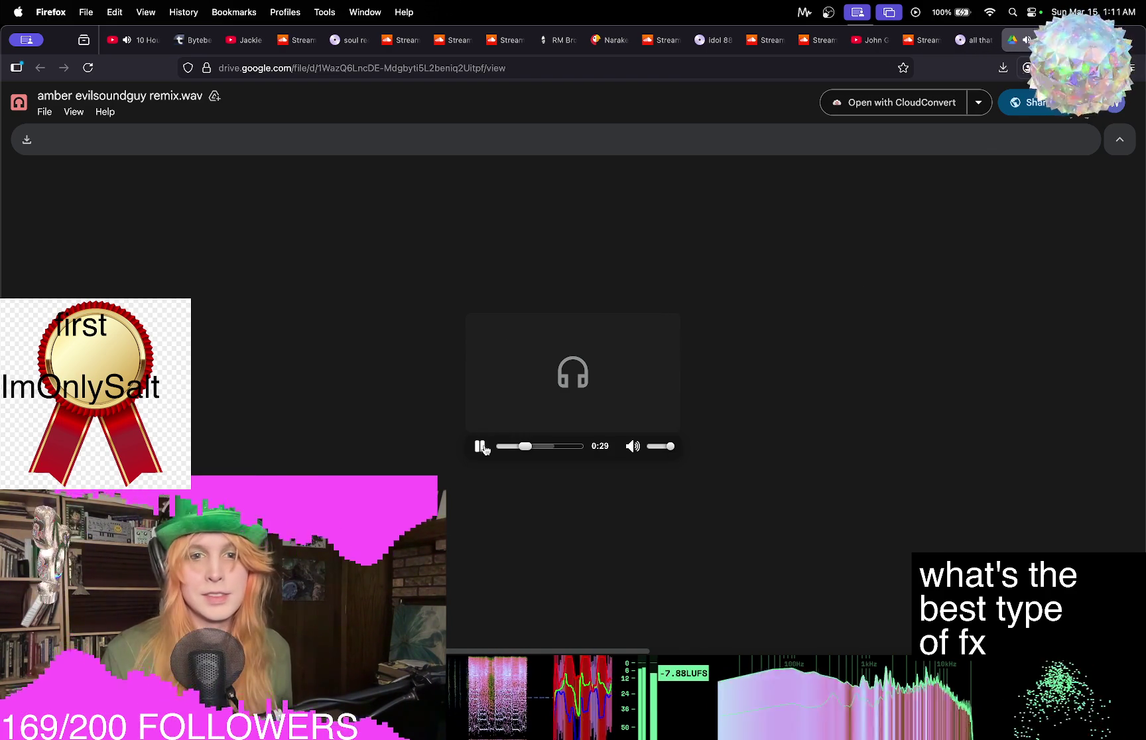